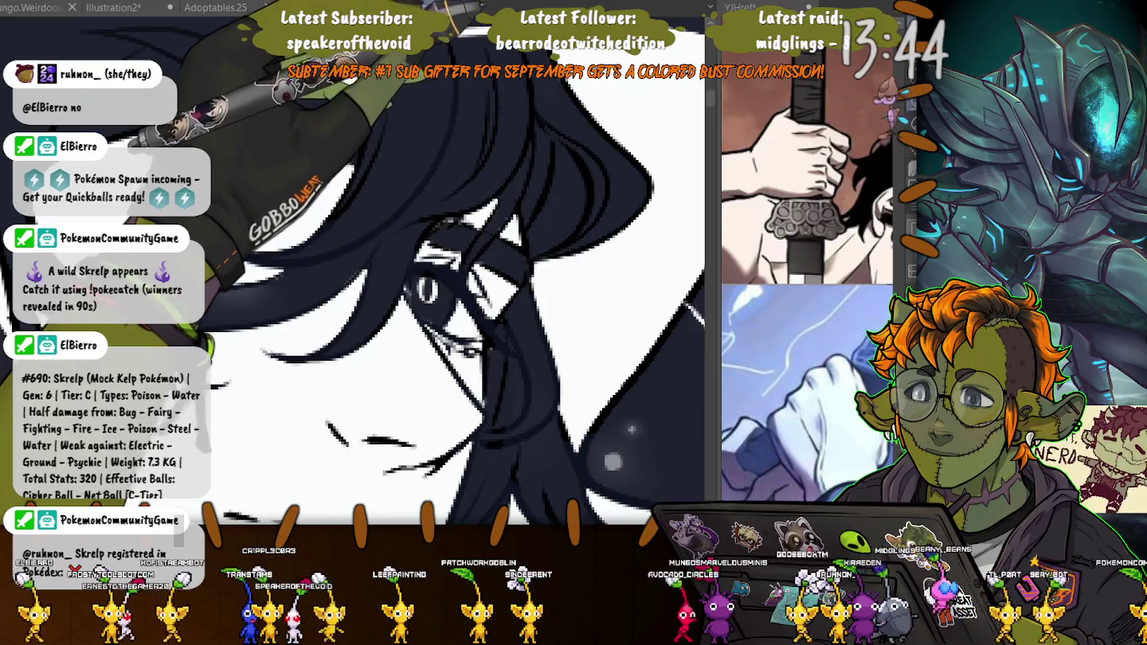
- Lasso-select the dark hair right of the face, reshaping it down past the eye
{"action": "left_click_drag", "start_coordinate": [677, 160], "coordinate": [458, 254]}
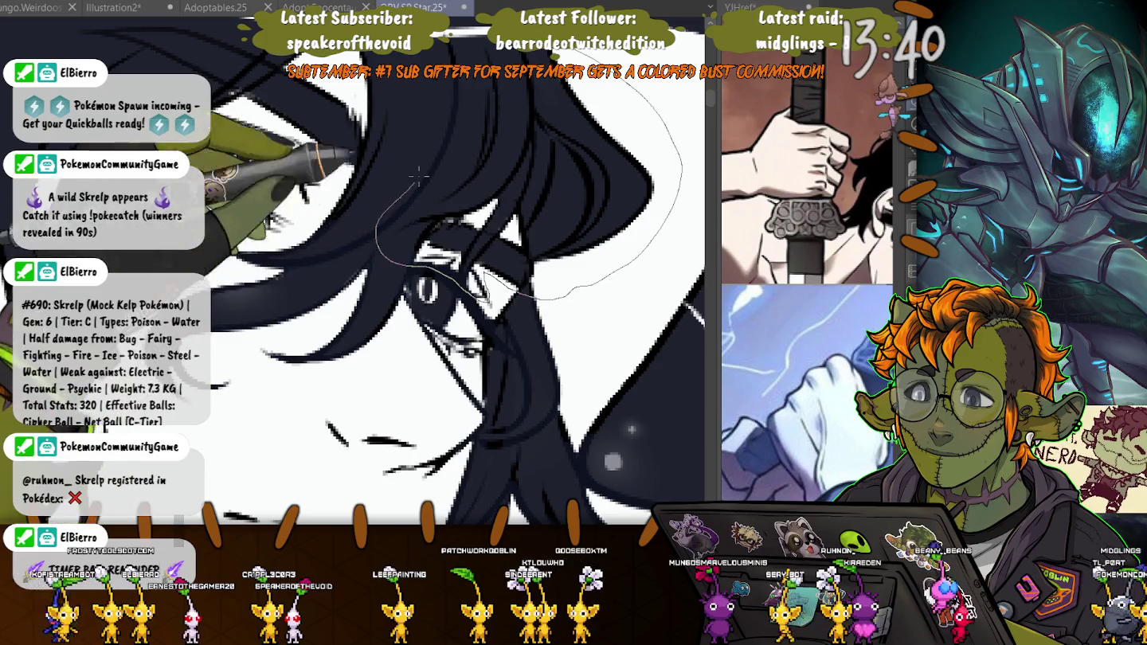
{"action": "left_click_drag", "start_coordinate": [416, 176], "coordinate": [416, 177]}
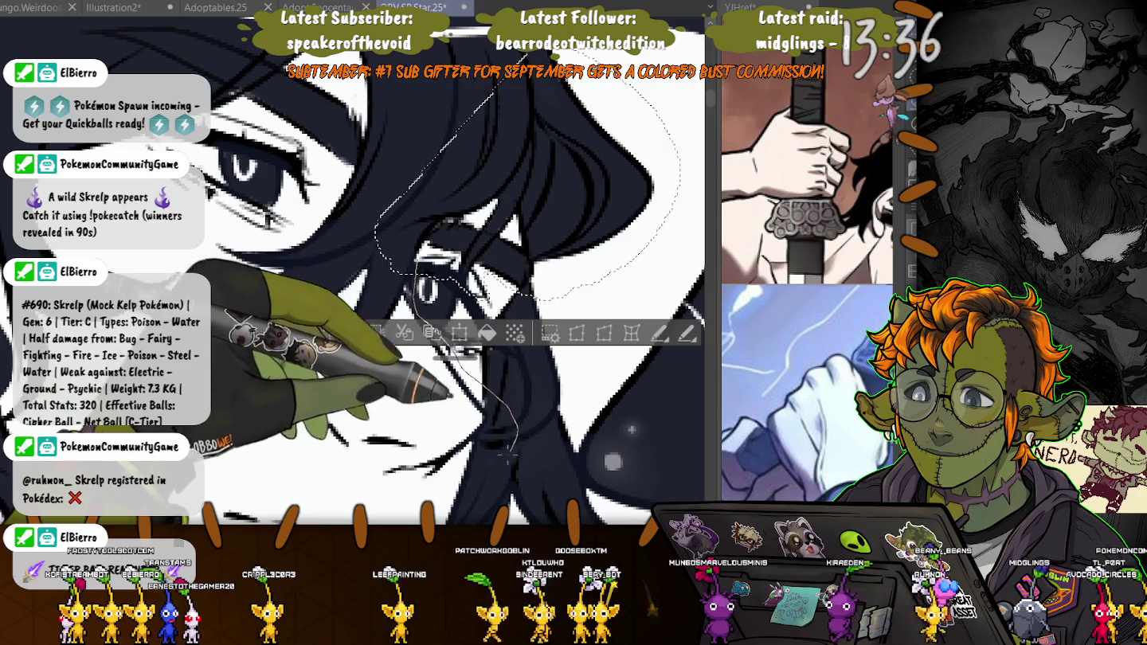
{"action": "left_click_drag", "start_coordinate": [383, 261], "coordinate": [384, 272]}
{"action": "left_click_drag", "start_coordinate": [415, 315], "coordinate": [430, 396]}
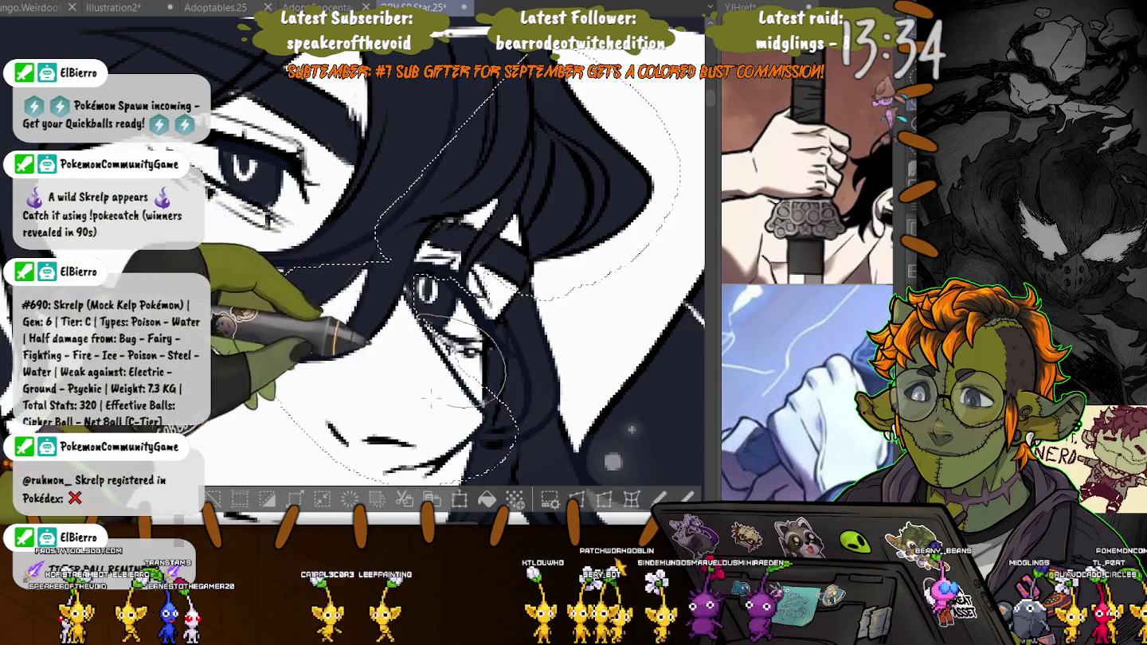
{"action": "left_click_drag", "start_coordinate": [402, 275], "coordinate": [436, 390]}
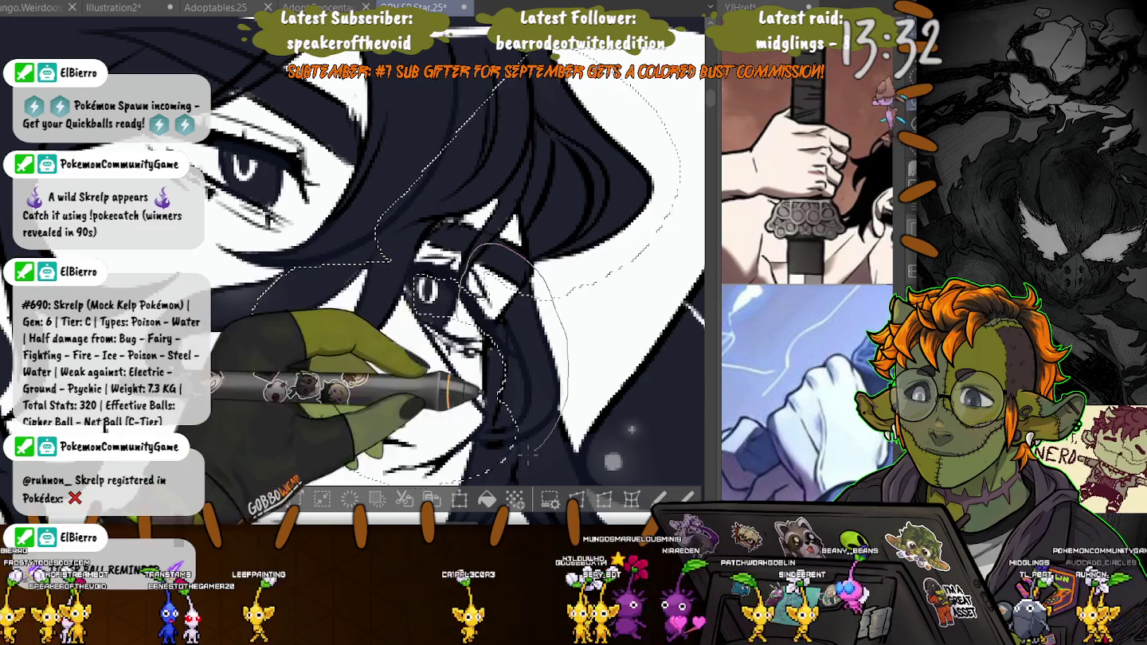
{"action": "scroll", "coordinate": [436, 390], "scroll_direction": "up", "scroll_amount": 3}
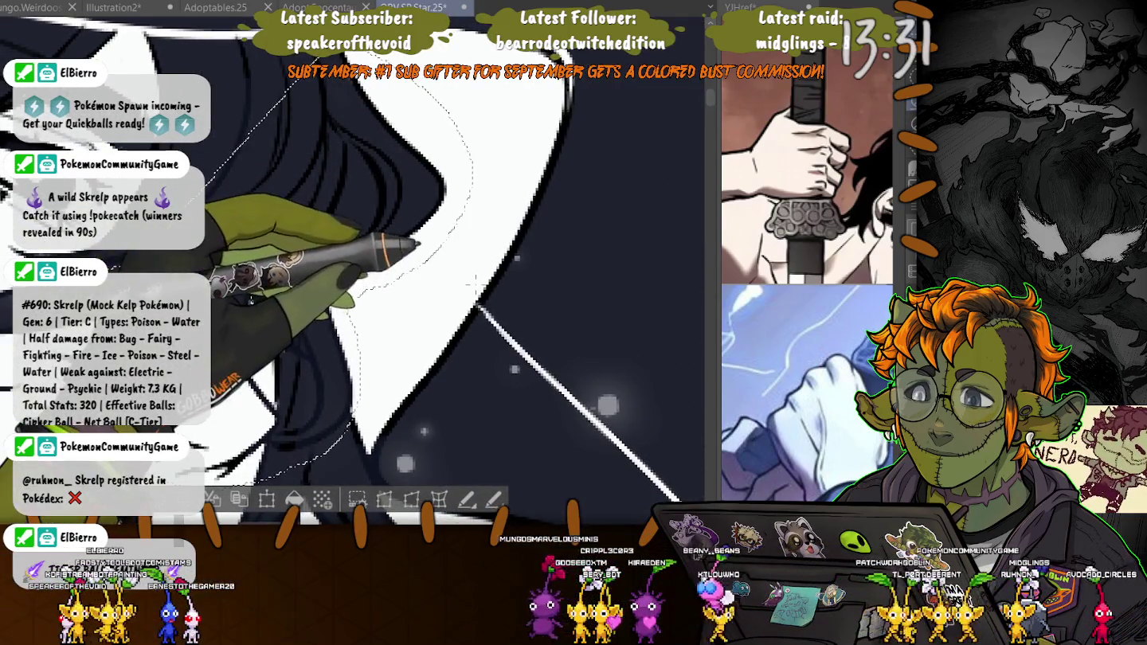
{"action": "left_click_drag", "start_coordinate": [423, 432], "coordinate": [425, 430]}
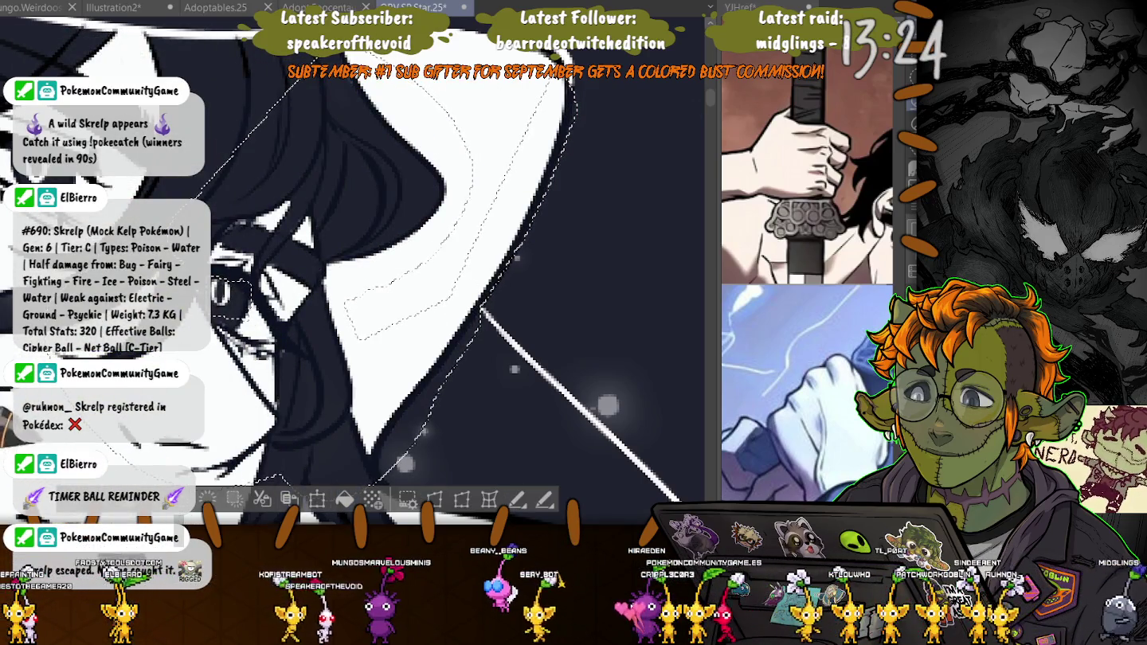
- Drop that selection and lasso the hair strand crossing the white area instead
{"action": "key", "text": "ctrl+d"}
{"action": "scroll", "coordinate": [353, 278], "scroll_direction": "down", "scroll_amount": 2}
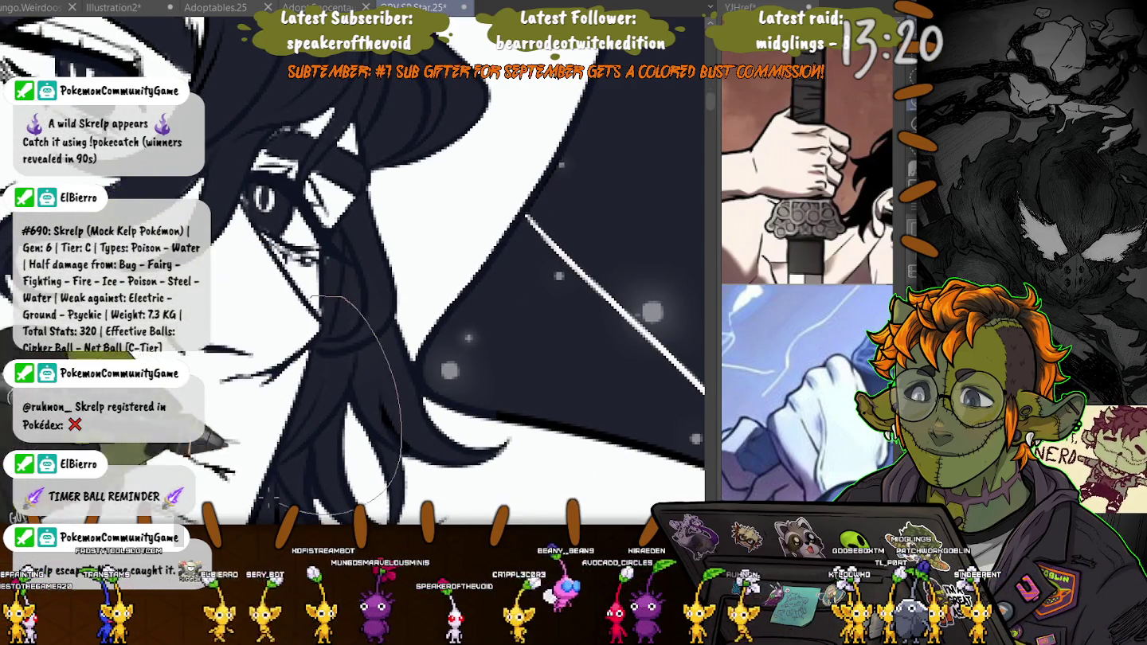
{"action": "left_click_drag", "start_coordinate": [346, 297], "coordinate": [314, 305]}
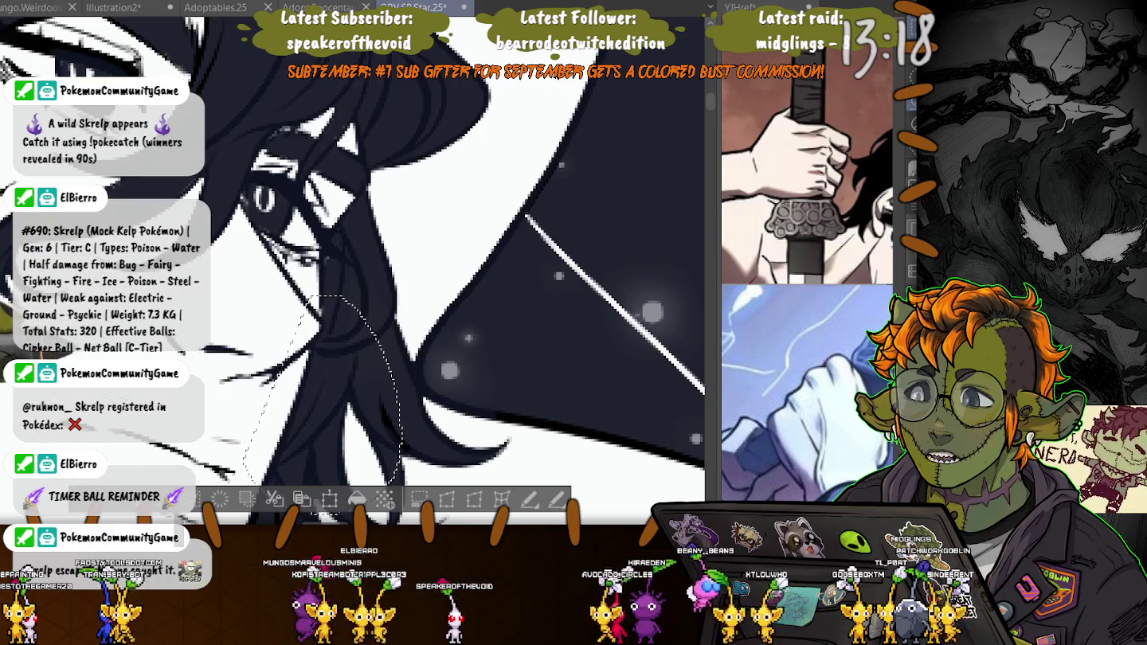
- Pan along the hair to check the selection's edge against the white shape
{"action": "scroll", "coordinate": [353, 270], "scroll_direction": "down", "scroll_amount": 3}
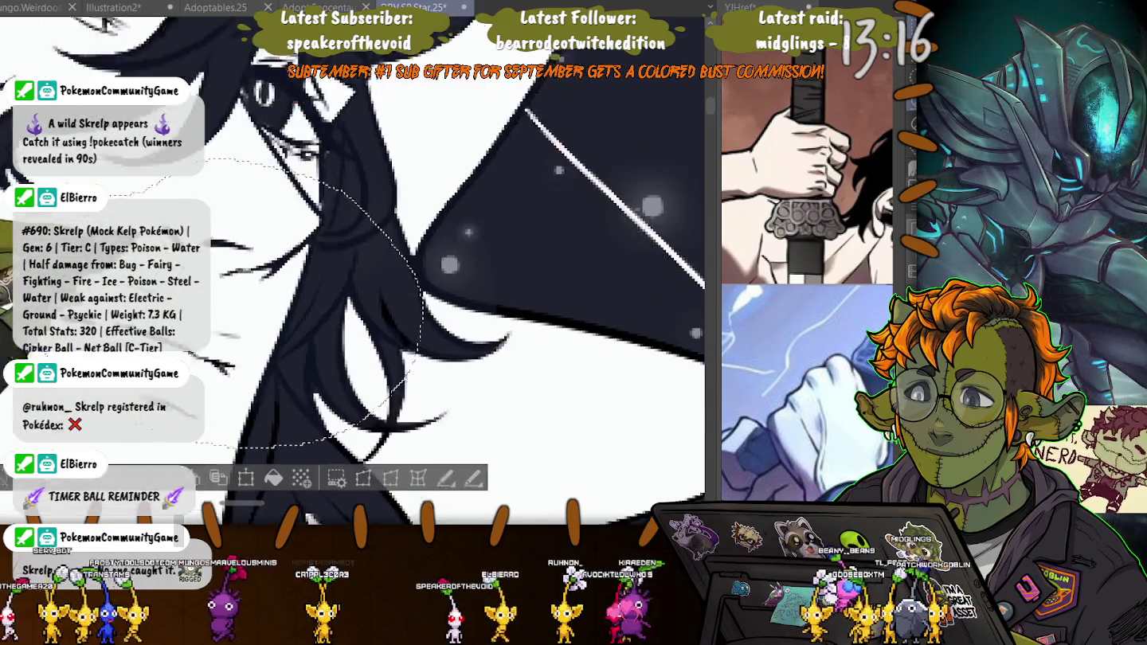
{"action": "left_click_drag", "start_coordinate": [398, 279], "coordinate": [318, 223]}
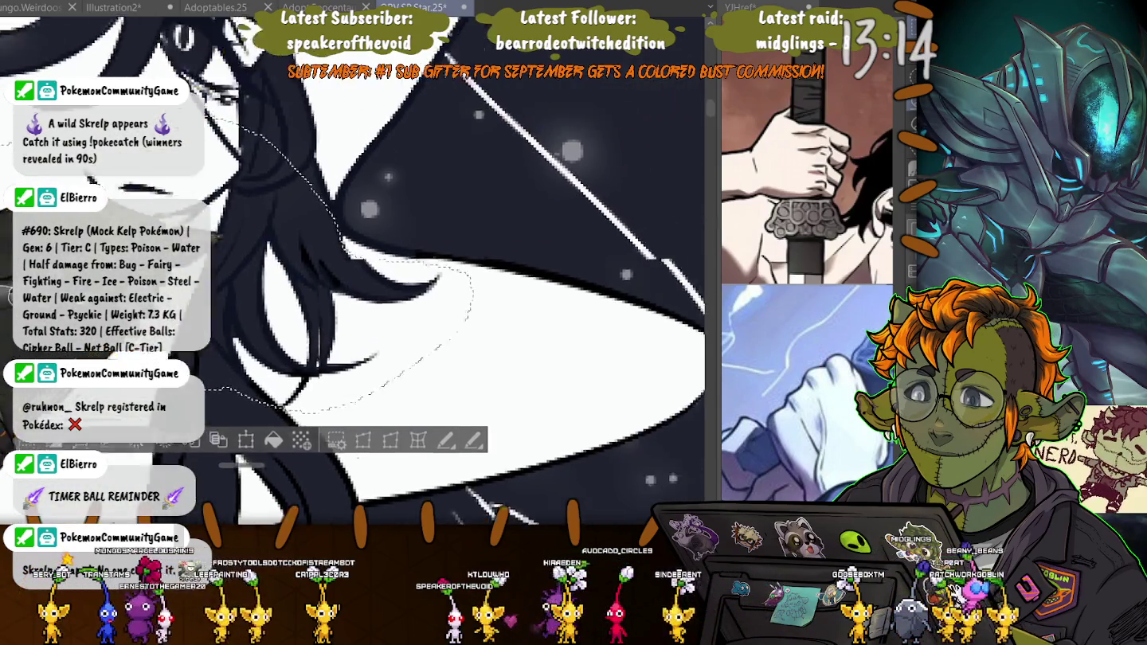
{"action": "left_click_drag", "start_coordinate": [478, 279], "coordinate": [279, 270]}
{"action": "left_click_drag", "start_coordinate": [359, 278], "coordinate": [358, 339]}
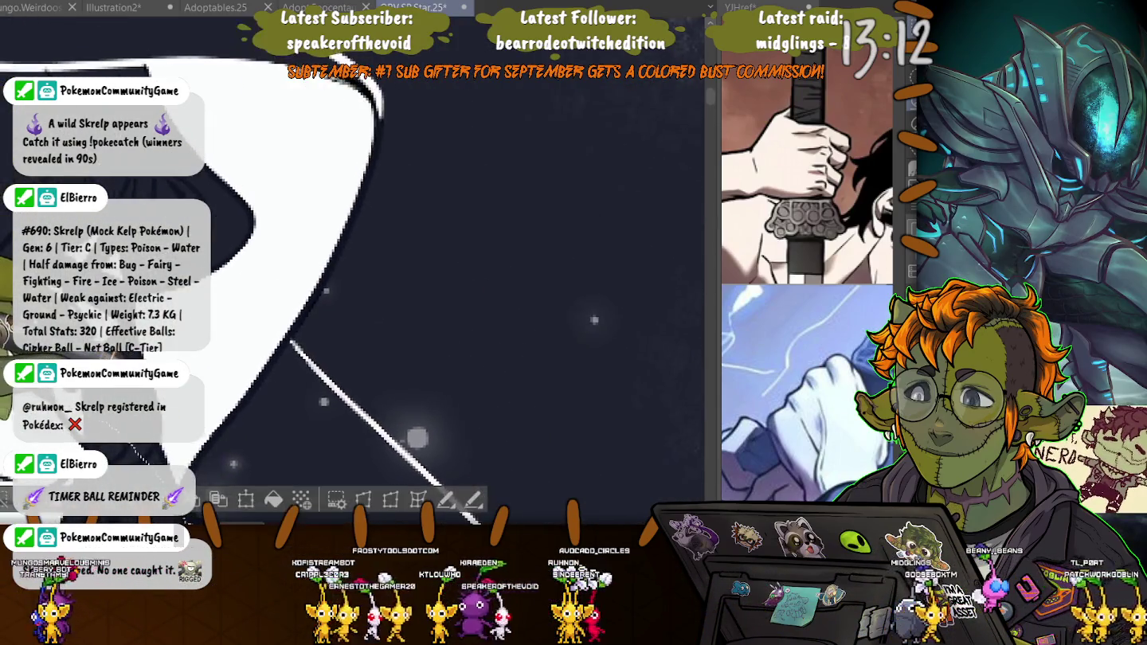
{"action": "left_click_drag", "start_coordinate": [358, 383], "coordinate": [383, 135]}
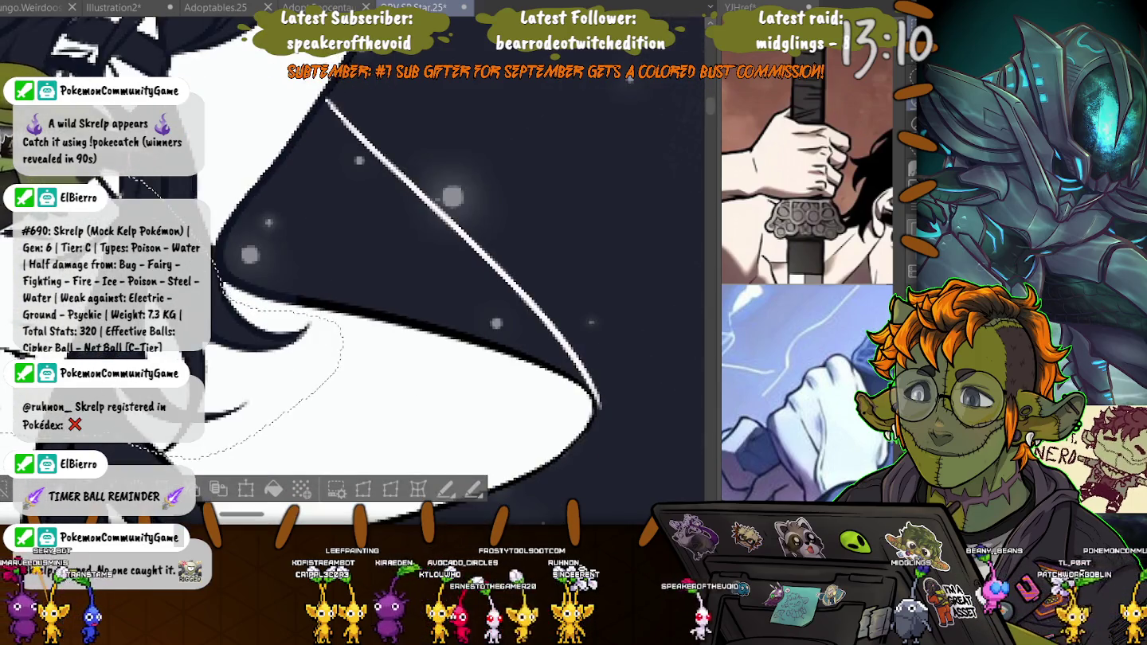
{"action": "left_click_drag", "start_coordinate": [358, 240], "coordinate": [350, 342]}
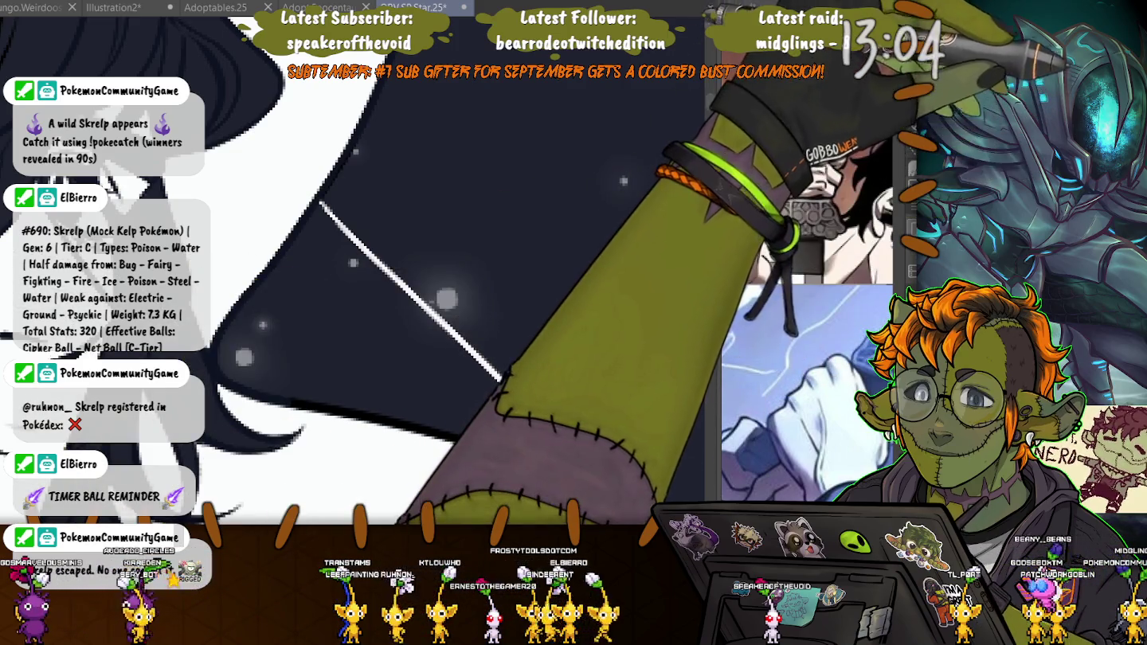
- Trace a guide path along the hair edge, then paint white over the stray dark strand
{"action": "left_click_drag", "start_coordinate": [390, 56], "coordinate": [587, 503]}
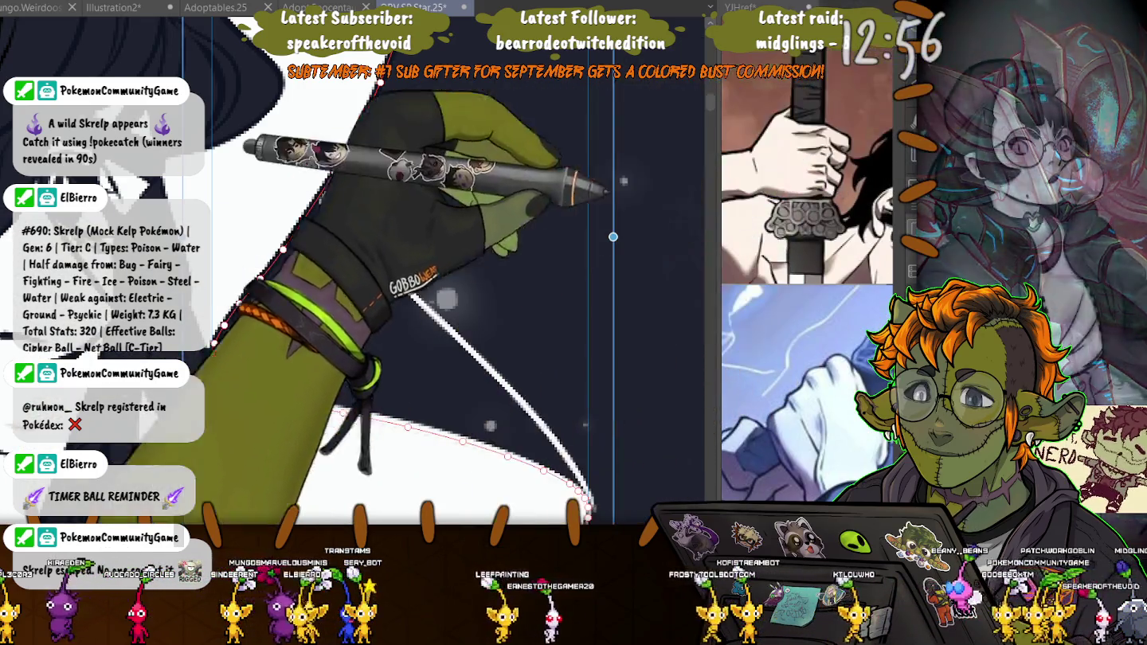
{"action": "left_click", "coordinate": [612, 237]}
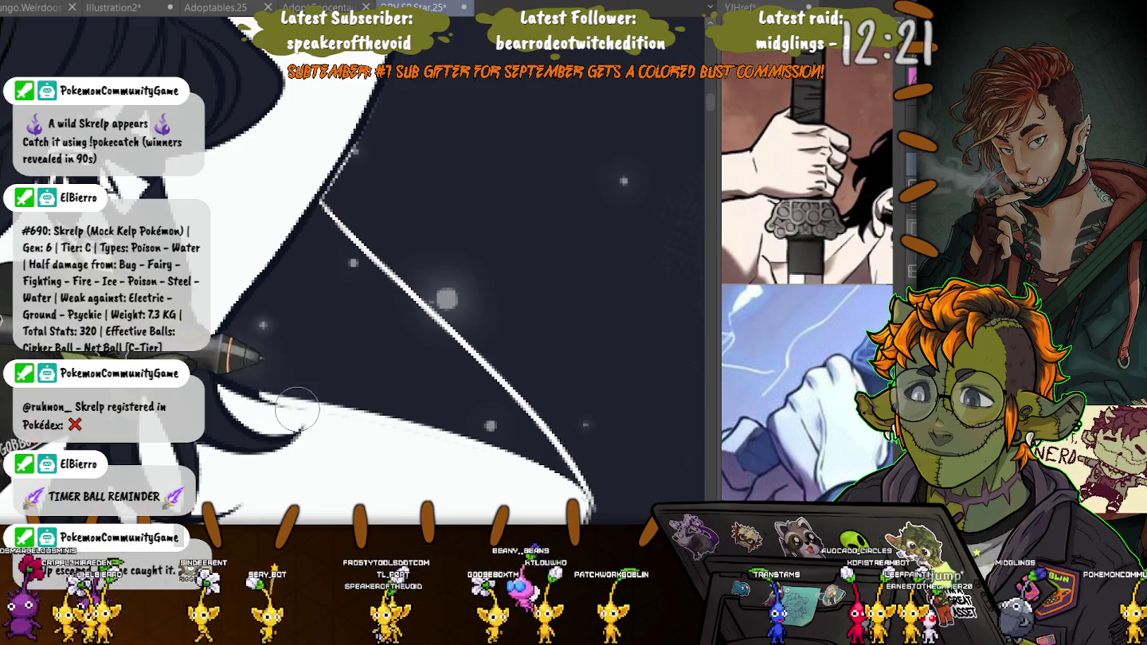
{"action": "left_click_drag", "start_coordinate": [298, 409], "coordinate": [325, 407]}
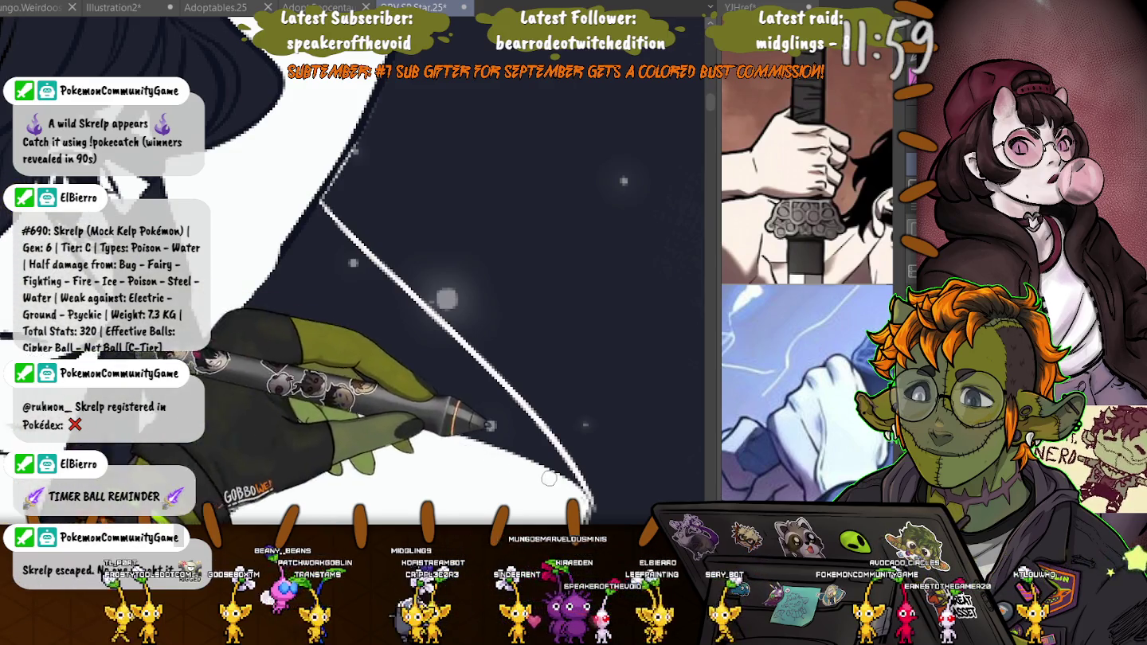
{"action": "left_click_drag", "start_coordinate": [479, 526], "coordinate": [490, 371]}
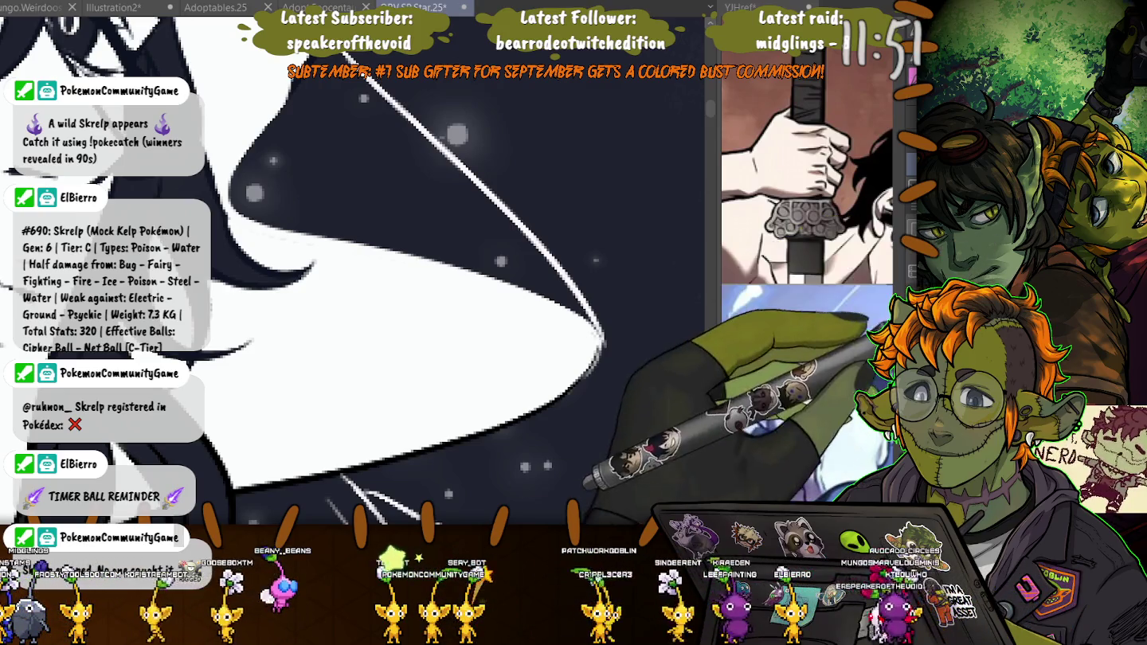
{"action": "left_click_drag", "start_coordinate": [509, 263], "coordinate": [623, 265]}
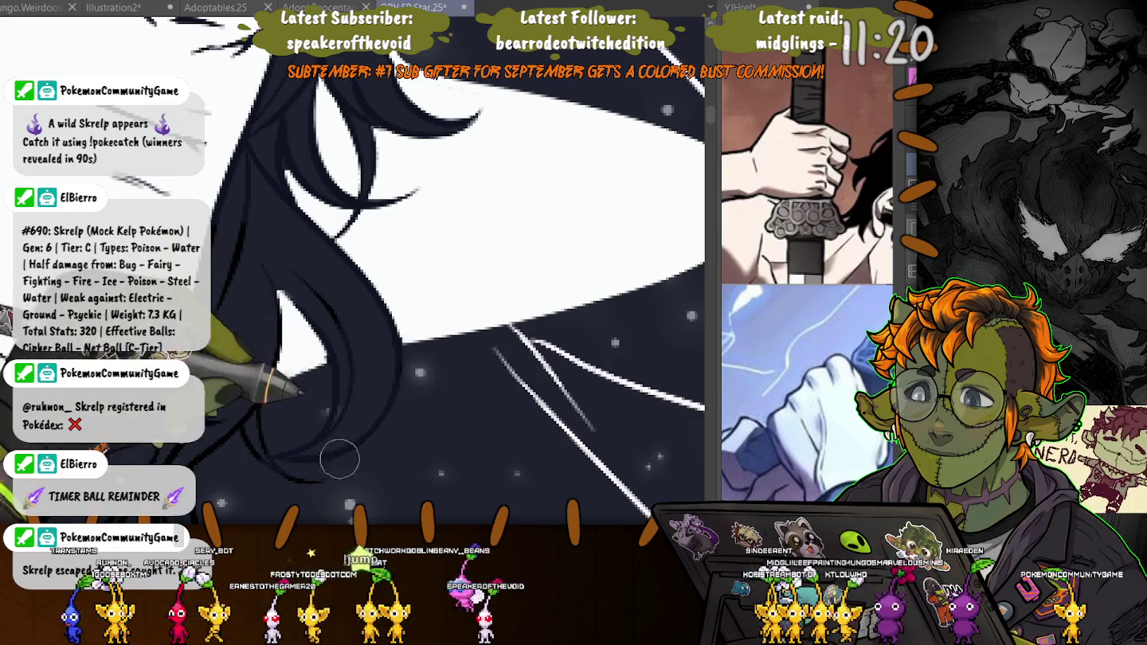
- Rotate the canvas toward the lower hair mass and lasso its upper part
{"action": "left_click_drag", "start_coordinate": [405, 361], "coordinate": [493, 263]}
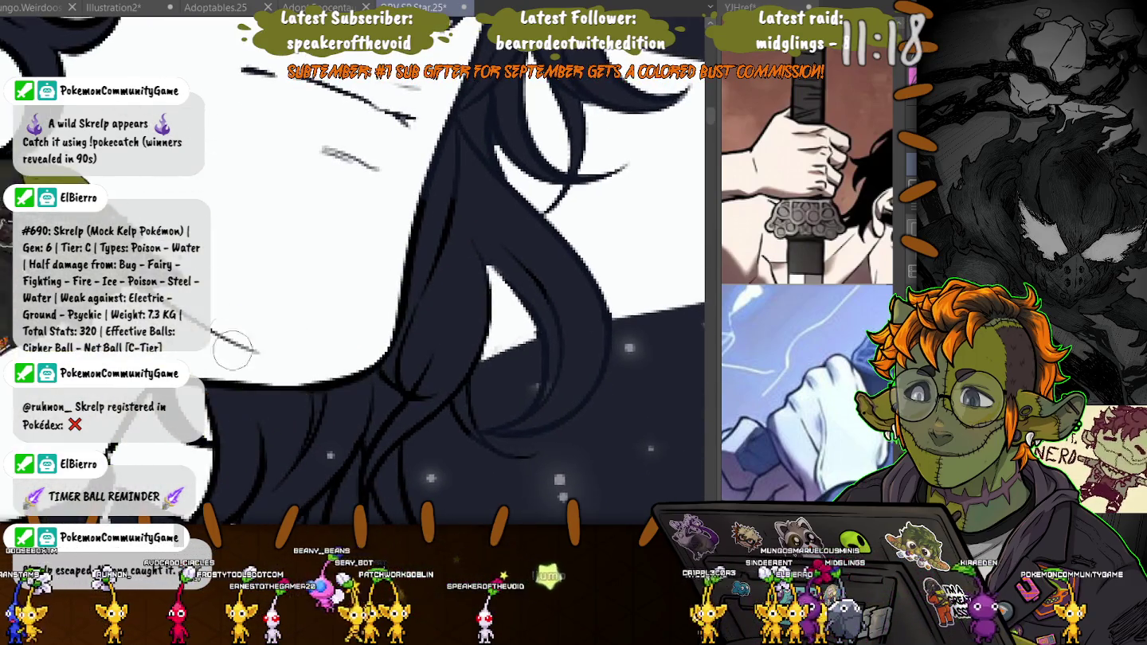
{"action": "left_click_drag", "start_coordinate": [414, 335], "coordinate": [493, 239]}
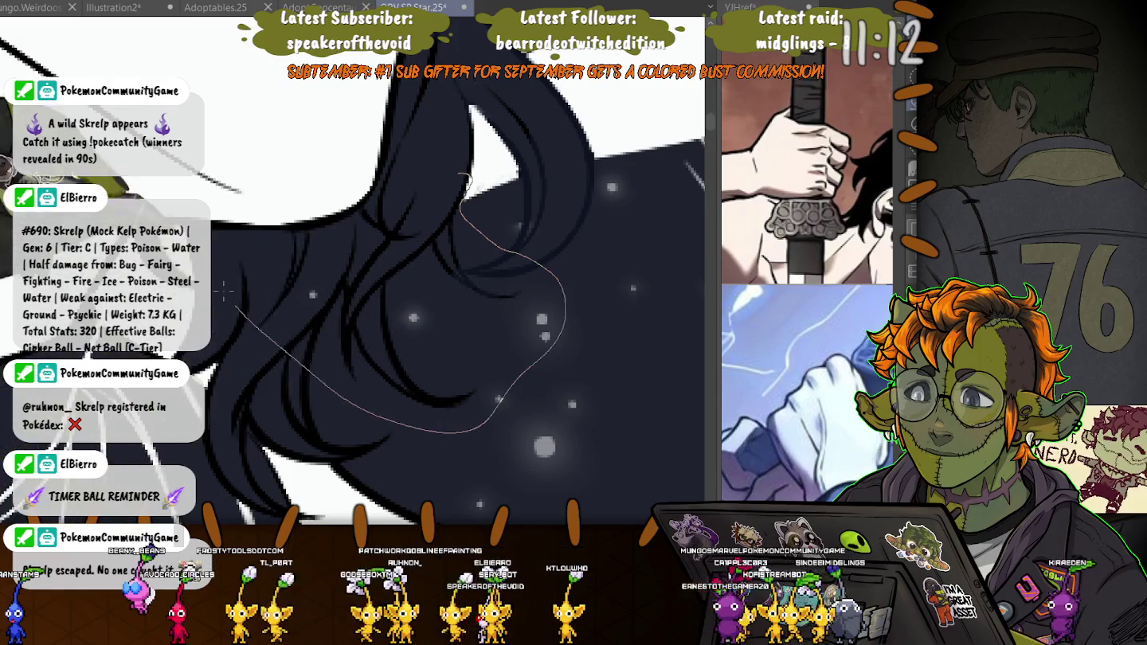
{"action": "left_click_drag", "start_coordinate": [464, 182], "coordinate": [239, 92]}
{"action": "left_click_drag", "start_coordinate": [399, 278], "coordinate": [334, 334]}
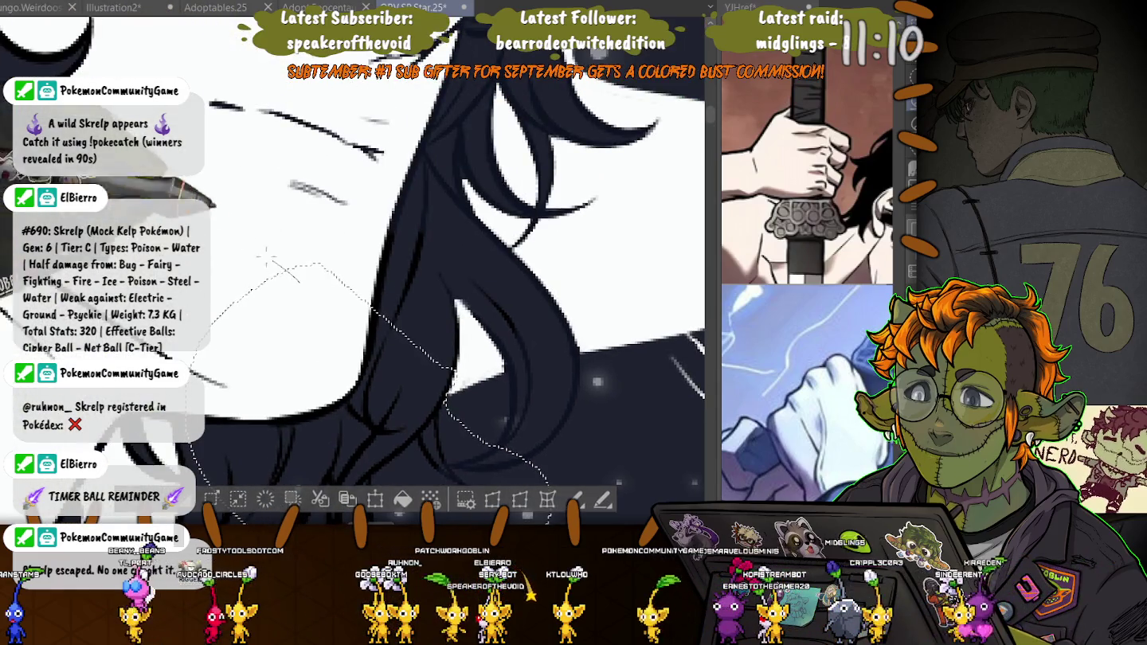
{"action": "left_click_drag", "start_coordinate": [558, 295], "coordinate": [199, 75]}
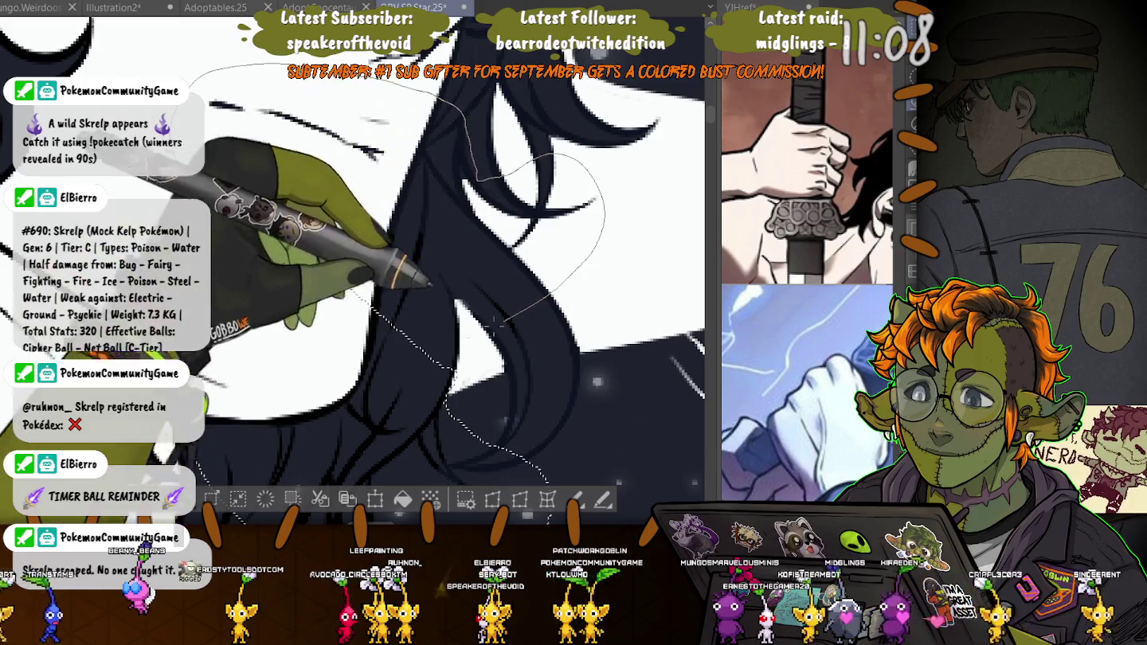
{"action": "mouse_move", "coordinate": [452, 277]}
{"action": "left_mouse_down"}
{"action": "mouse_move", "coordinate": [443, 306]}
{"action": "mouse_move", "coordinate": [470, 350]}
{"action": "left_mouse_up"}
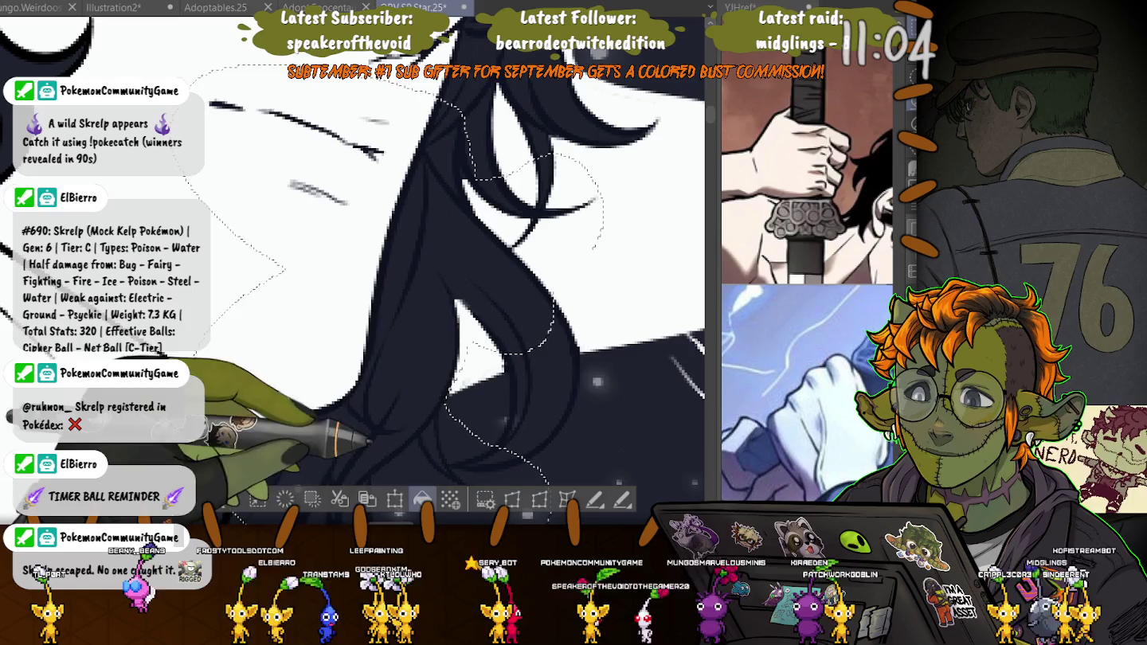
- Deselect with Ctrl+D and lasso a new area across the hair beside the face
{"action": "key", "text": "ctrl+d"}
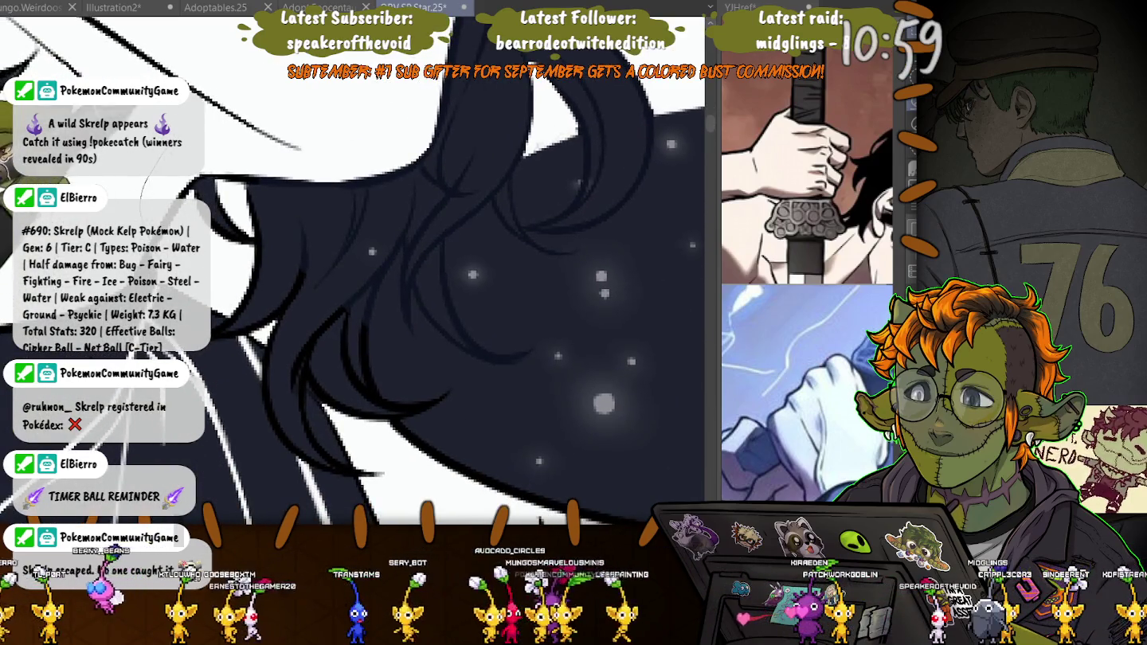
{"action": "left_click_drag", "start_coordinate": [212, 136], "coordinate": [319, 382]}
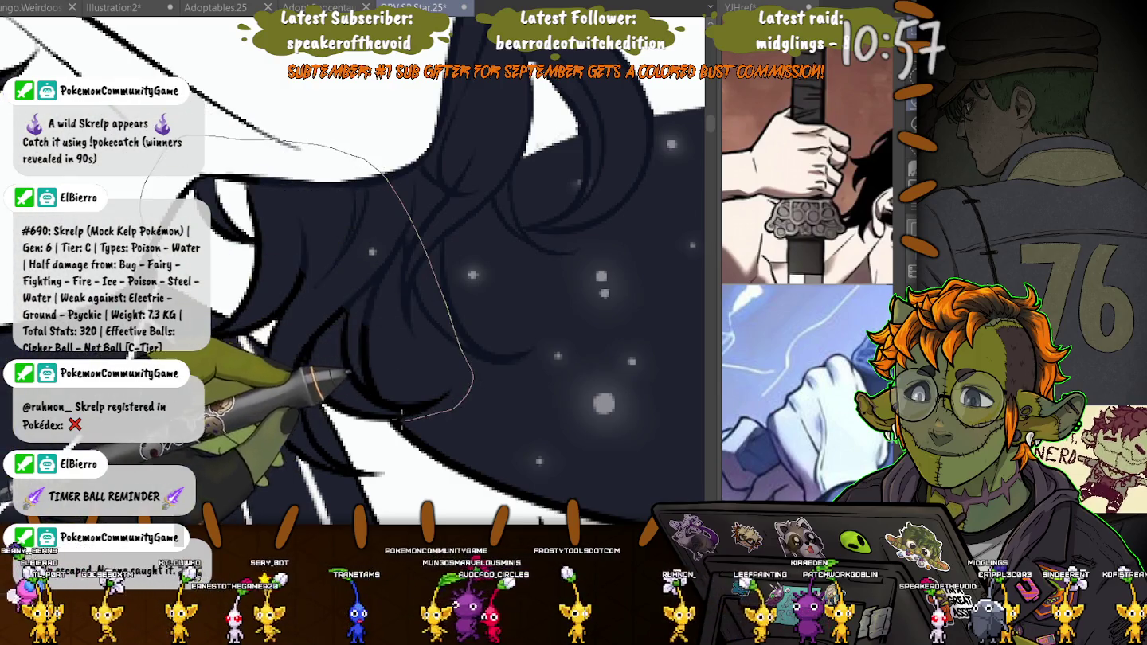
{"action": "left_click_drag", "start_coordinate": [247, 326], "coordinate": [235, 317]}
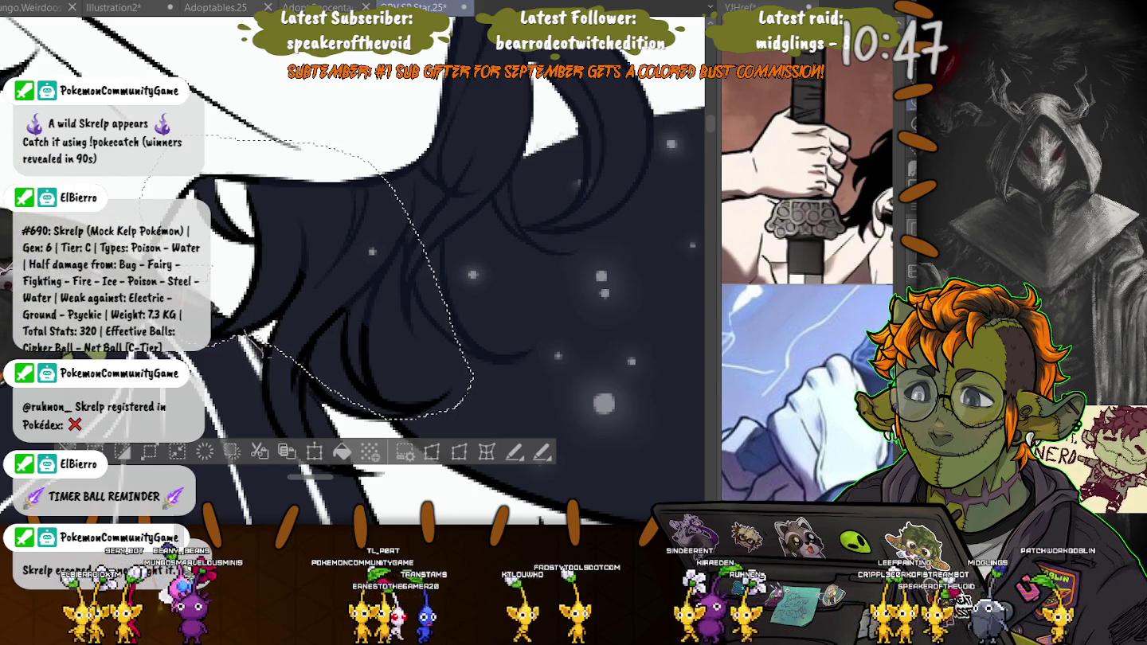
{"action": "left_click_drag", "start_coordinate": [255, 398], "coordinate": [276, 261]}
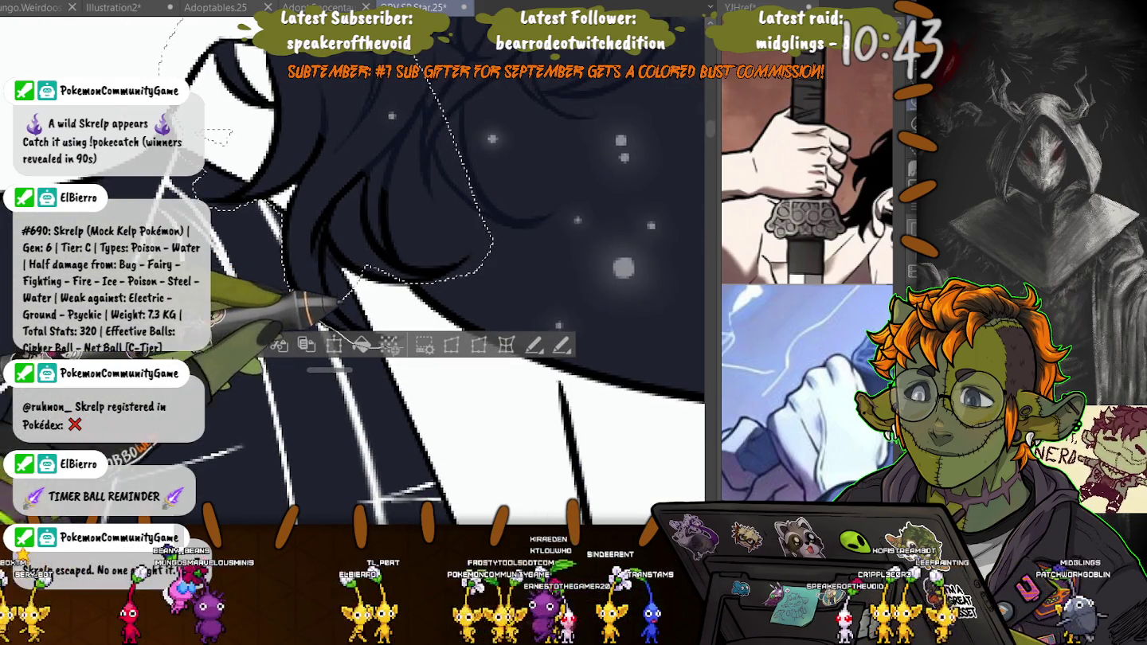
- Add another lobe to the hair selection, clean it up and deselect
{"action": "left_click_drag", "start_coordinate": [343, 305], "coordinate": [407, 341]}
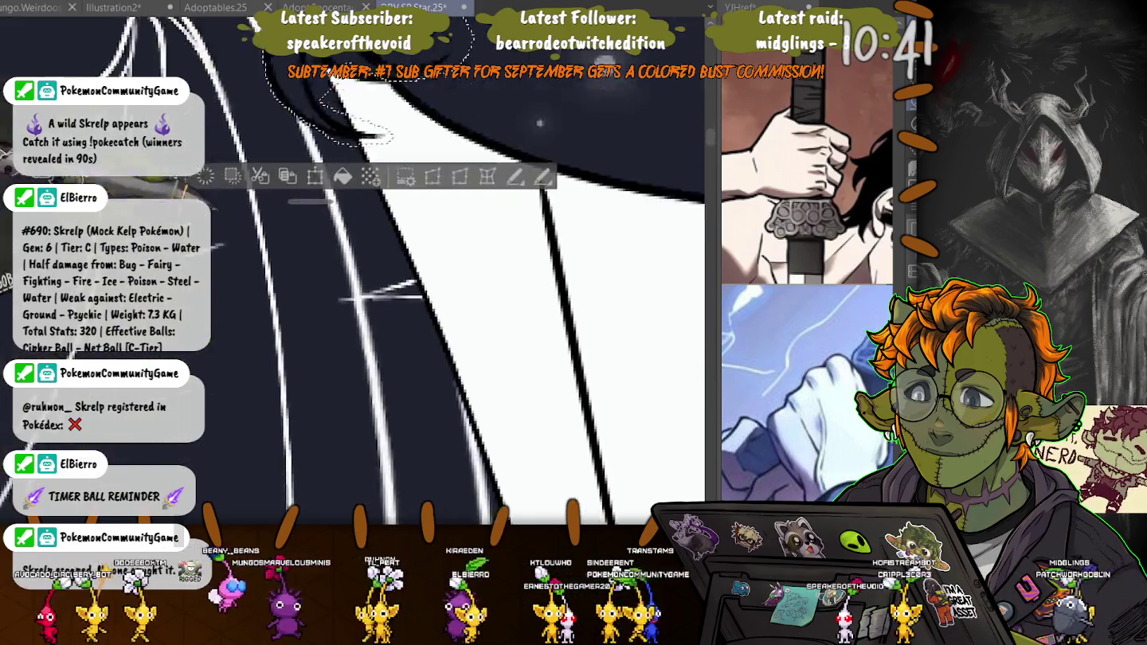
{"action": "left_click_drag", "start_coordinate": [330, 272], "coordinate": [333, 434]}
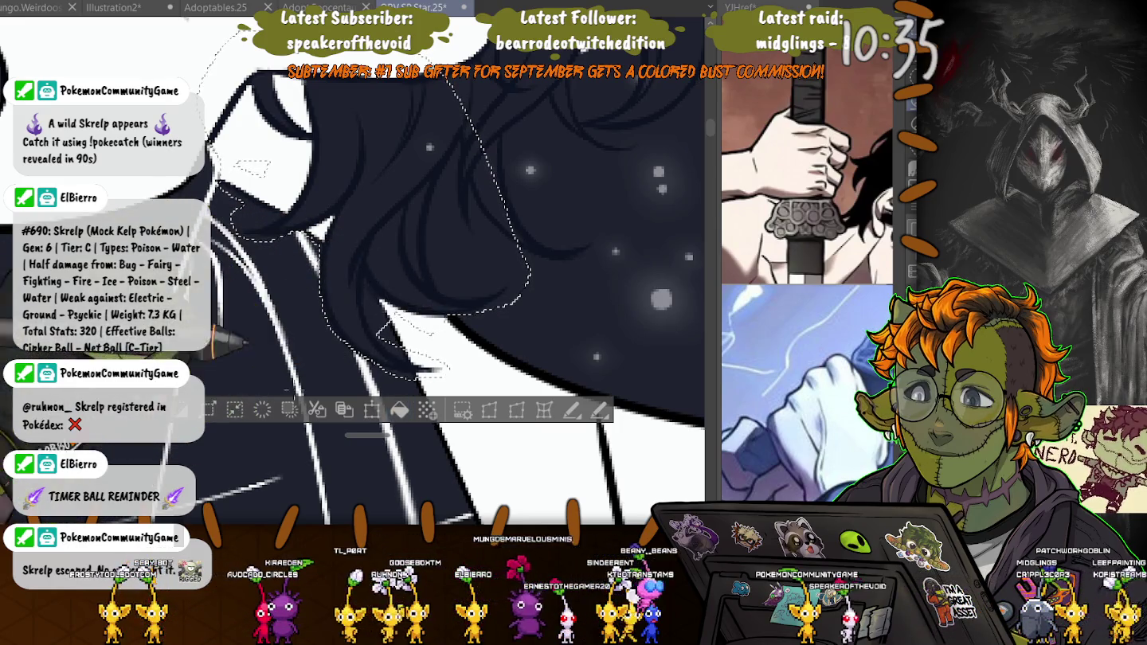
{"action": "key", "text": "ctrl+d"}
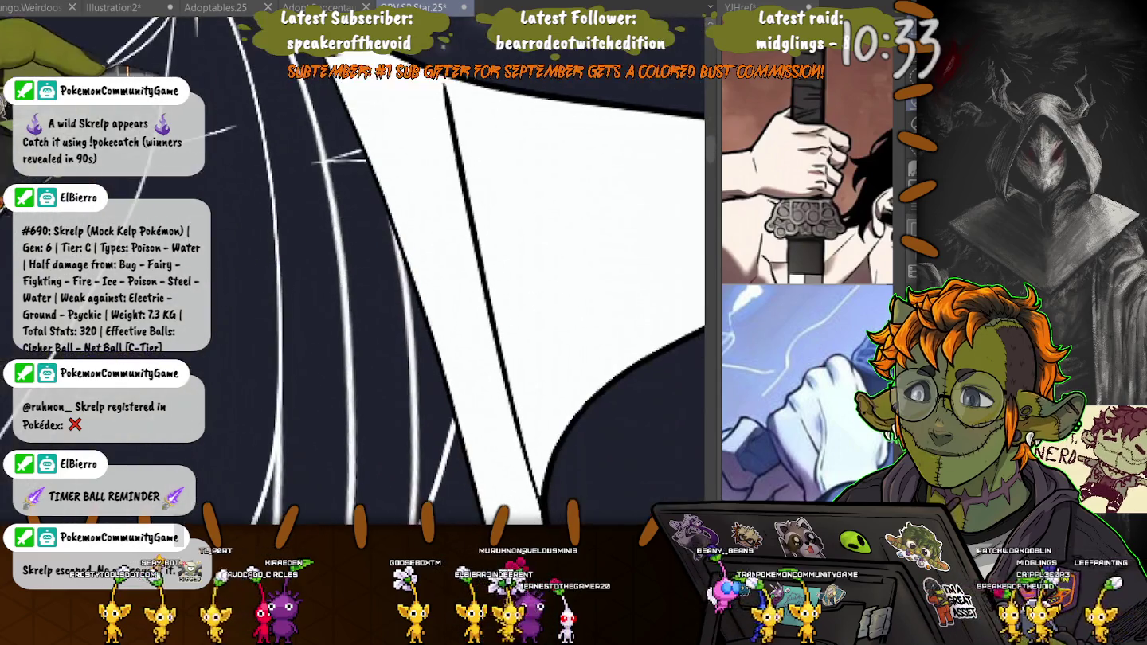
- Rotate the view and clean a wedge along the white shape's edge
{"action": "scroll", "coordinate": [350, 271], "scroll_direction": "up", "scroll_amount": 2}
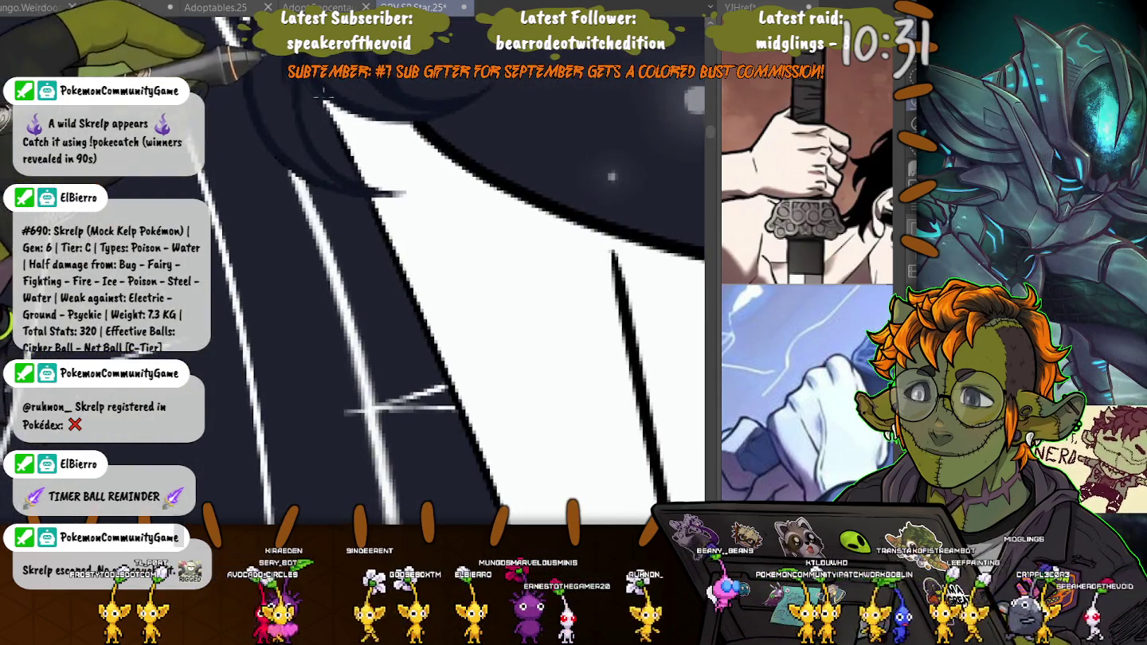
{"action": "scroll", "coordinate": [611, 176], "scroll_direction": "down", "scroll_amount": 3}
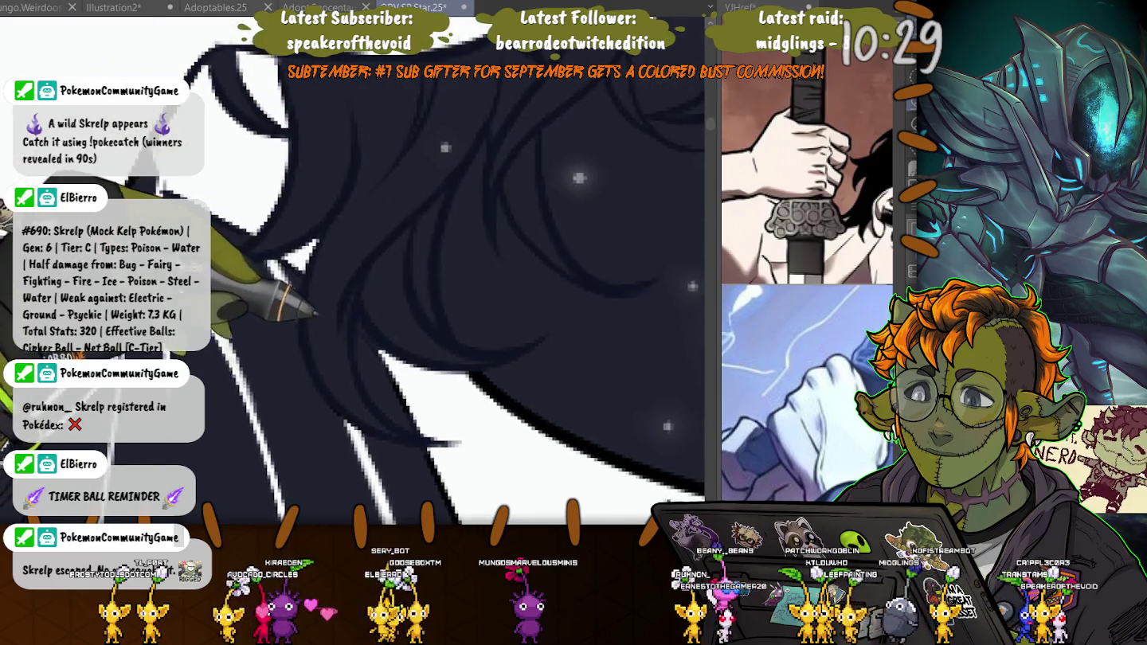
{"action": "left_click_drag", "start_coordinate": [397, 316], "coordinate": [420, 377]}
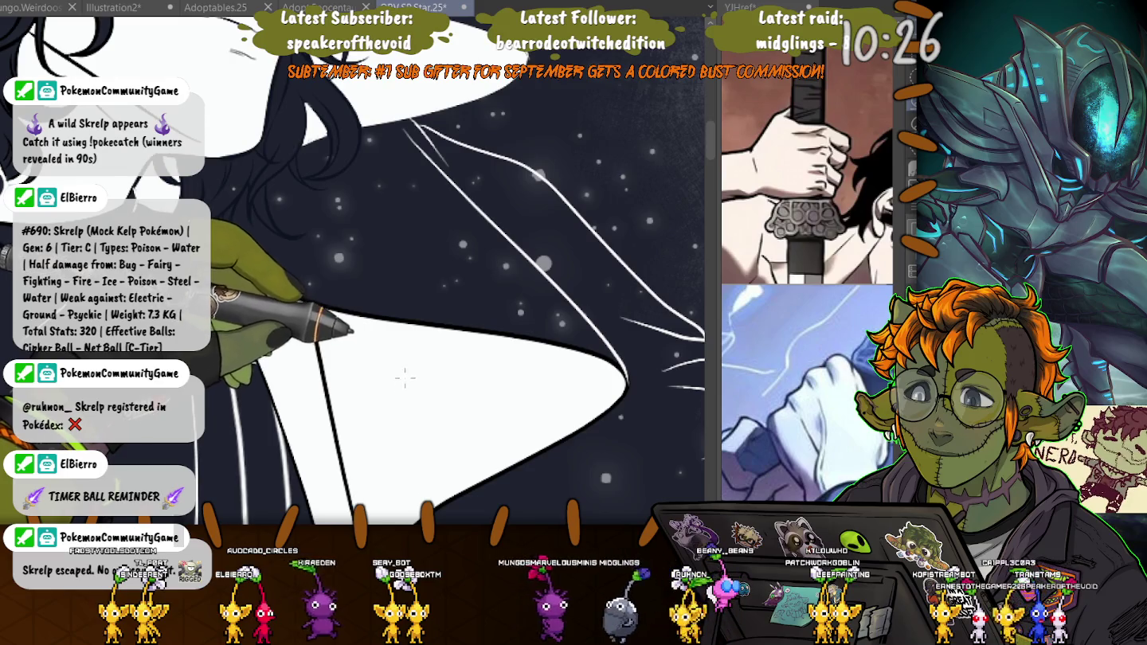
{"action": "left_click_drag", "start_coordinate": [405, 379], "coordinate": [382, 404]}
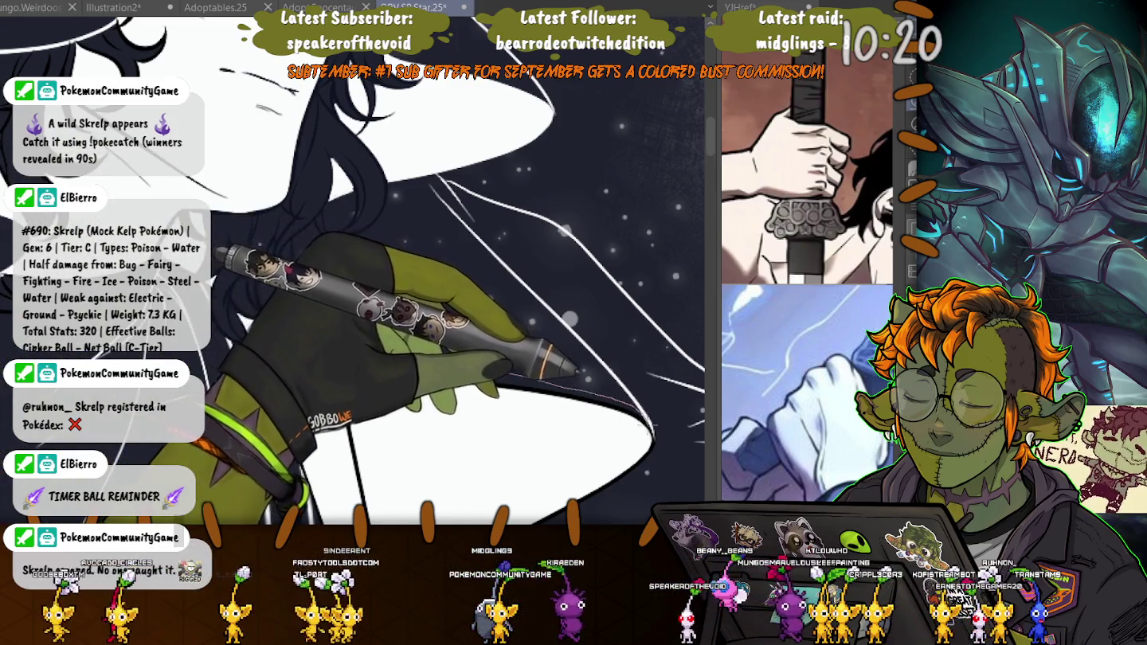
{"action": "left_click_drag", "start_coordinate": [355, 337], "coordinate": [405, 364]}
{"action": "left_click_drag", "start_coordinate": [335, 367], "coordinate": [335, 330]}
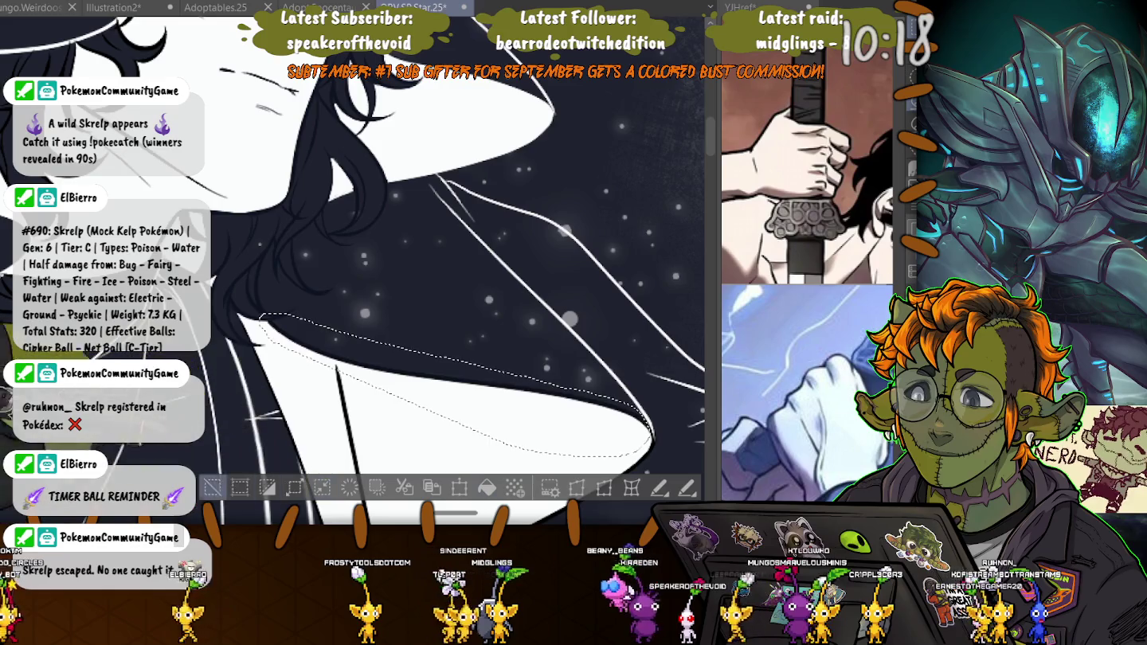
{"action": "key", "text": "ctrl+d"}
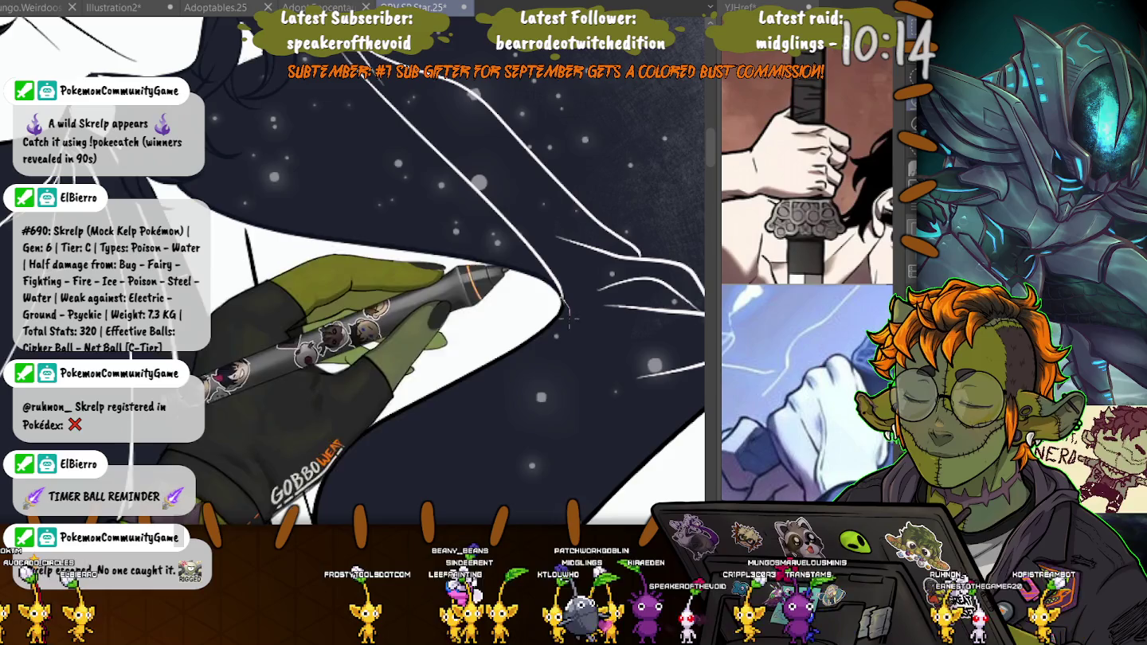
- Clean the white shape's tip and the dark shape's outline with lasso selections
{"action": "mouse_move", "coordinate": [561, 301]}
{"action": "left_mouse_down"}
{"action": "mouse_move", "coordinate": [376, 443]}
{"action": "mouse_move", "coordinate": [316, 513]}
{"action": "left_mouse_up"}
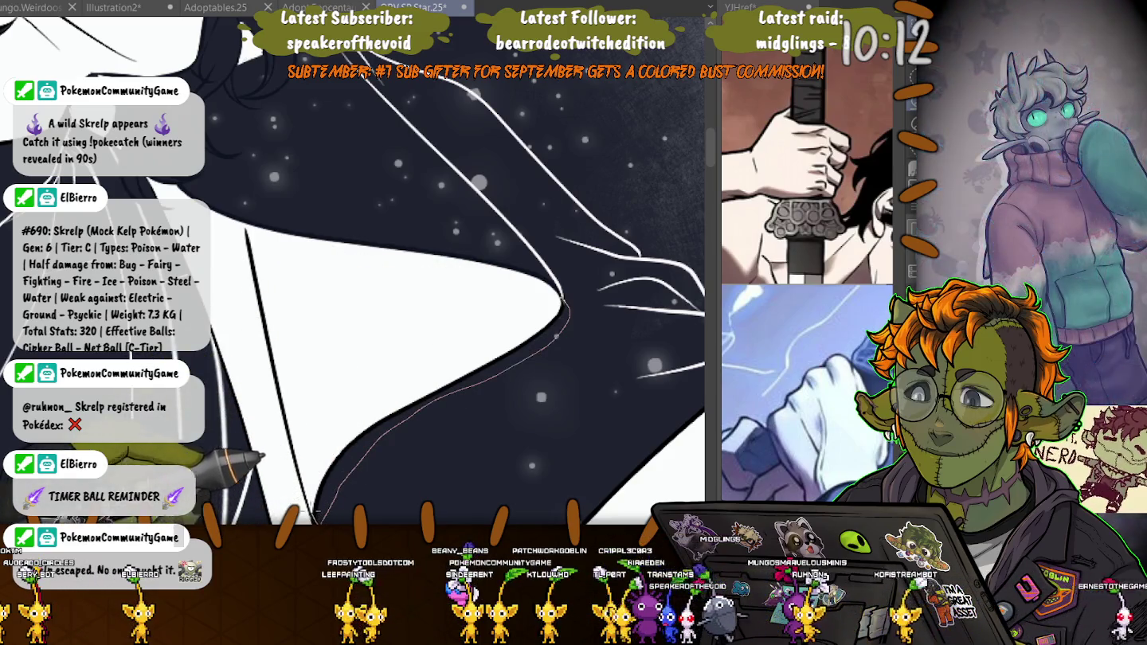
{"action": "left_click_drag", "start_coordinate": [306, 321], "coordinate": [317, 254]}
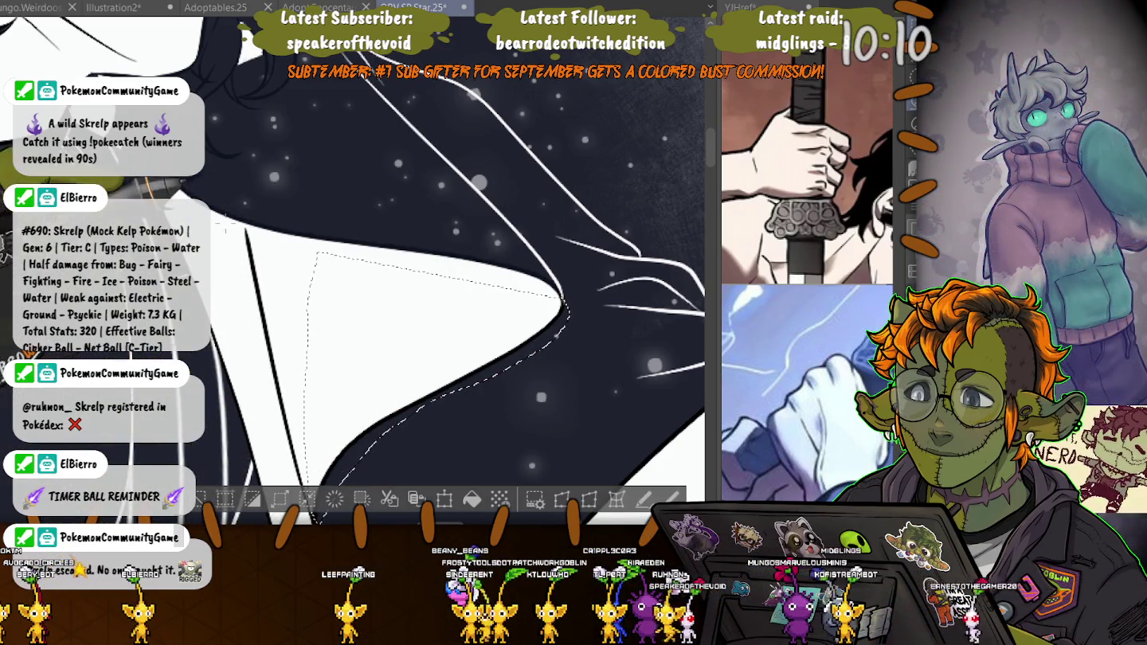
{"action": "scroll", "coordinate": [327, 411], "scroll_direction": "down", "scroll_amount": 2}
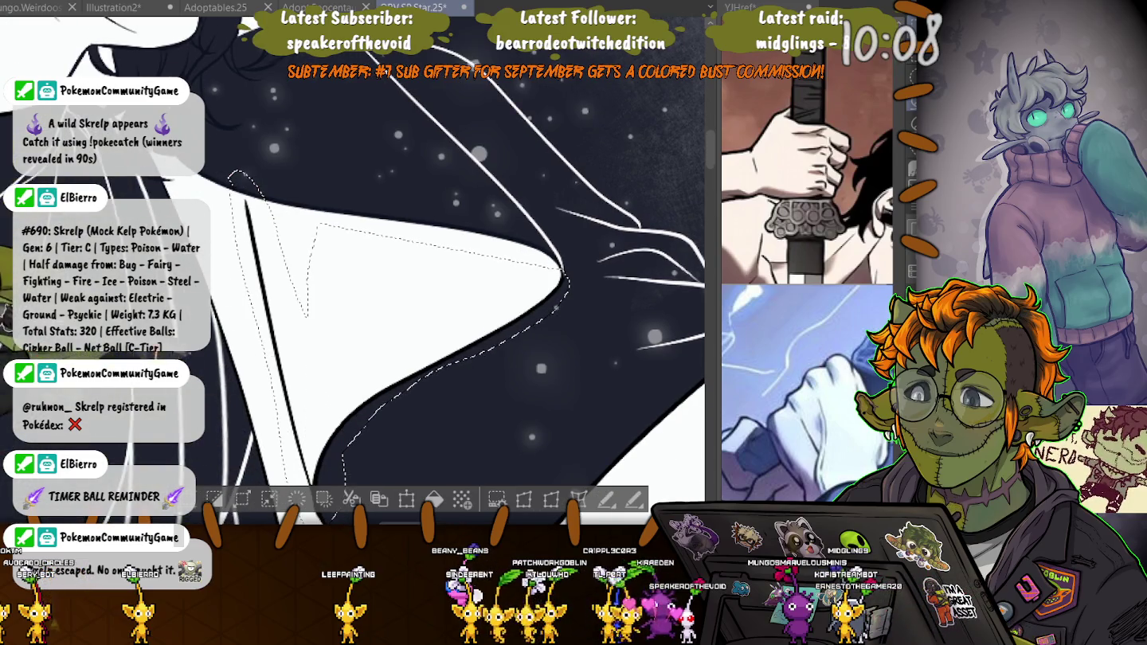
{"action": "scroll", "coordinate": [271, 146], "scroll_direction": "down", "scroll_amount": 5}
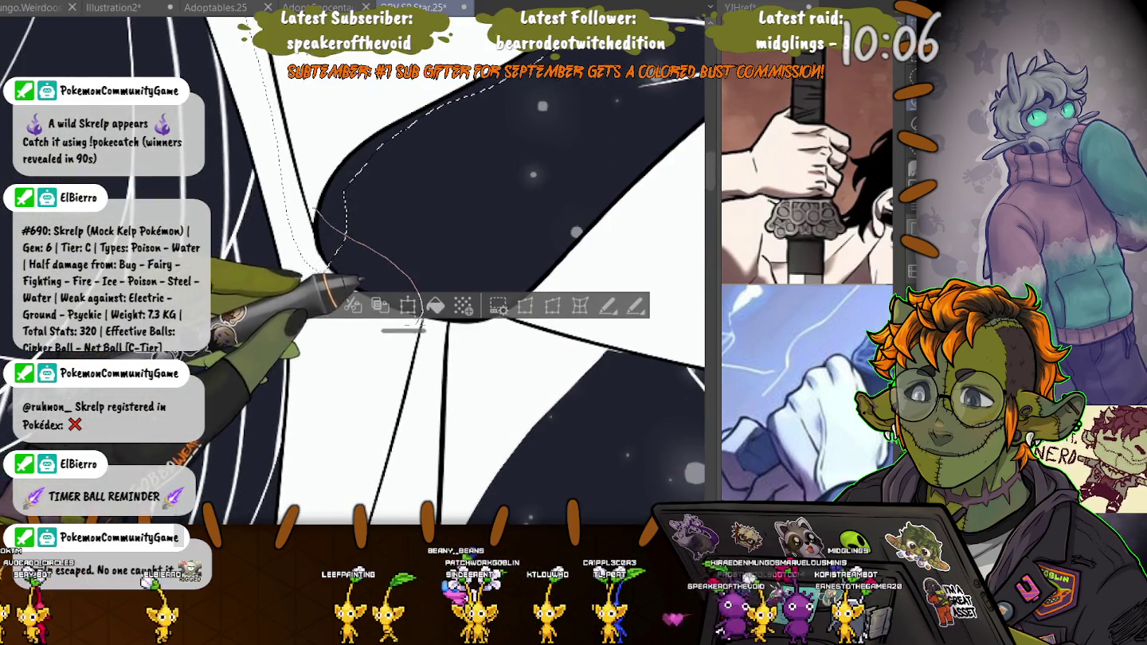
{"action": "left_click_drag", "start_coordinate": [419, 320], "coordinate": [286, 202]}
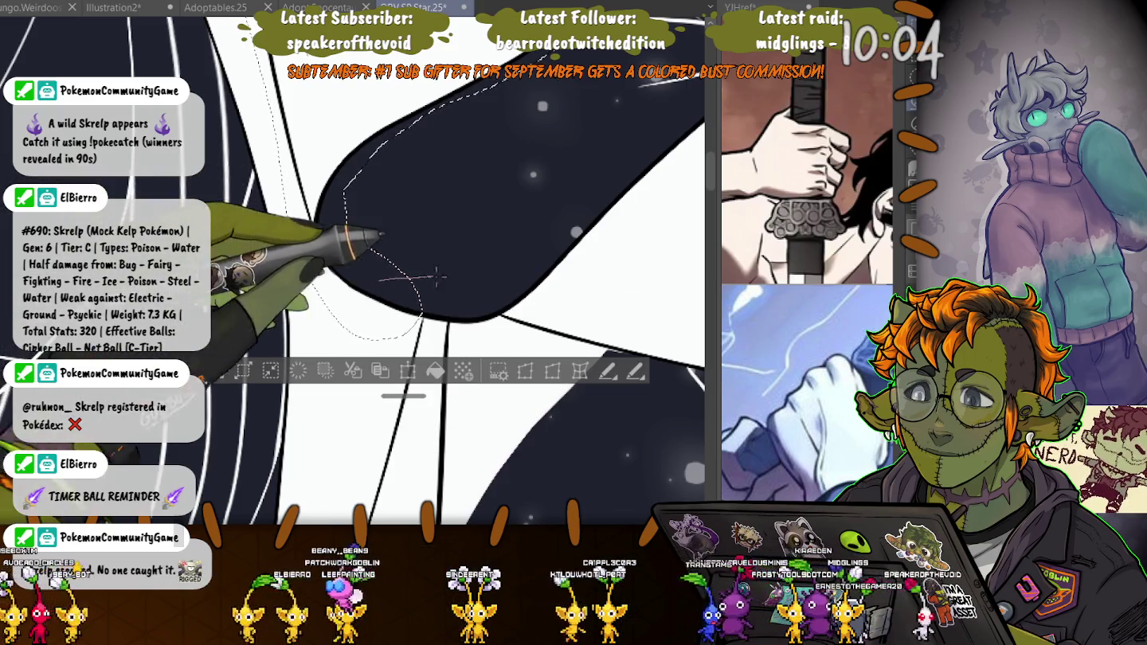
{"action": "left_click_drag", "start_coordinate": [436, 276], "coordinate": [375, 343]}
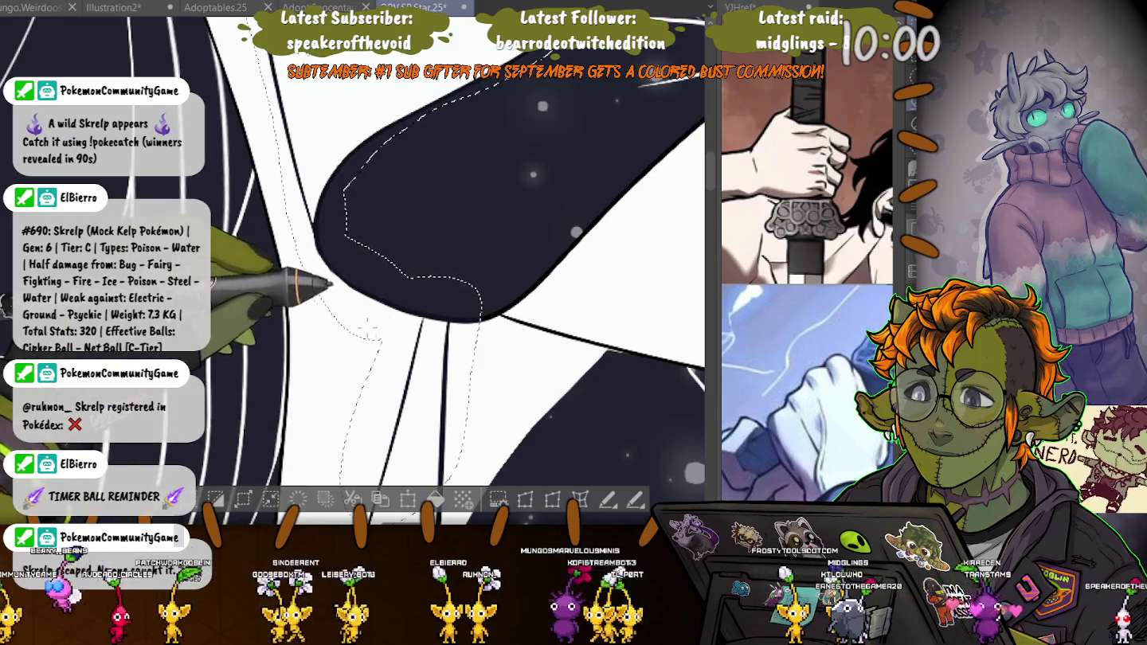
{"action": "key", "text": "ctrl+d"}
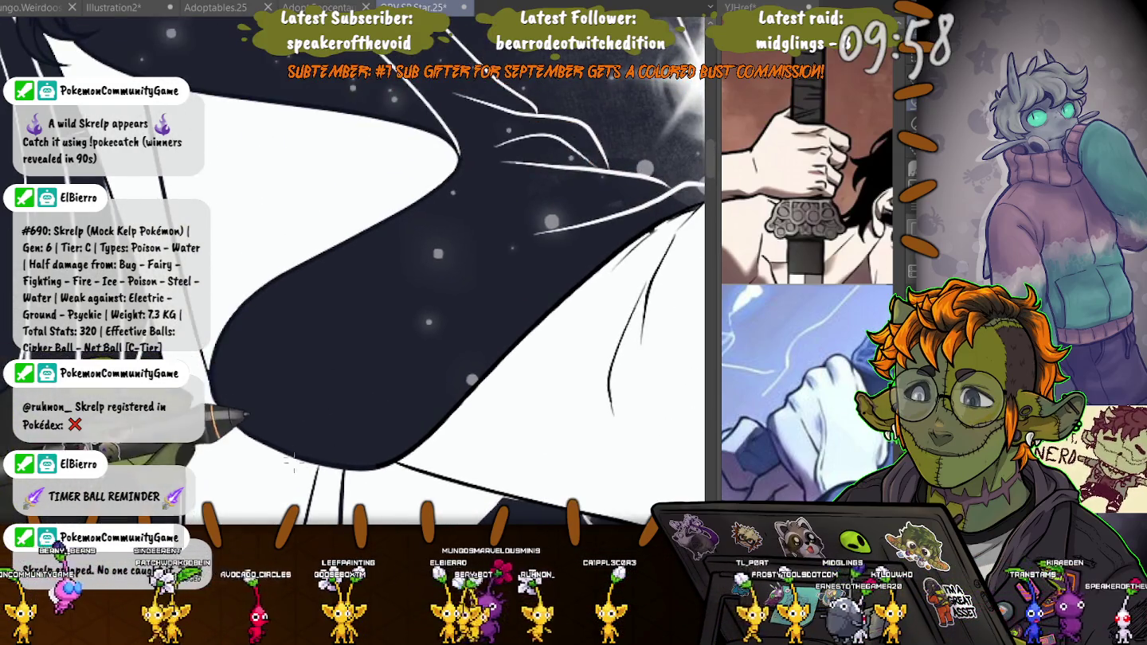
- Clean the coat's shoulder edge near the starburst, then select along the white shape's edge
{"action": "left_click_drag", "start_coordinate": [481, 405], "coordinate": [567, 311]}
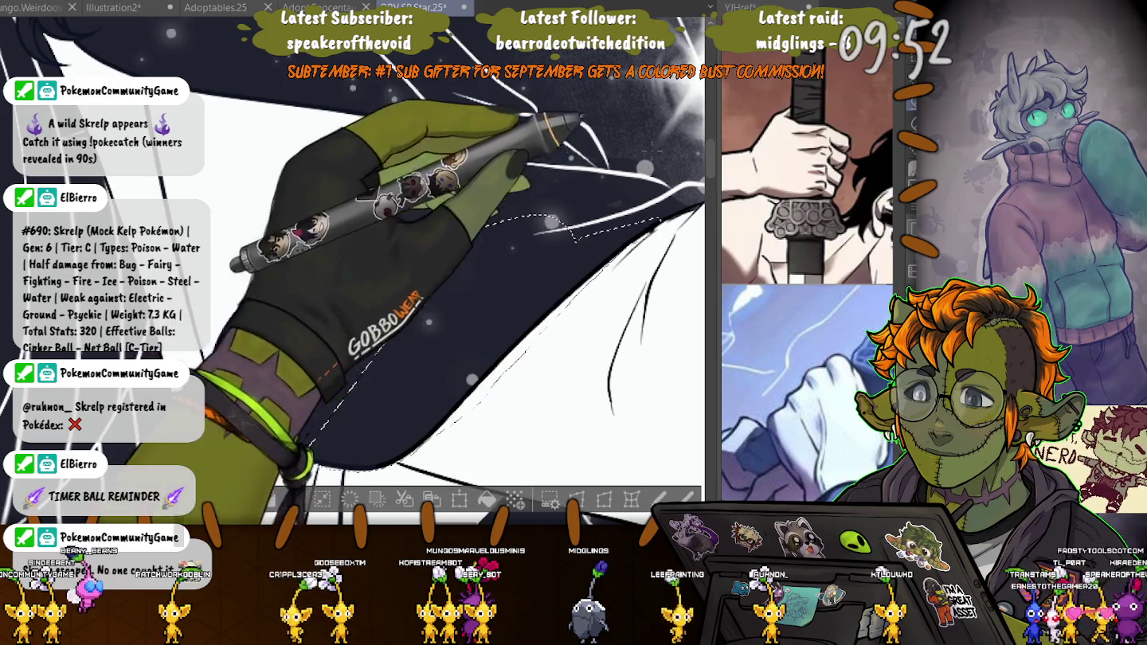
{"action": "left_click_drag", "start_coordinate": [510, 260], "coordinate": [540, 221]}
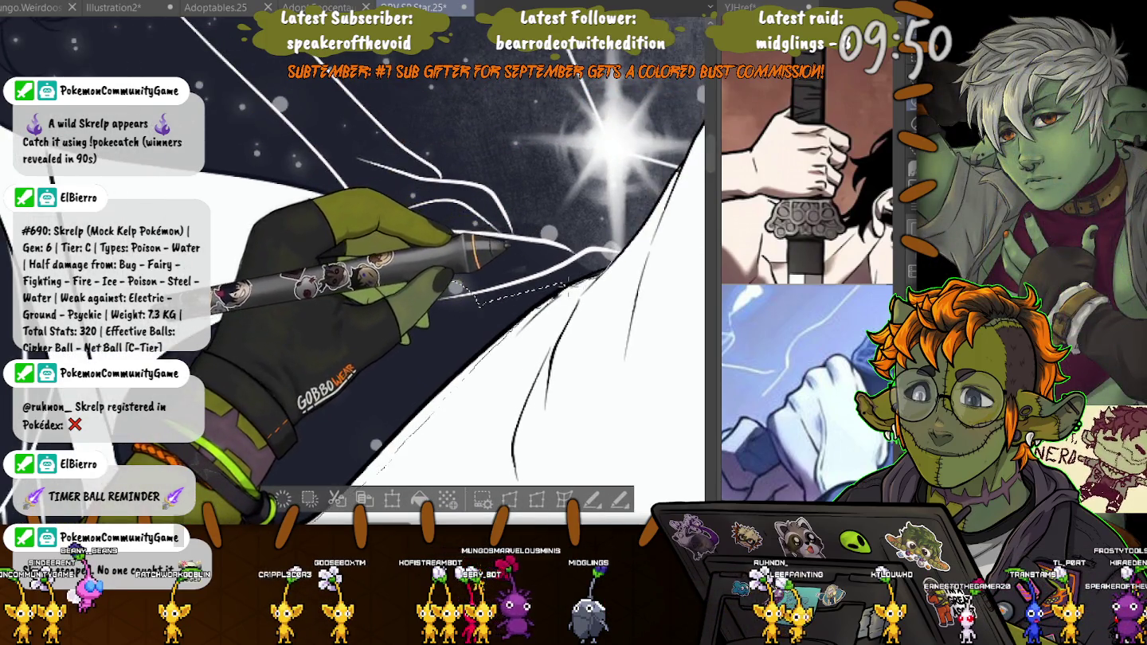
{"action": "left_click_drag", "start_coordinate": [509, 255], "coordinate": [307, 309]}
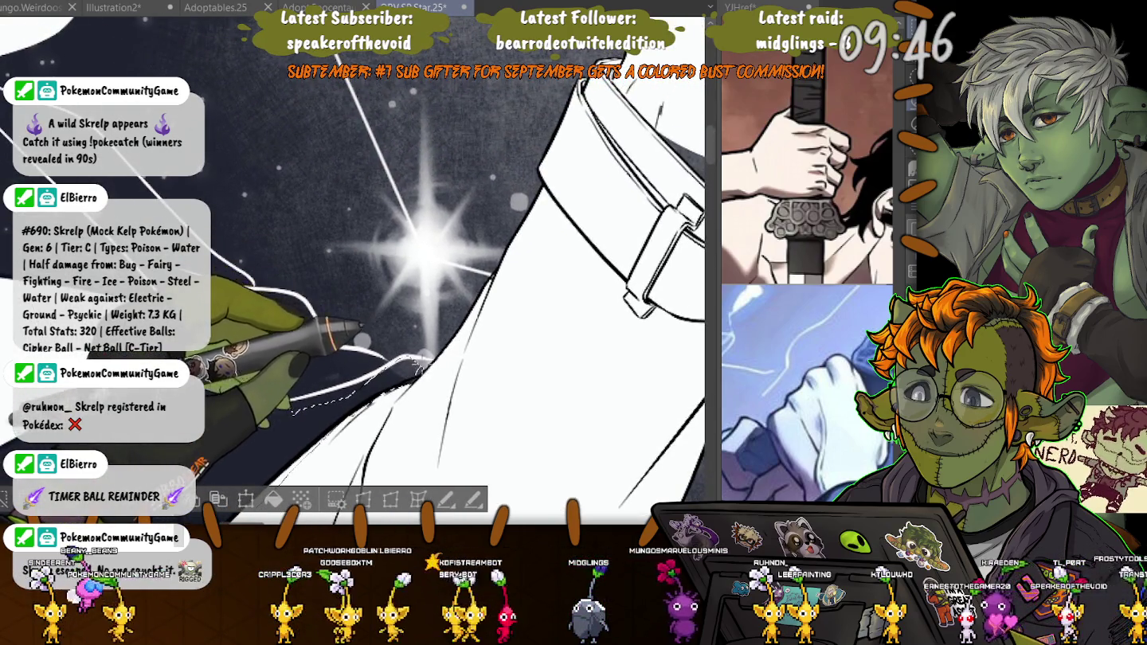
{"action": "left_click_drag", "start_coordinate": [327, 191], "coordinate": [215, 262]}
{"action": "left_click_drag", "start_coordinate": [535, 184], "coordinate": [469, 463]}
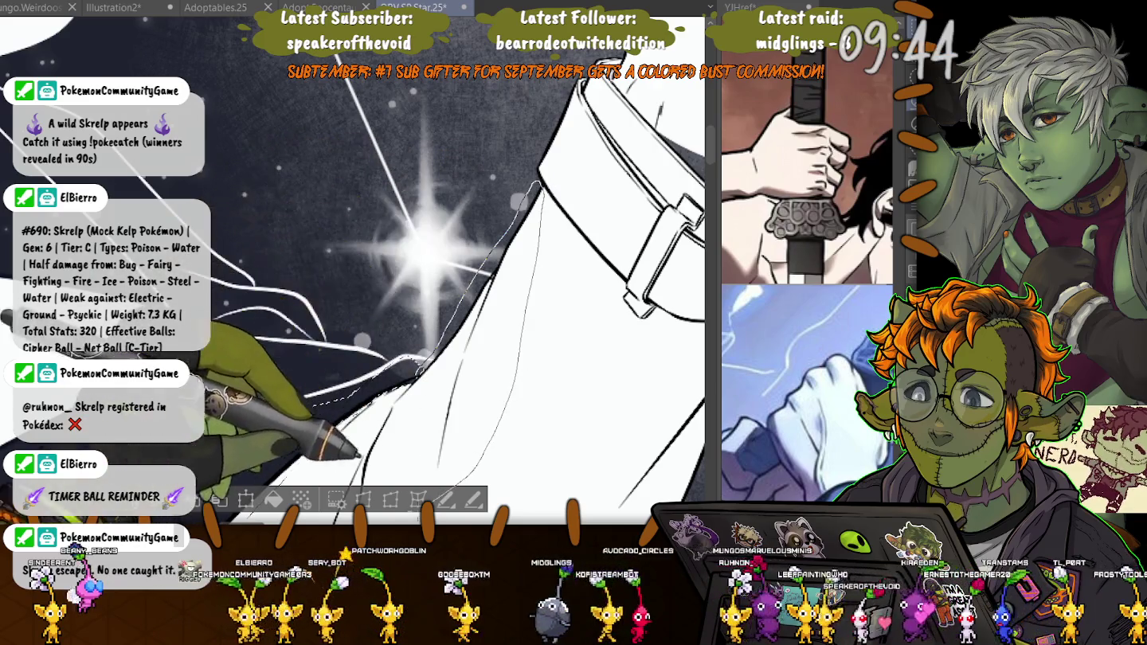
{"action": "left_click_drag", "start_coordinate": [414, 361], "coordinate": [391, 338]}
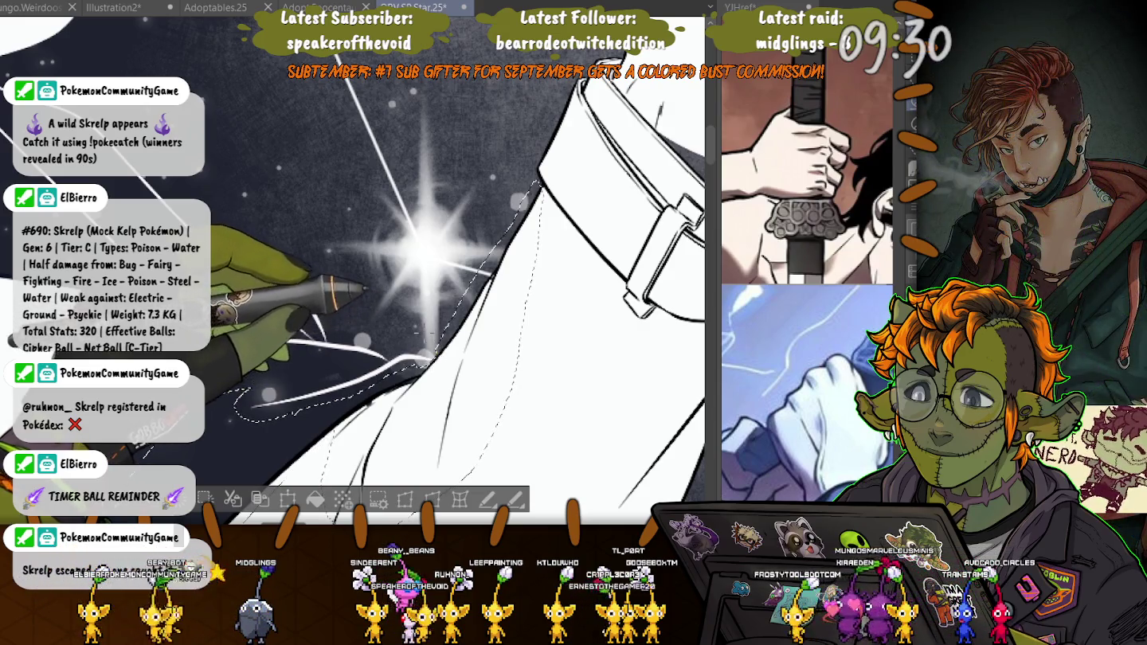
{"action": "key", "text": "ctrl+d"}
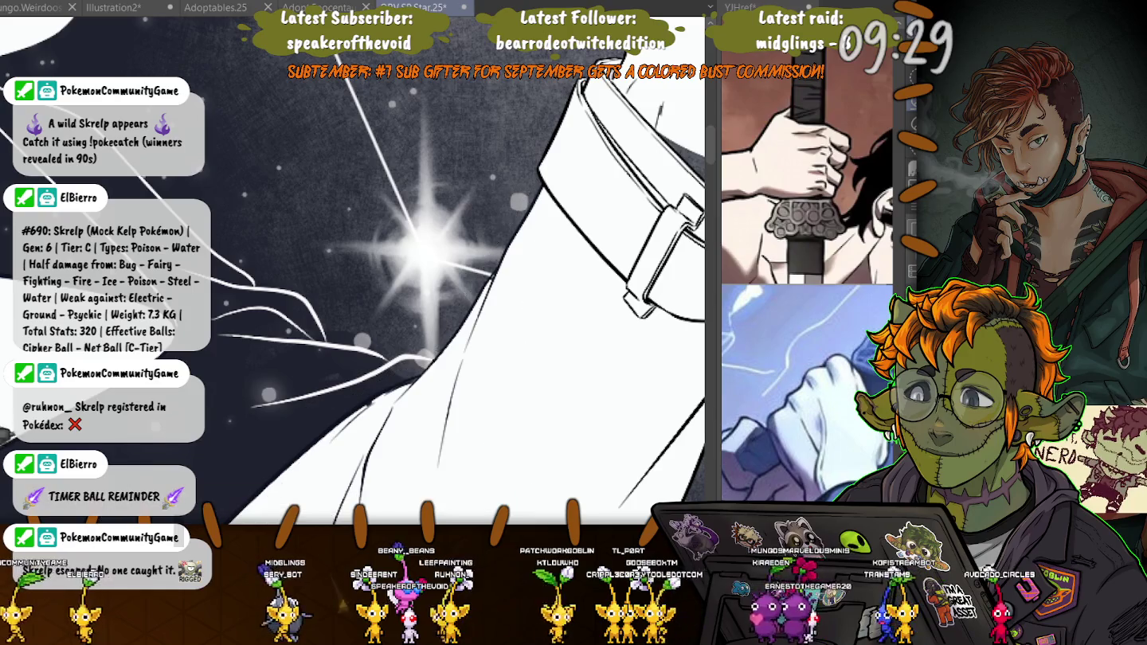
{"action": "left_click_drag", "start_coordinate": [358, 303], "coordinate": [606, 295]}
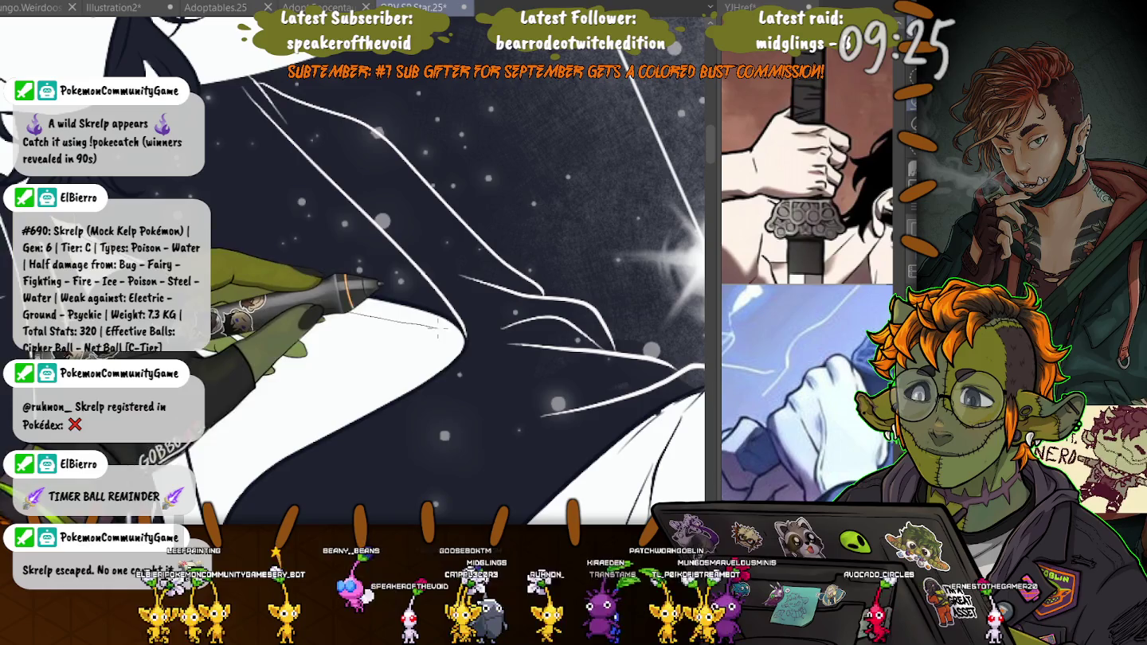
{"action": "left_click_drag", "start_coordinate": [209, 283], "coordinate": [297, 231]}
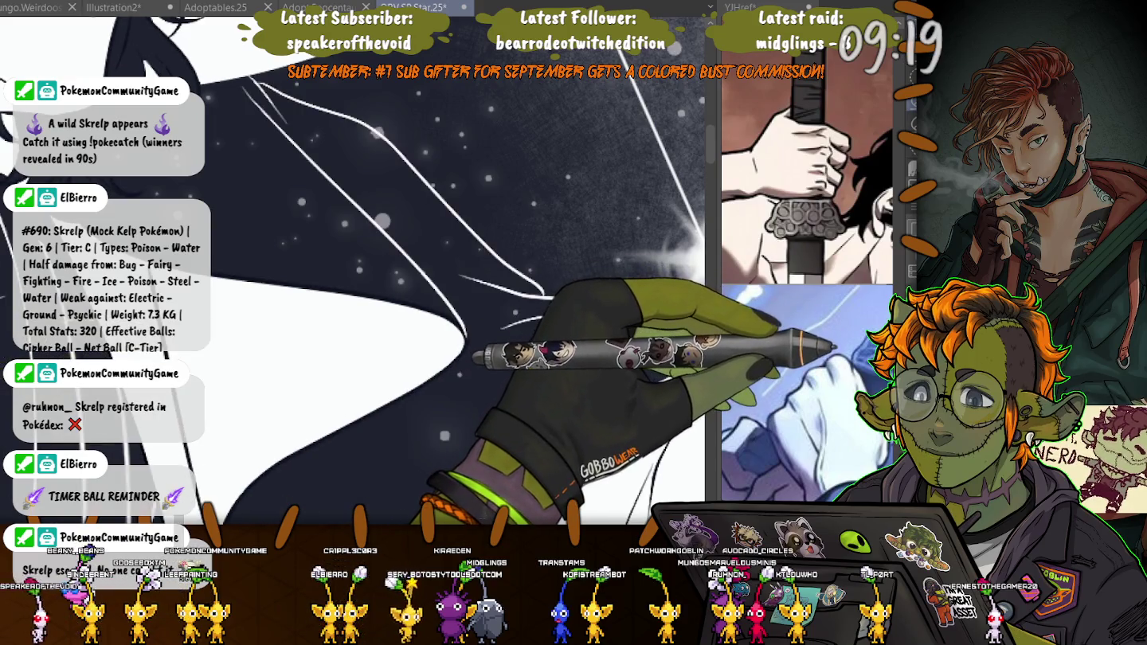
- Zoom in and lasso-select the area around the sleeve cuff
{"action": "scroll", "coordinate": [430, 271], "scroll_direction": "up", "scroll_amount": 5}
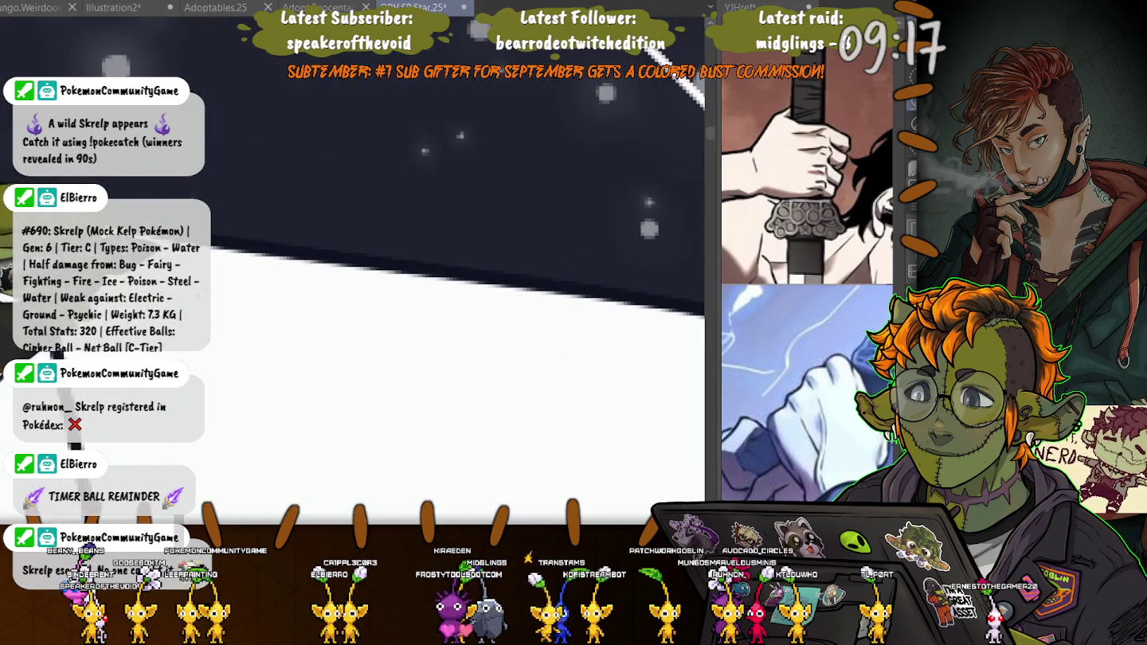
{"action": "scroll", "coordinate": [304, 430], "scroll_direction": "down", "scroll_amount": 5}
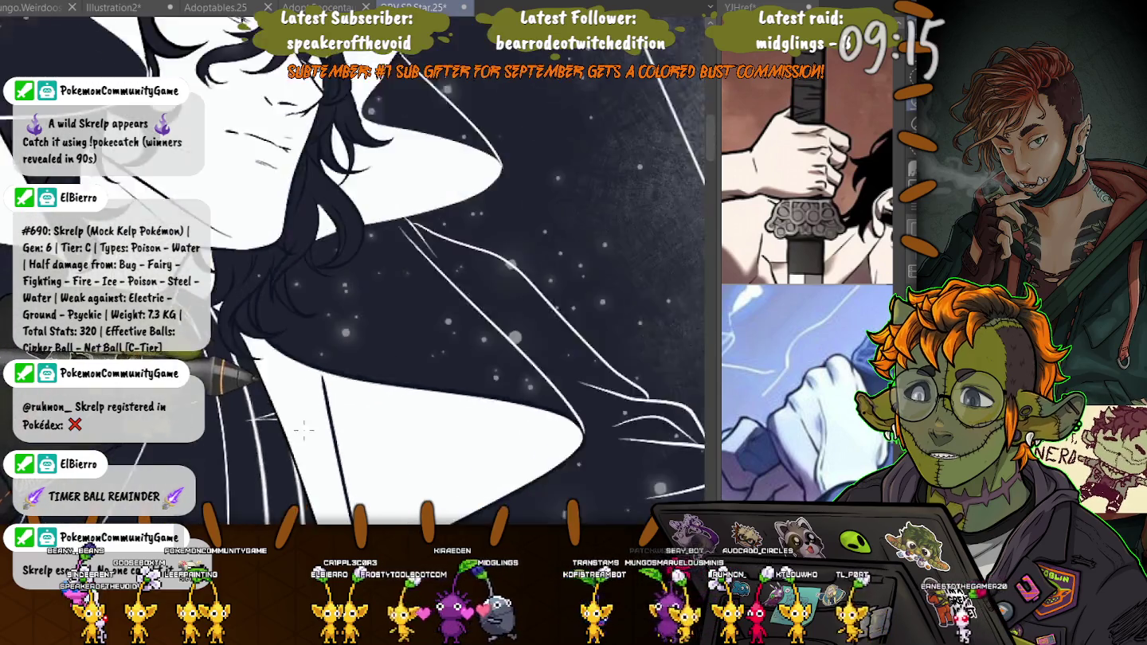
{"action": "scroll", "coordinate": [304, 430], "scroll_direction": "down", "scroll_amount": 5}
{"action": "scroll", "coordinate": [430, 207], "scroll_direction": "up", "scroll_amount": 4}
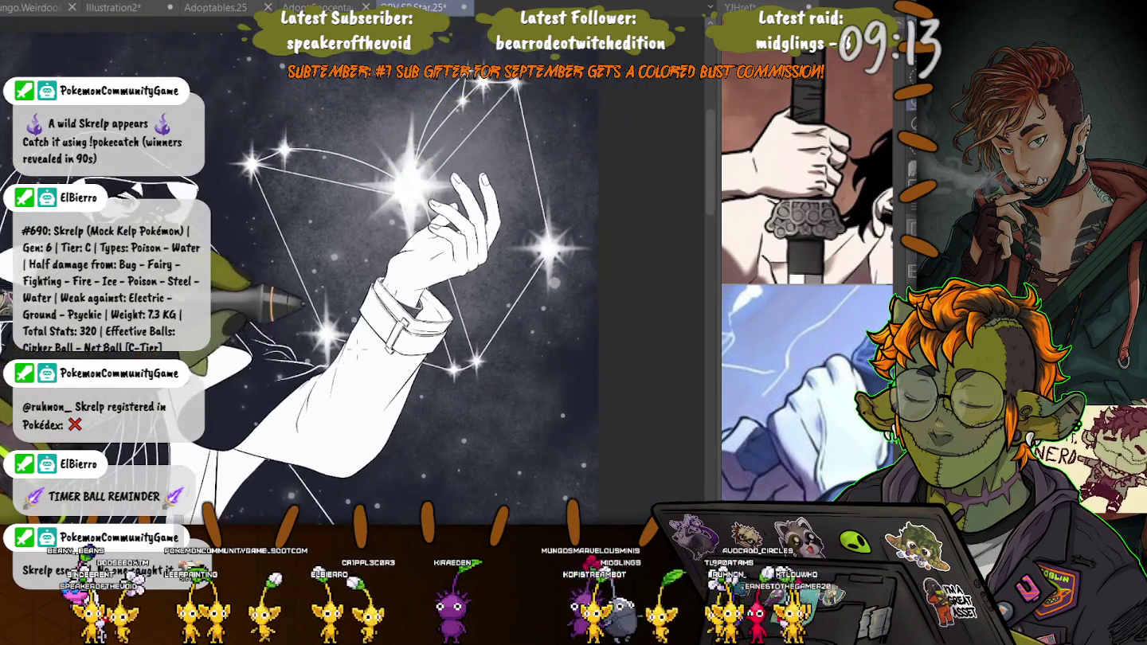
{"action": "scroll", "coordinate": [433, 255], "scroll_direction": "up", "scroll_amount": 2}
{"action": "scroll", "coordinate": [433, 255], "scroll_direction": "up", "scroll_amount": 2}
{"action": "scroll", "coordinate": [433, 254], "scroll_direction": "up", "scroll_amount": 2}
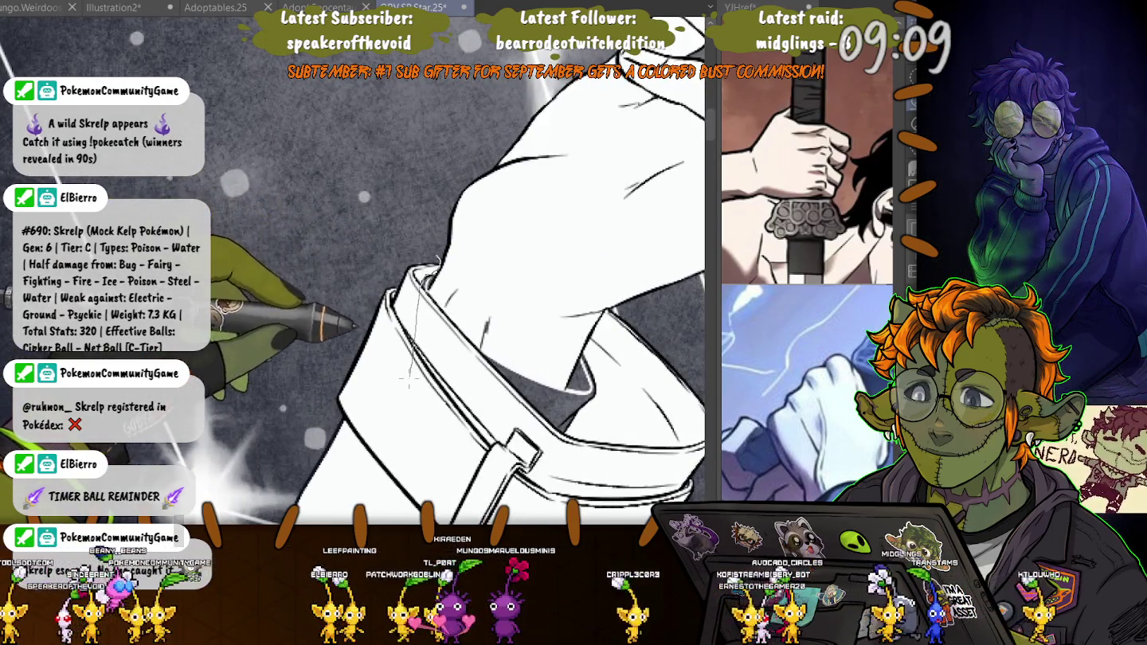
{"action": "left_click_drag", "start_coordinate": [437, 259], "coordinate": [350, 311]}
{"action": "scroll", "coordinate": [414, 287], "scroll_direction": "up", "scroll_amount": 3}
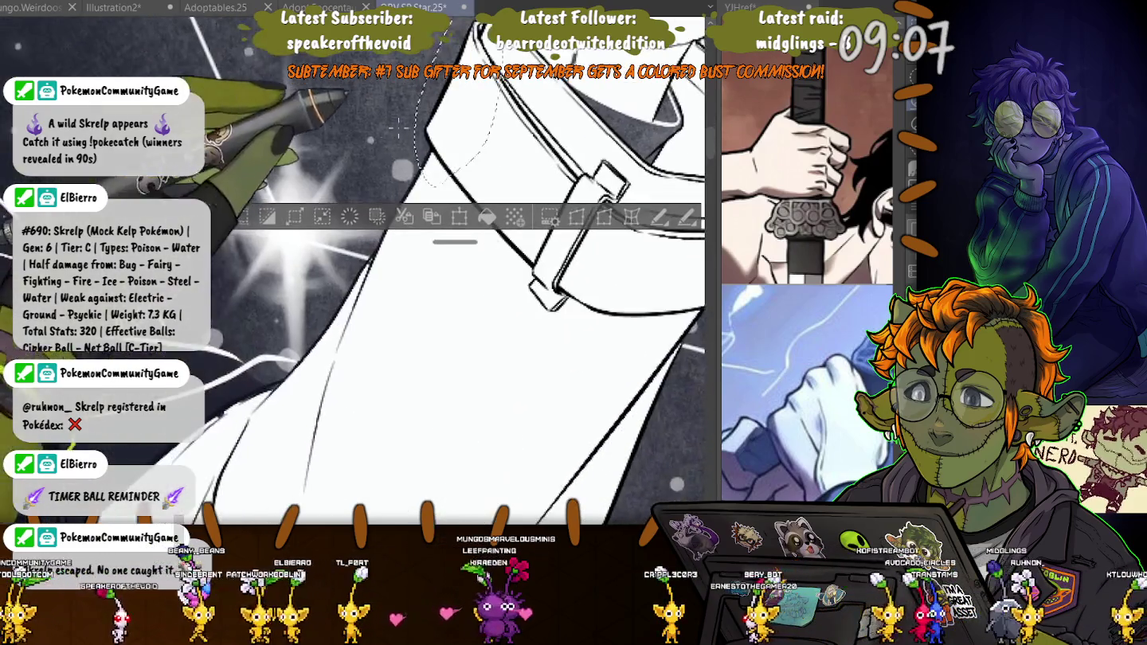
{"action": "scroll", "coordinate": [487, 260], "scroll_direction": "down", "scroll_amount": 2}
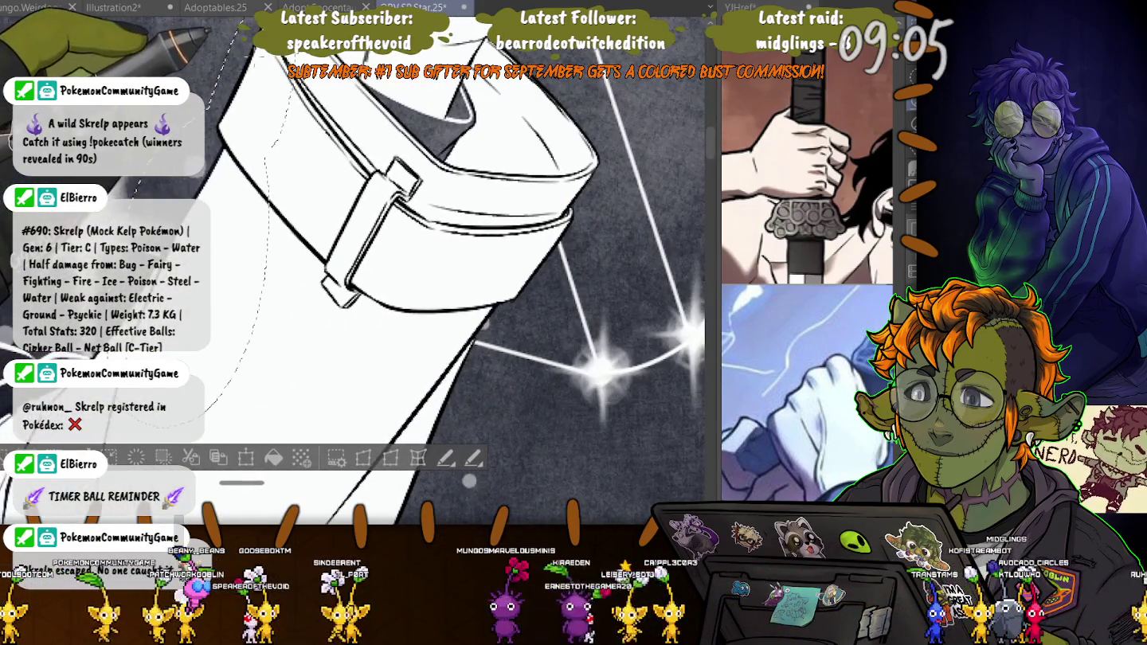
{"action": "scroll", "coordinate": [442, 498], "scroll_direction": "down", "scroll_amount": 1}
- Rotate the canvas and extend the selection over the cuff's right, top and left sides
{"action": "left_click_drag", "start_coordinate": [469, 480], "coordinate": [242, 248]}
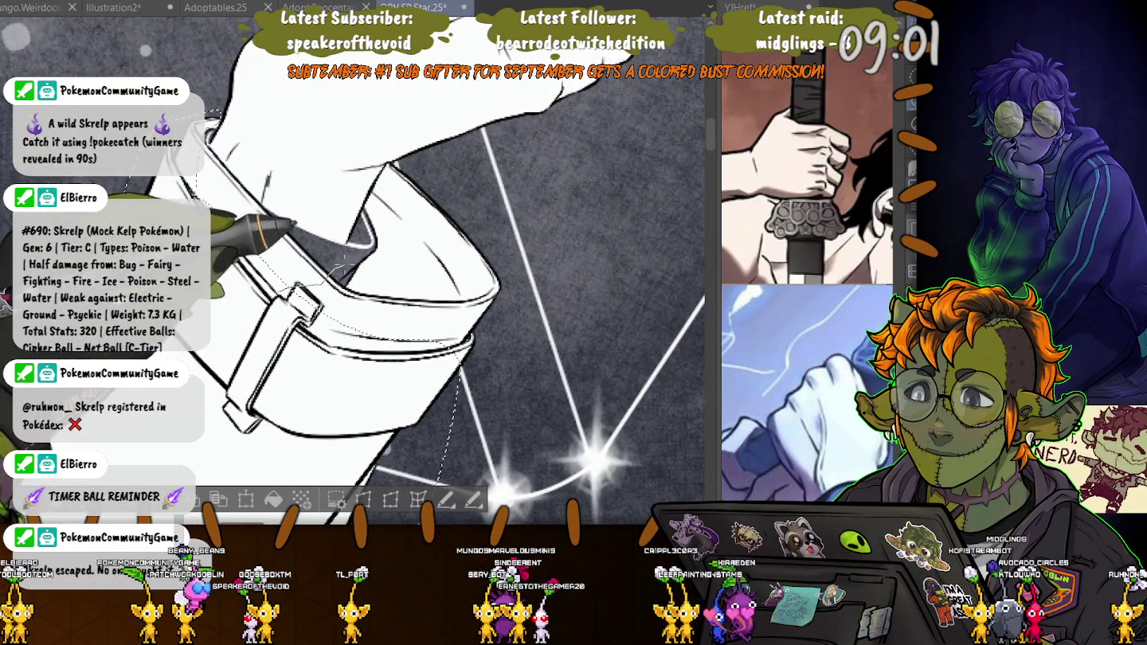
{"action": "mouse_move", "coordinate": [416, 247]}
{"action": "left_mouse_down"}
{"action": "mouse_move", "coordinate": [398, 229]}
{"action": "mouse_move", "coordinate": [254, 264]}
{"action": "left_mouse_up"}
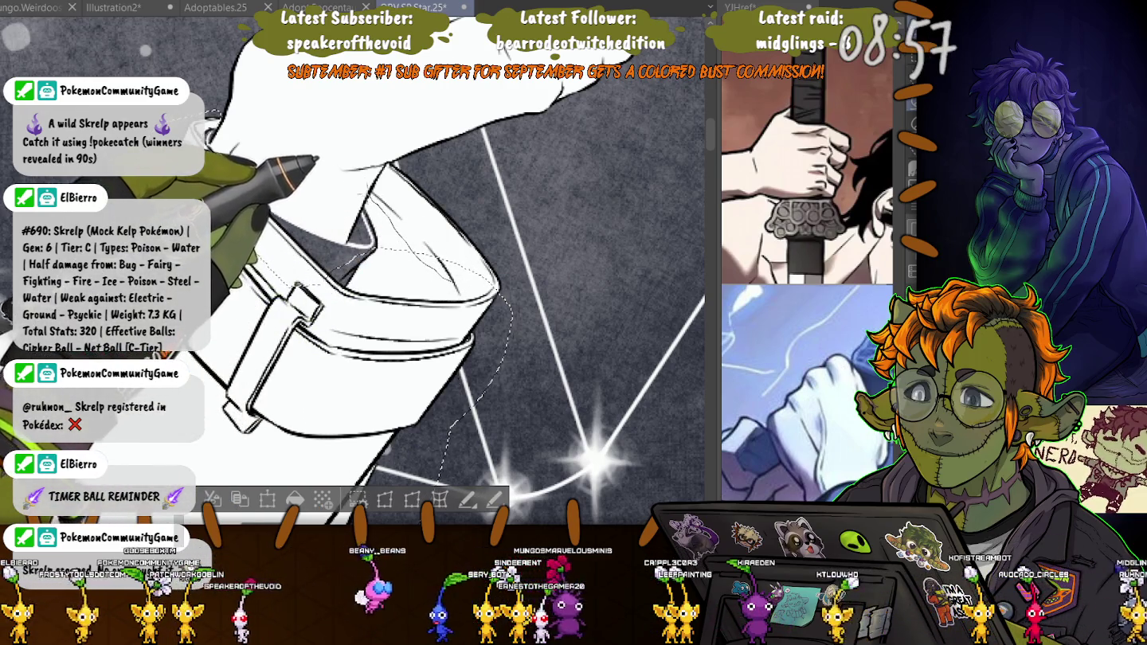
{"action": "left_click_drag", "start_coordinate": [510, 301], "coordinate": [368, 147]}
{"action": "left_click_drag", "start_coordinate": [300, 204], "coordinate": [289, 151]}
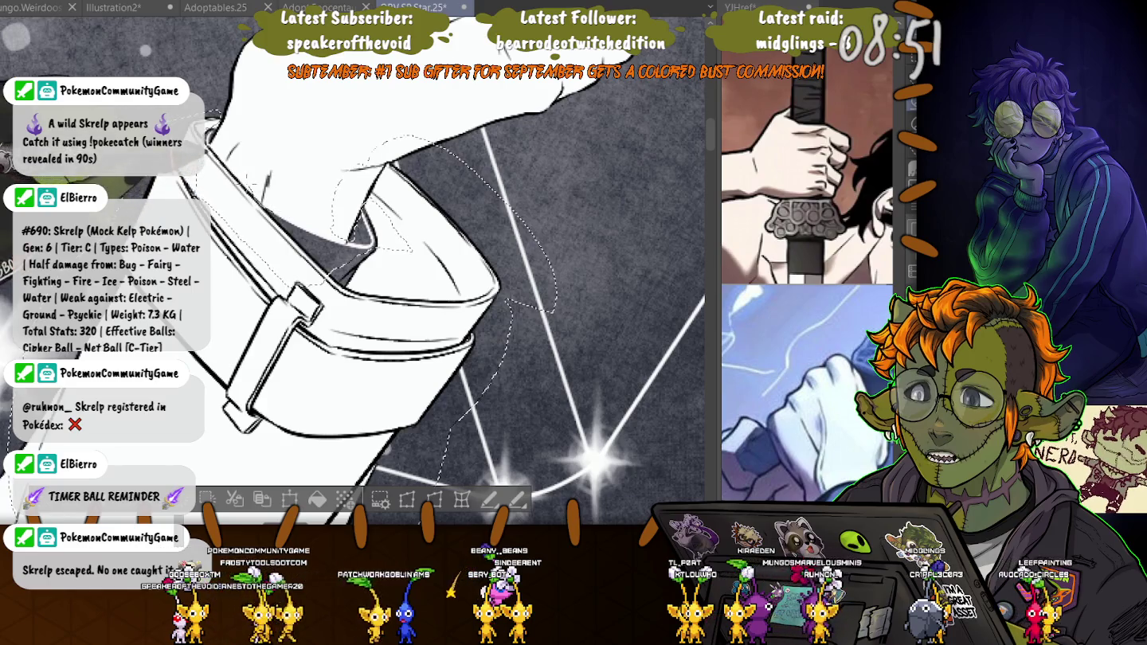
{"action": "left_click_drag", "start_coordinate": [269, 199], "coordinate": [213, 142]}
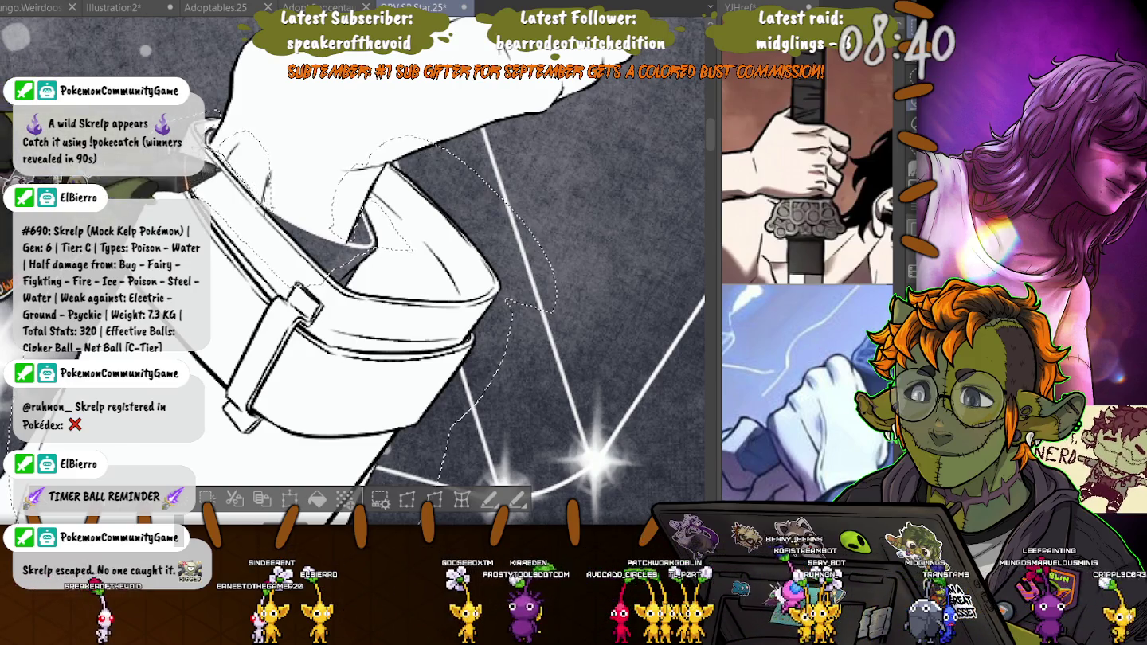
- Paint a soft curved stroke along the cuff inside the selection
{"action": "left_click_drag", "start_coordinate": [297, 282], "coordinate": [365, 325]}
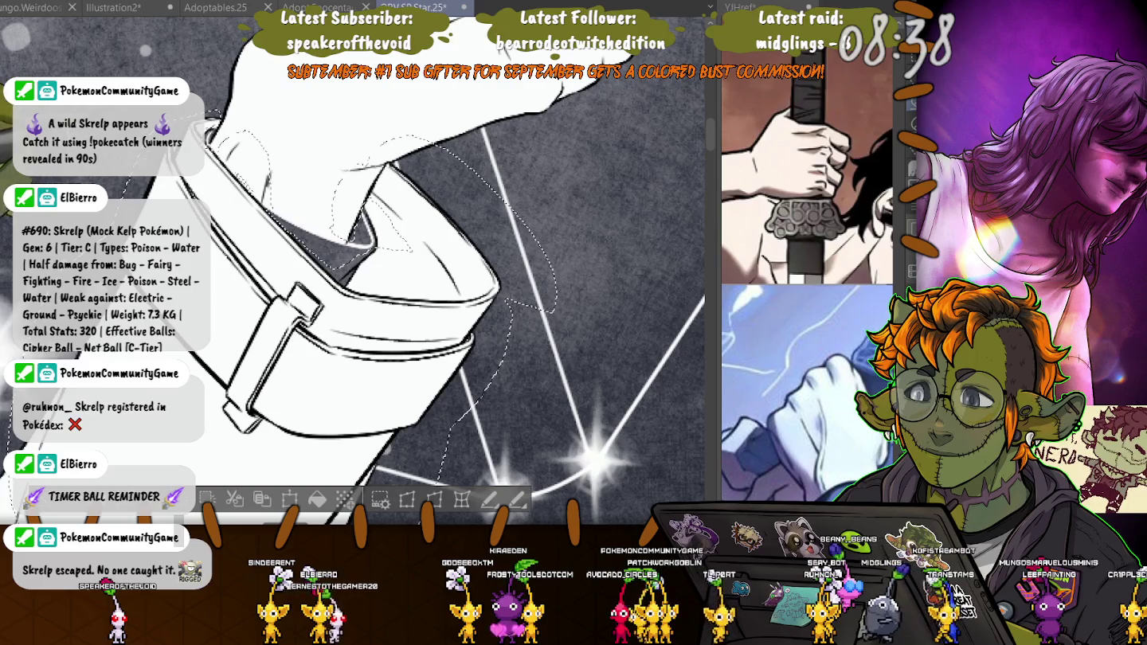
{"action": "scroll", "coordinate": [358, 319], "scroll_direction": "up", "scroll_amount": 2}
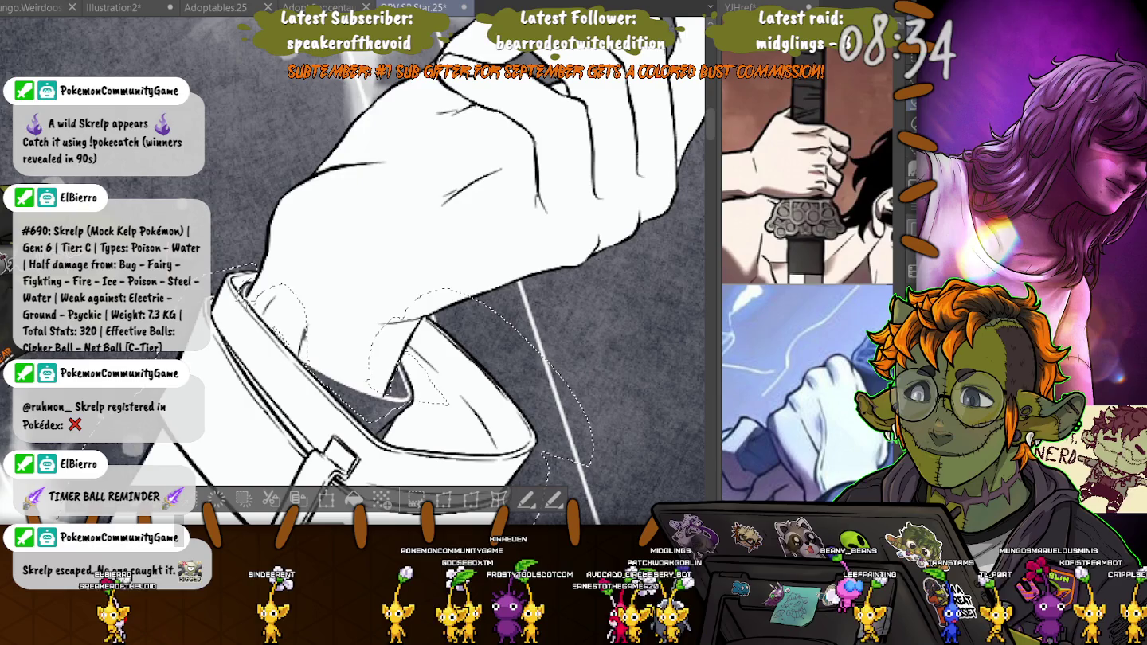
{"action": "left_click_drag", "start_coordinate": [261, 195], "coordinate": [595, 490]}
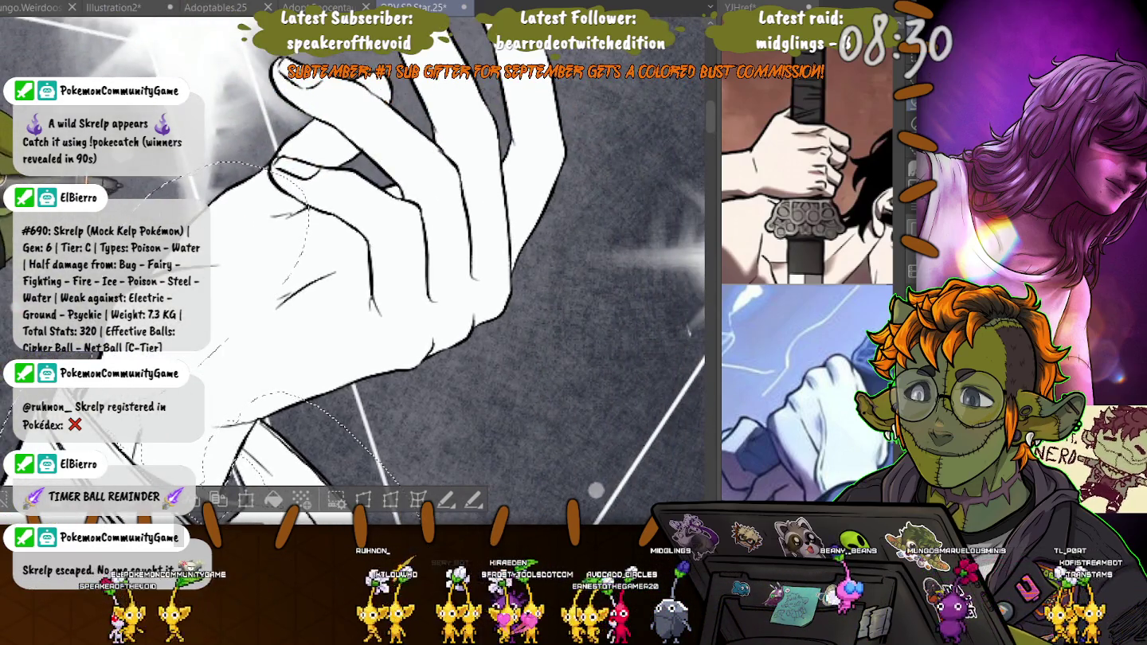
{"action": "left_click_drag", "start_coordinate": [596, 491], "coordinate": [211, 473]}
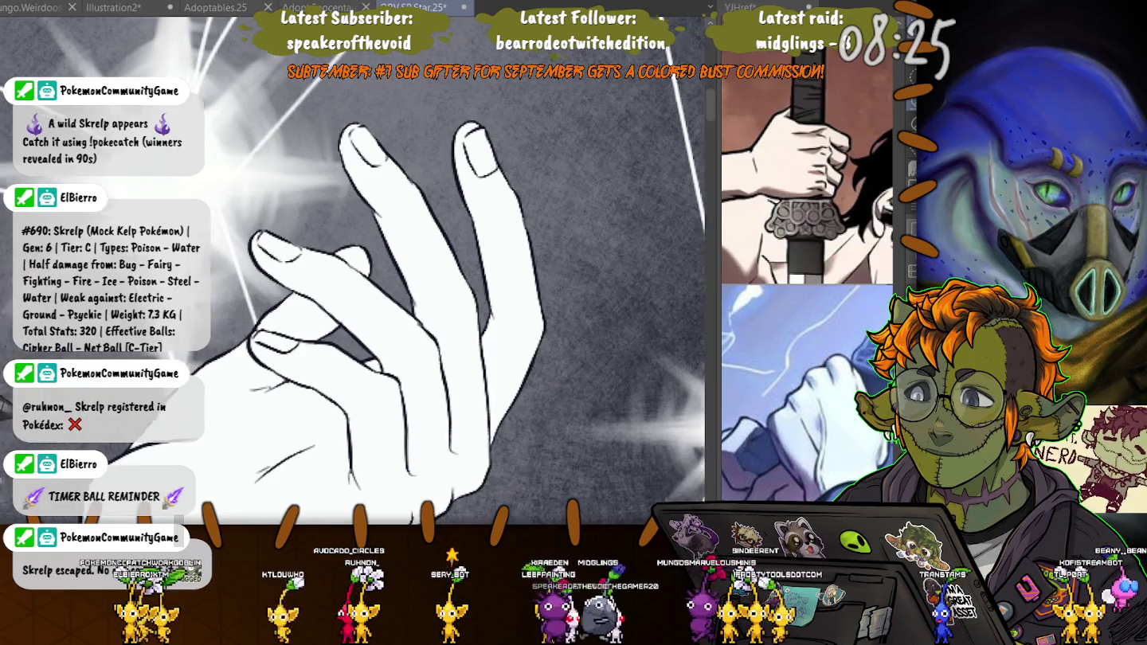
{"action": "mouse_move", "coordinate": [211, 472]}
{"action": "left_mouse_down"}
{"action": "mouse_move", "coordinate": [477, 319]}
{"action": "mouse_move", "coordinate": [517, 358]}
{"action": "mouse_move", "coordinate": [558, 333]}
{"action": "left_mouse_up"}
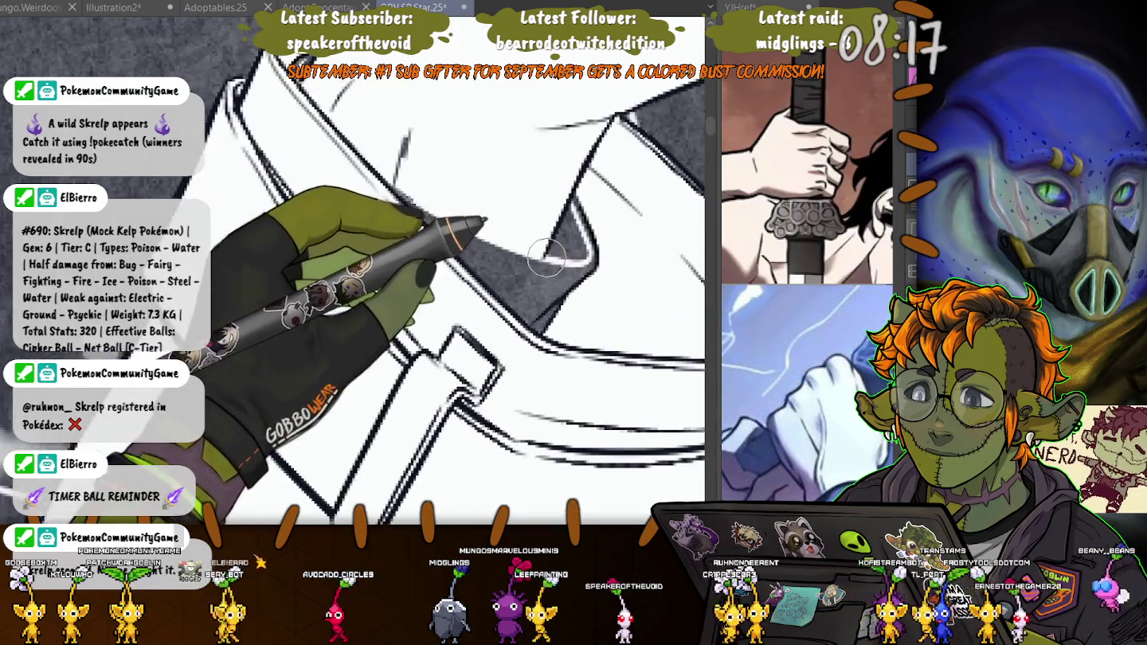
{"action": "scroll", "coordinate": [460, 251], "scroll_direction": "up", "scroll_amount": 5}
{"action": "scroll", "coordinate": [461, 251], "scroll_direction": "down", "scroll_amount": 3}
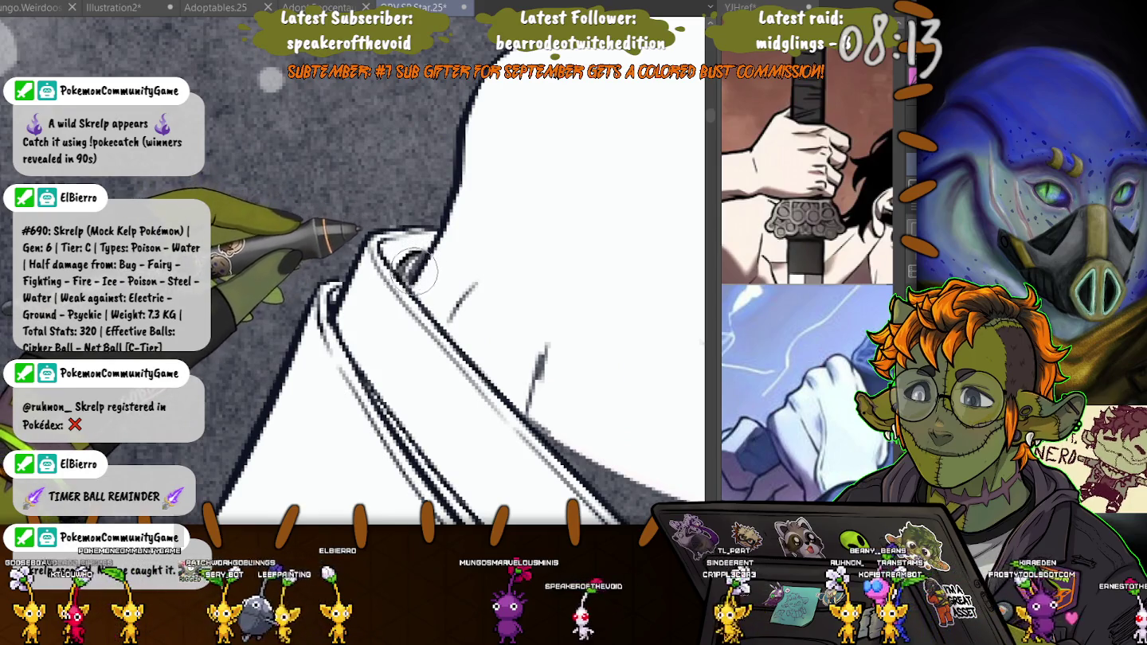
{"action": "scroll", "coordinate": [319, 191], "scroll_direction": "down", "scroll_amount": 2}
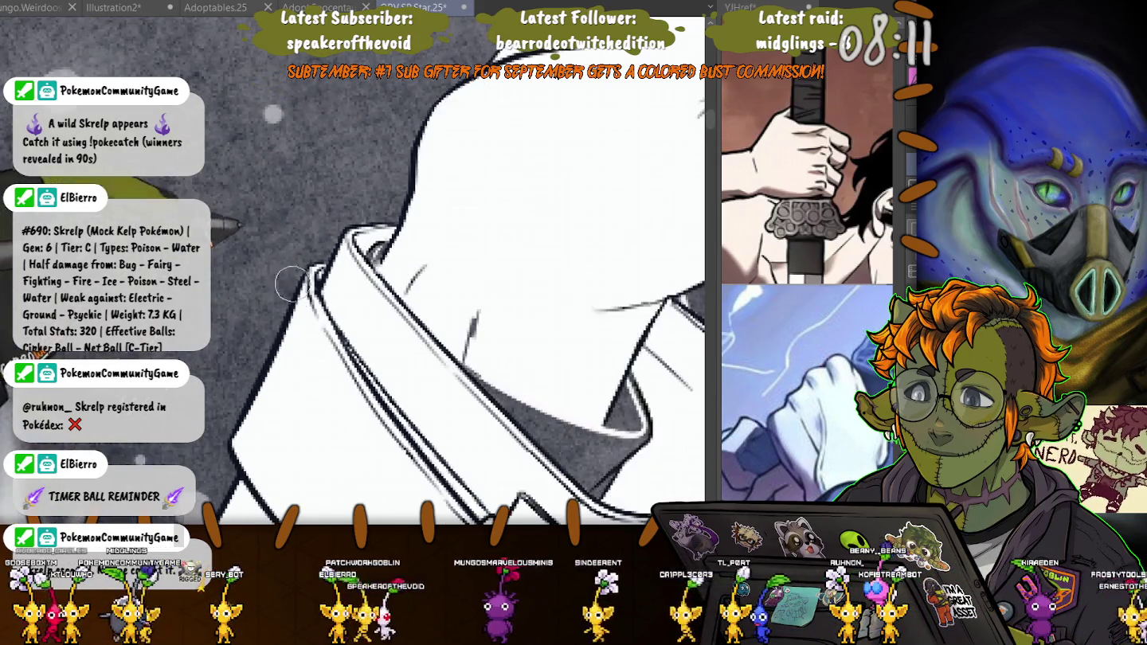
{"action": "scroll", "coordinate": [320, 191], "scroll_direction": "down", "scroll_amount": 2}
{"action": "scroll", "coordinate": [320, 191], "scroll_direction": "down", "scroll_amount": 2}
{"action": "scroll", "coordinate": [353, 270], "scroll_direction": "down", "scroll_amount": 2}
{"action": "scroll", "coordinate": [352, 270], "scroll_direction": "down", "scroll_amount": 2}
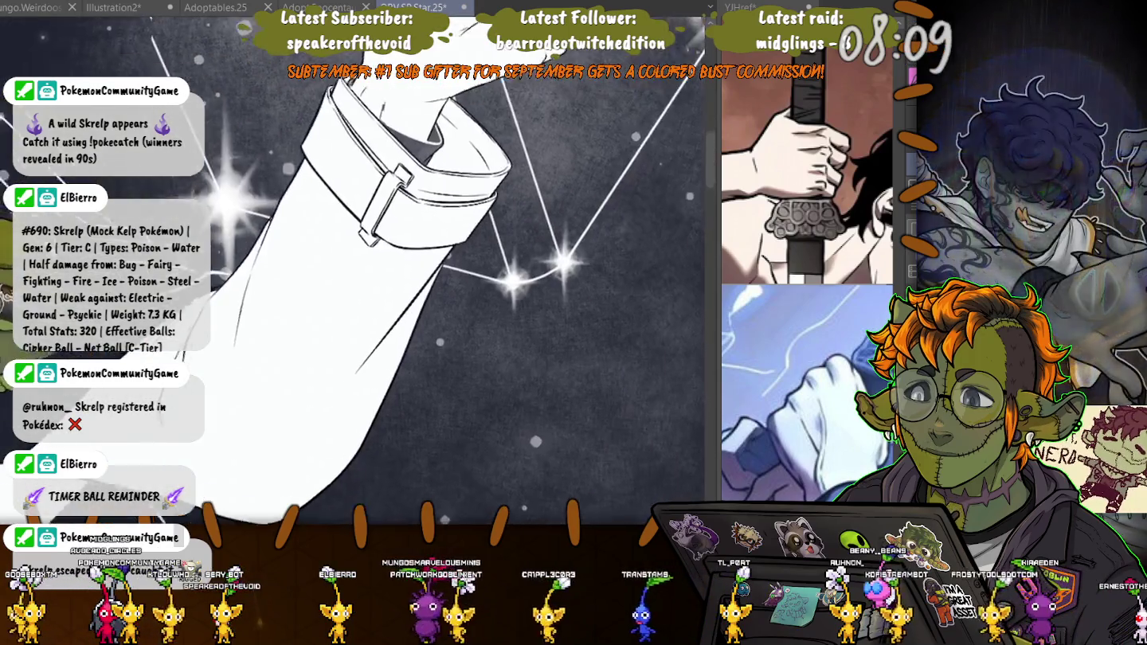
{"action": "scroll", "coordinate": [354, 271], "scroll_direction": "down", "scroll_amount": 2}
{"action": "scroll", "coordinate": [353, 271], "scroll_direction": "down", "scroll_amount": 1}
{"action": "scroll", "coordinate": [371, 363], "scroll_direction": "down", "scroll_amount": 2}
{"action": "scroll", "coordinate": [371, 363], "scroll_direction": "down", "scroll_amount": 2}
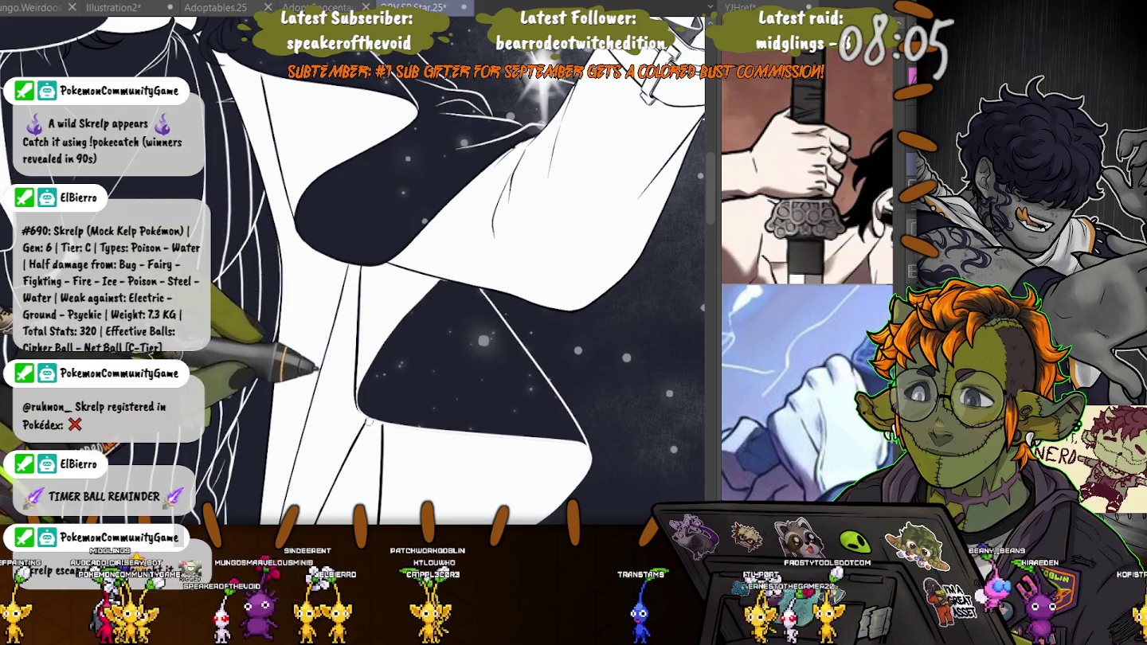
{"action": "scroll", "coordinate": [357, 409], "scroll_direction": "up", "scroll_amount": 2}
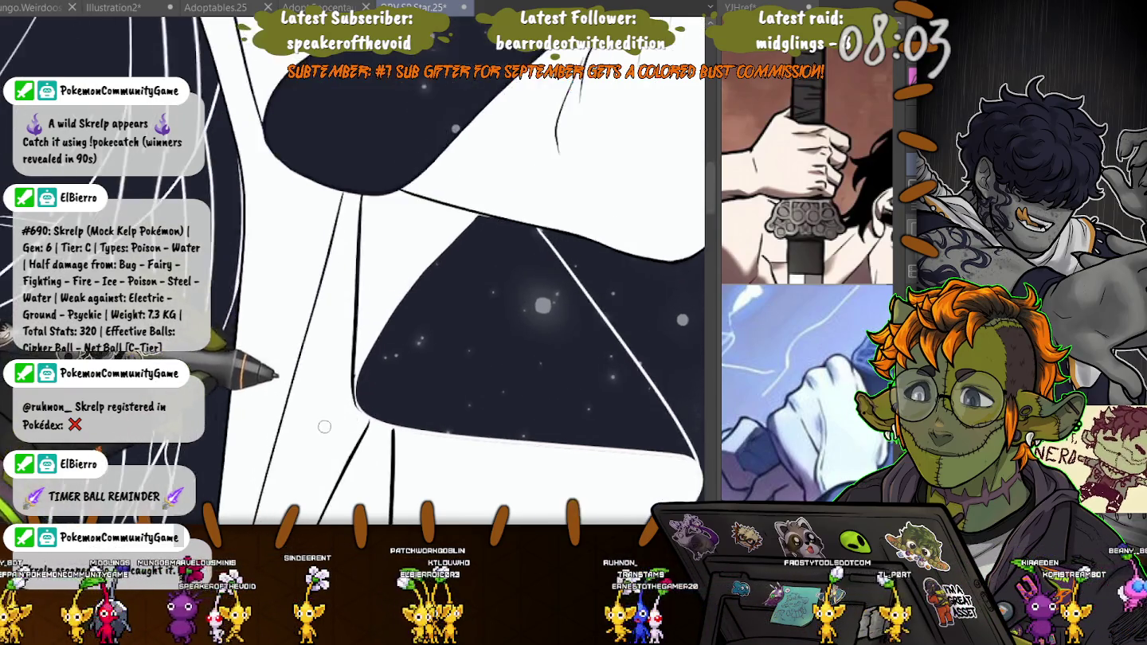
{"action": "scroll", "coordinate": [357, 410], "scroll_direction": "up", "scroll_amount": 2}
{"action": "scroll", "coordinate": [360, 408], "scroll_direction": "up", "scroll_amount": 2}
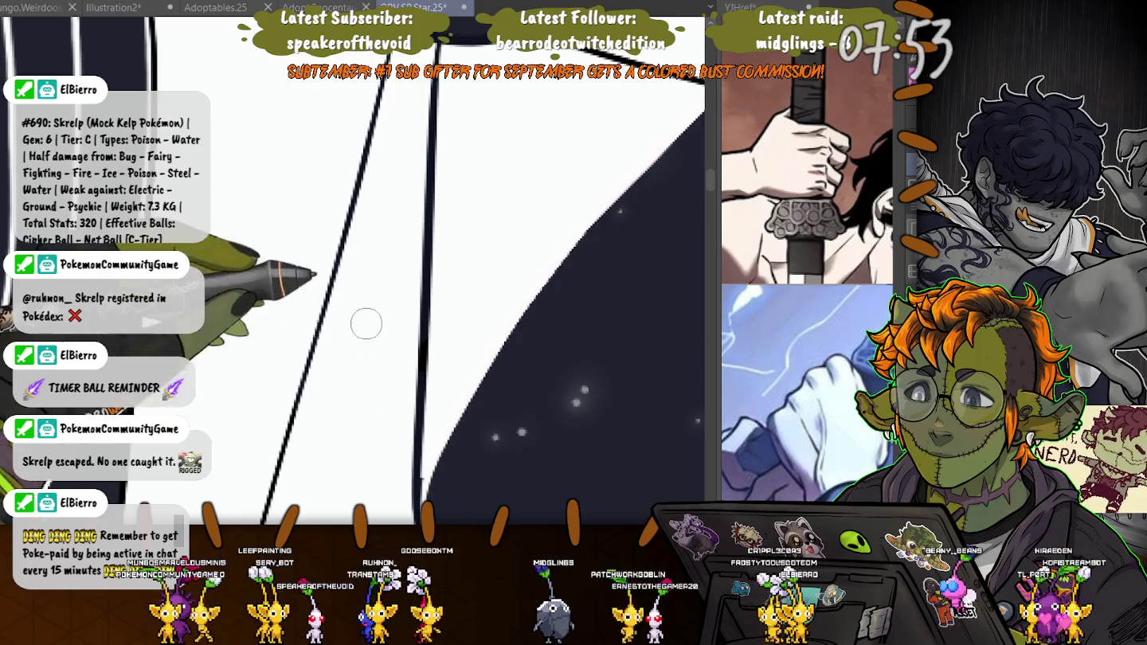
- Draw thin fold lines on the white coat
{"action": "scroll", "coordinate": [369, 333], "scroll_direction": "down", "scroll_amount": 2}
{"action": "scroll", "coordinate": [380, 350], "scroll_direction": "down", "scroll_amount": 2}
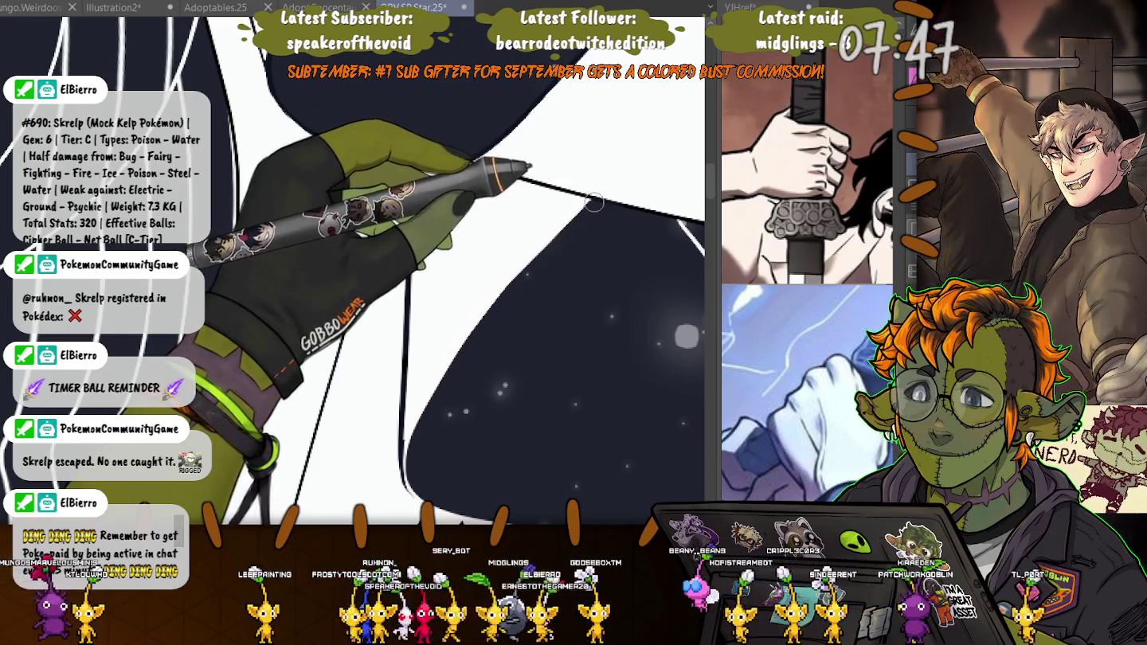
{"action": "left_click_drag", "start_coordinate": [599, 201], "coordinate": [226, 344]}
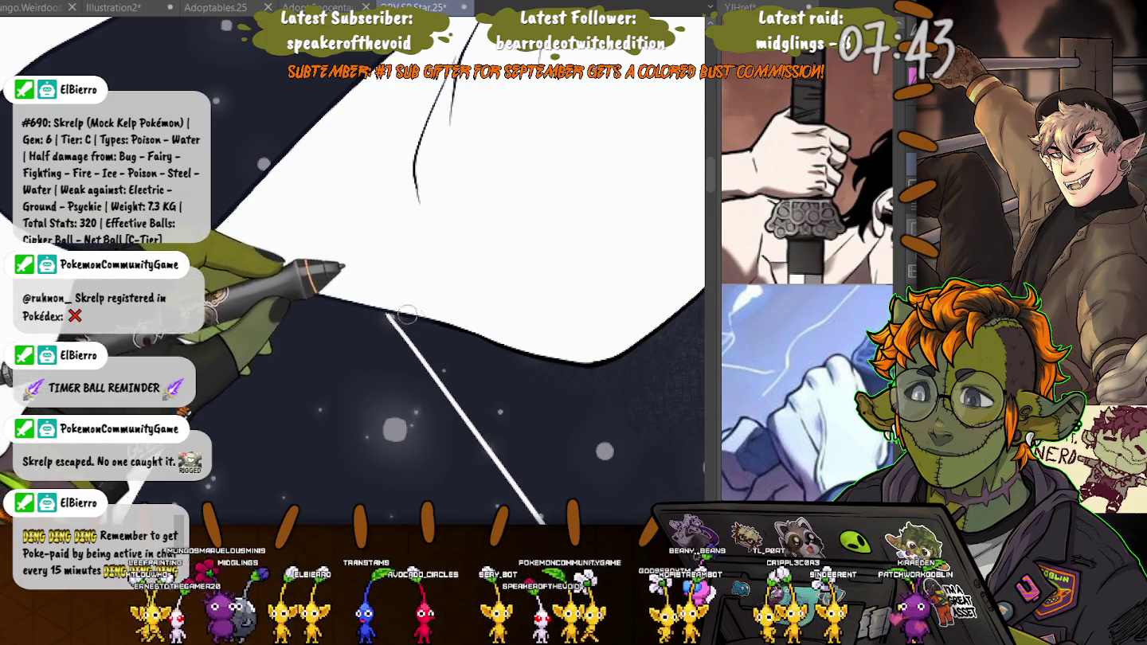
{"action": "left_click_drag", "start_coordinate": [407, 315], "coordinate": [252, 435]}
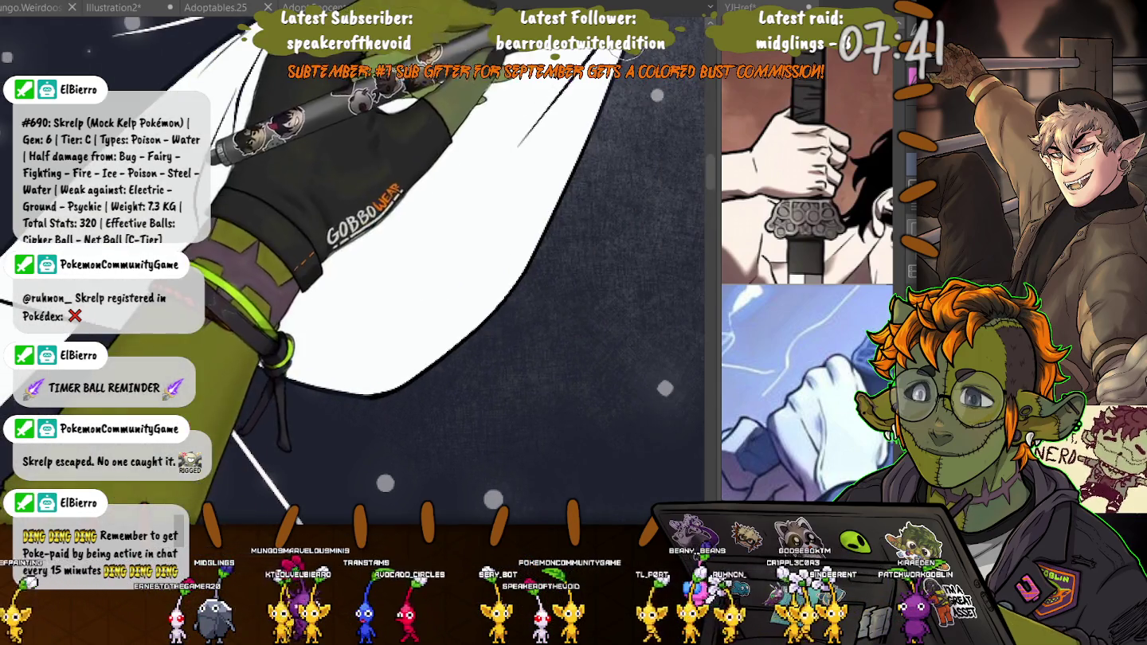
{"action": "left_click_drag", "start_coordinate": [341, 392], "coordinate": [516, 348]}
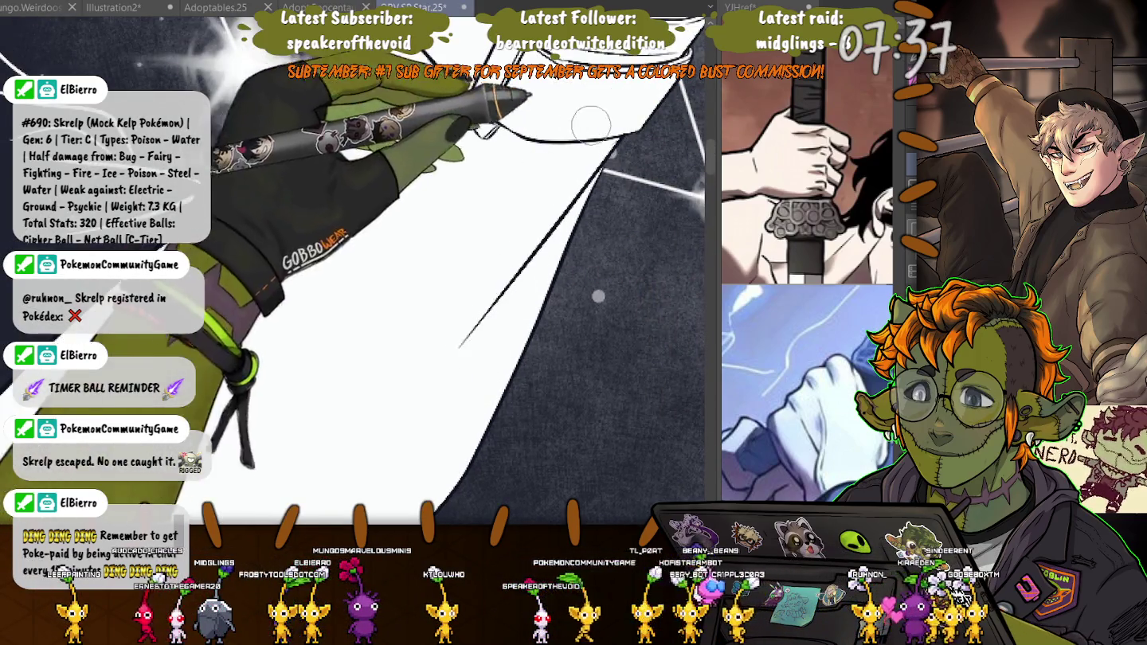
{"action": "left_click_drag", "start_coordinate": [263, 175], "coordinate": [171, 398]}
- Fill the dark wedge beside the black diagonal line with white
{"action": "left_click_drag", "start_coordinate": [598, 295], "coordinate": [430, 375]}
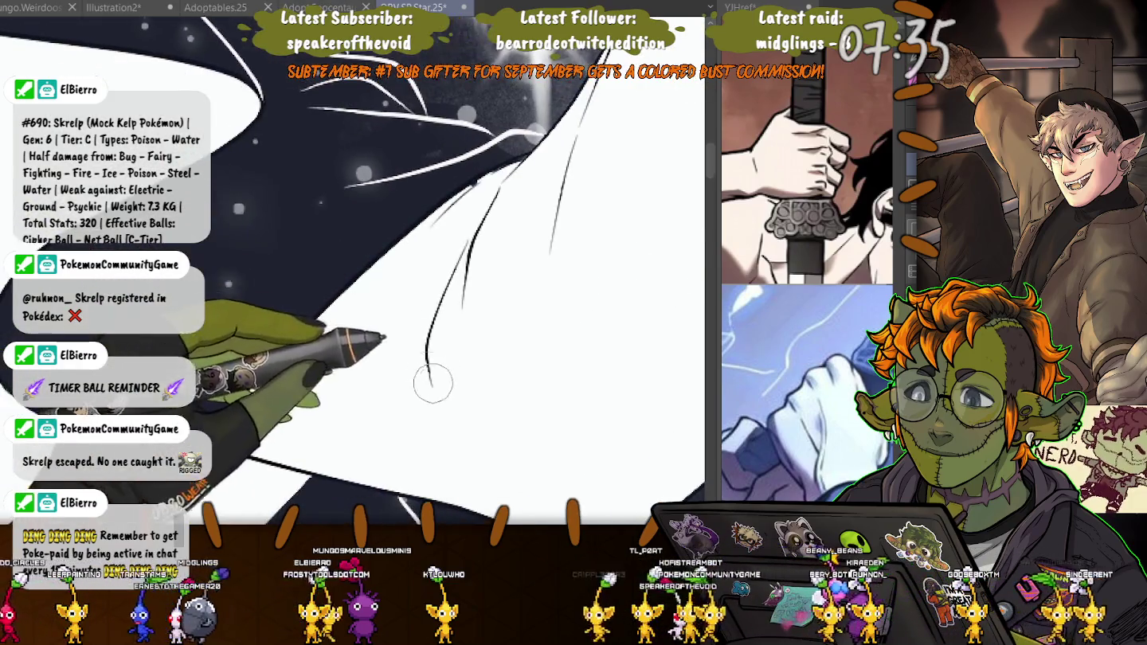
{"action": "left_click_drag", "start_coordinate": [209, 373], "coordinate": [211, 183]}
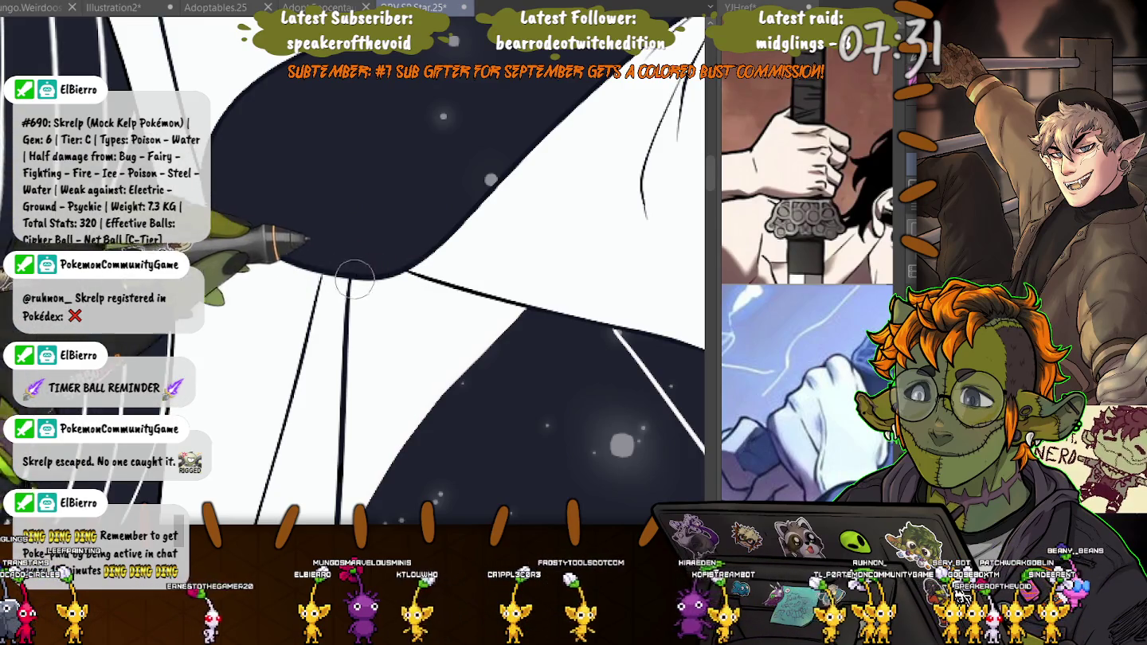
{"action": "left_click_drag", "start_coordinate": [355, 280], "coordinate": [311, 289]}
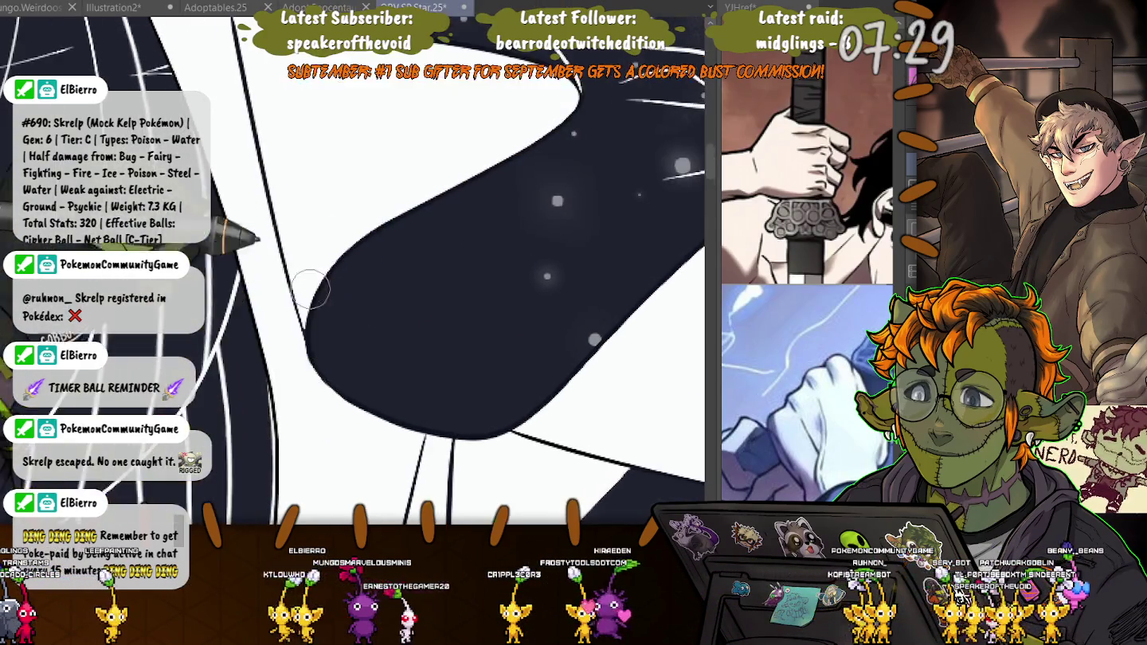
{"action": "mouse_move", "coordinate": [257, 337]}
{"action": "left_mouse_down"}
{"action": "mouse_move", "coordinate": [254, 298]}
{"action": "mouse_move", "coordinate": [257, 325]}
{"action": "left_mouse_up"}
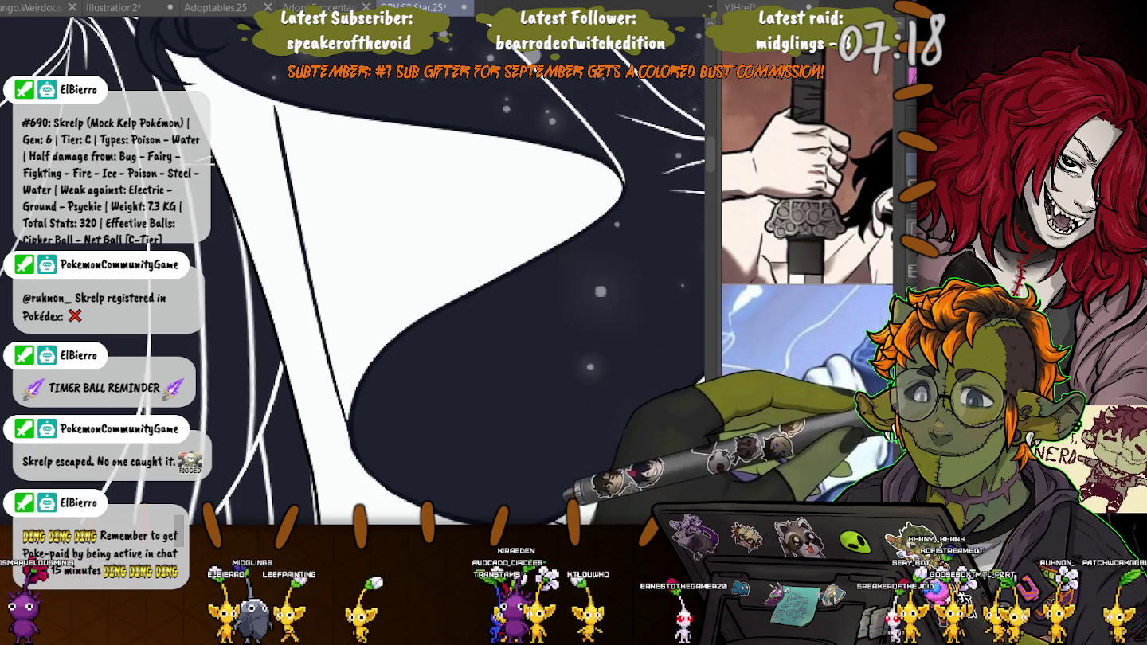
{"action": "left_click", "coordinate": [276, 169]}
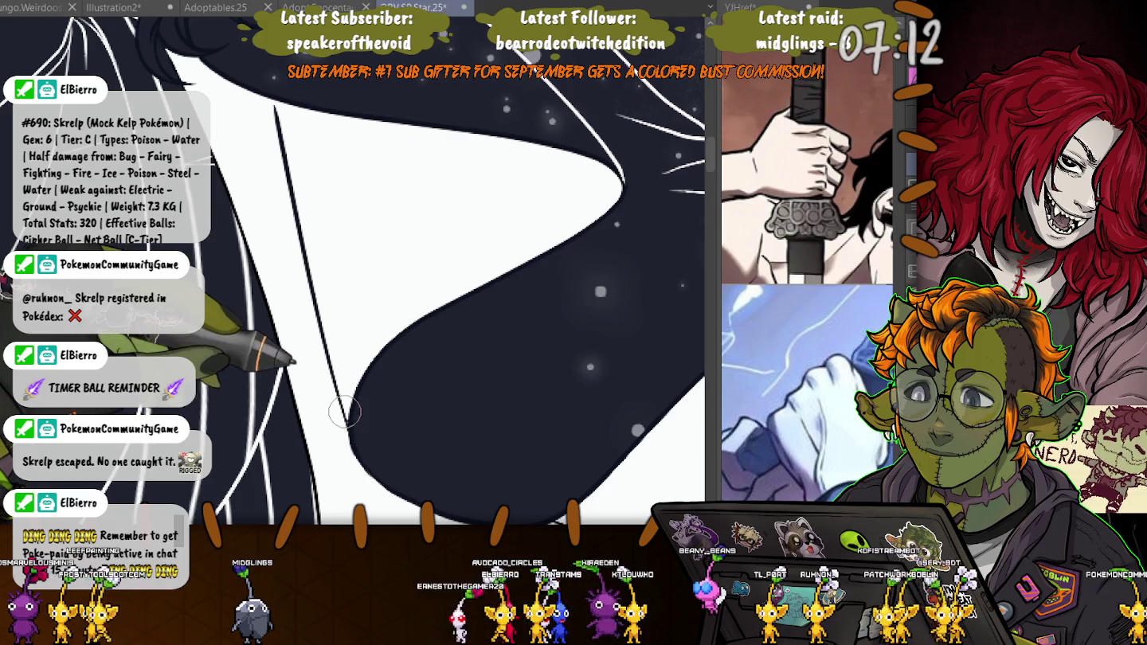
{"action": "left_click_drag", "start_coordinate": [344, 413], "coordinate": [232, 262]}
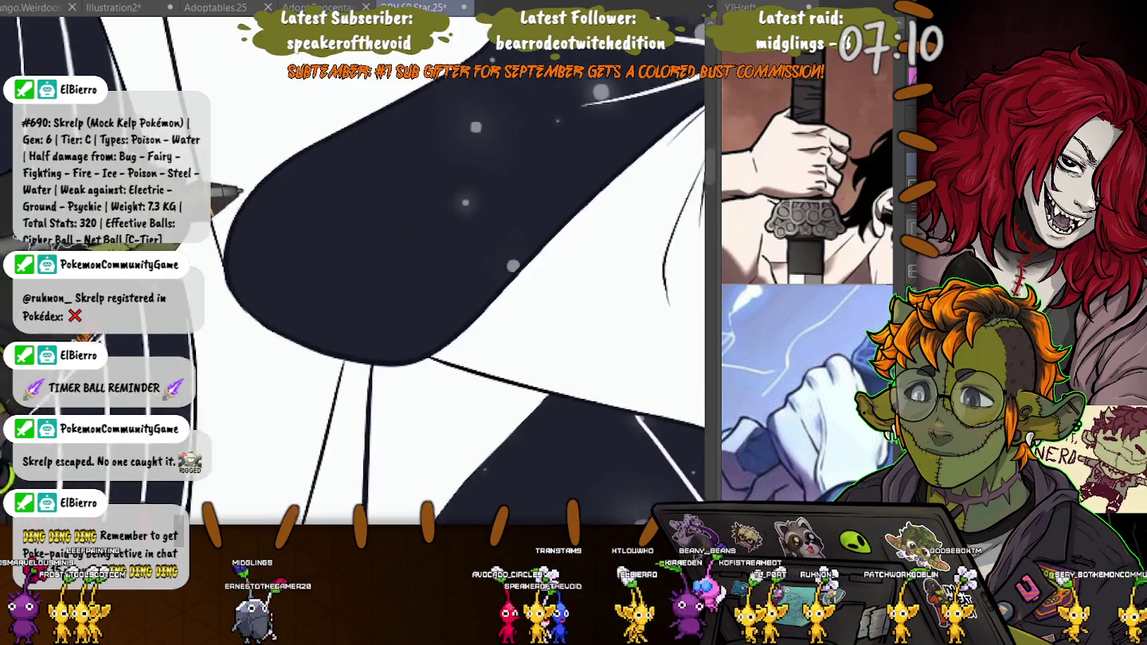
{"action": "left_click_drag", "start_coordinate": [240, 191], "coordinate": [227, 447]}
{"action": "mouse_move", "coordinate": [478, 319]}
{"action": "left_mouse_down"}
{"action": "mouse_move", "coordinate": [459, 330]}
{"action": "mouse_move", "coordinate": [322, 333]}
{"action": "left_mouse_up"}
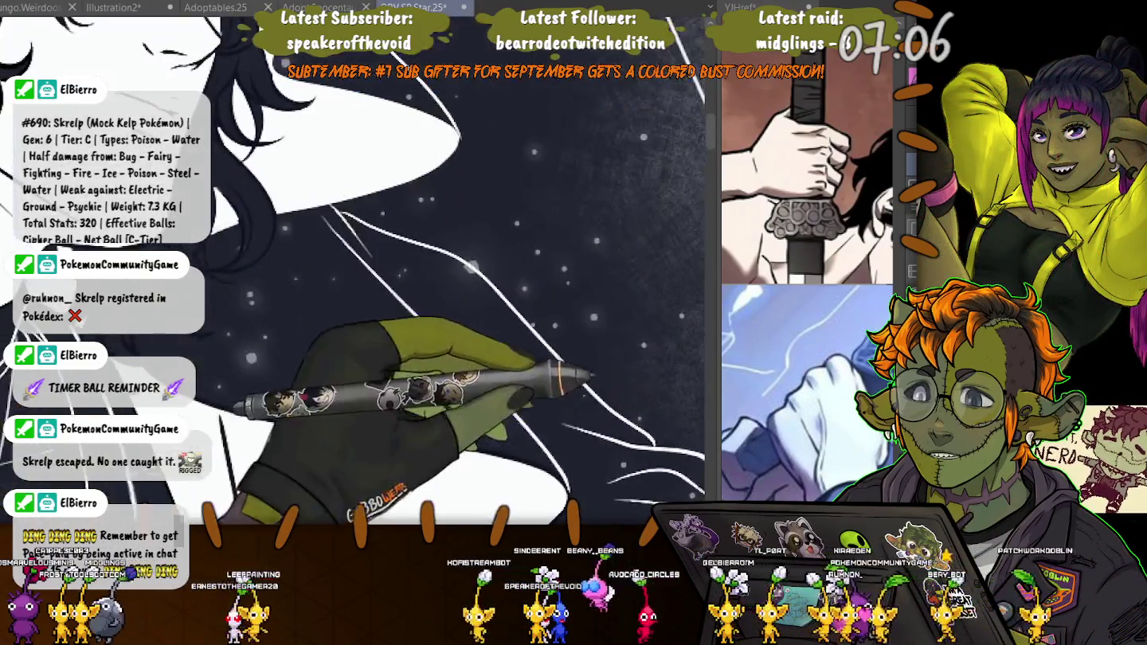
- Turn and pan the view to the white streak lines beside the hair and neck
{"action": "mouse_move", "coordinate": [378, 380]}
{"action": "left_mouse_down"}
{"action": "mouse_move", "coordinate": [430, 351]}
{"action": "mouse_move", "coordinate": [312, 453]}
{"action": "left_mouse_up"}
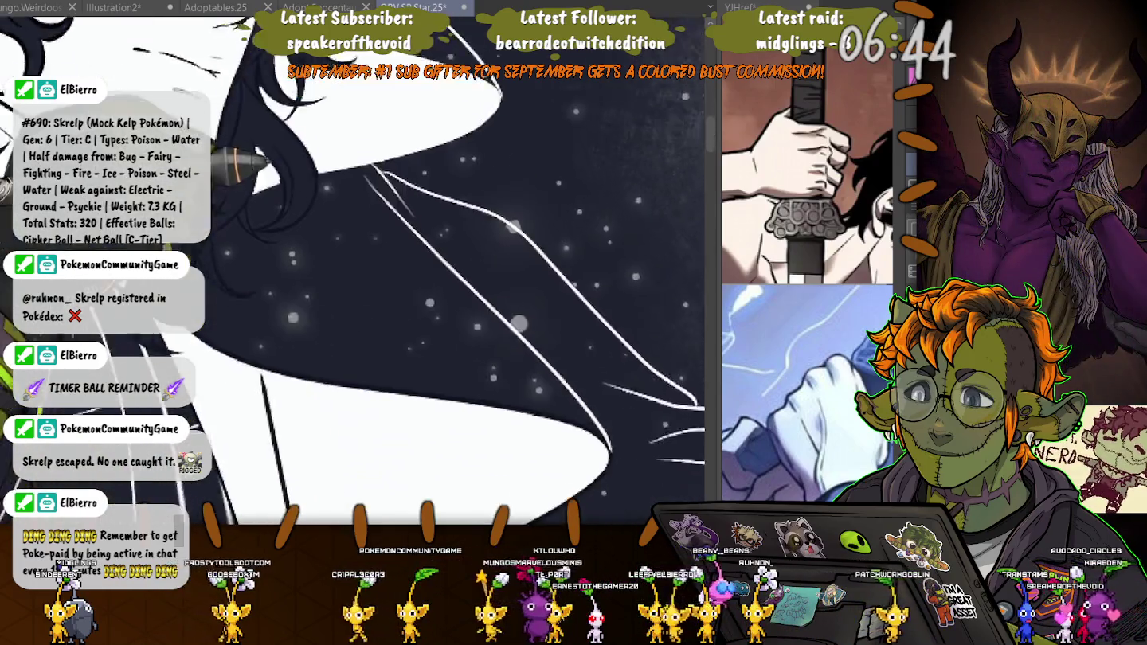
{"action": "left_click_drag", "start_coordinate": [386, 340], "coordinate": [590, 390]}
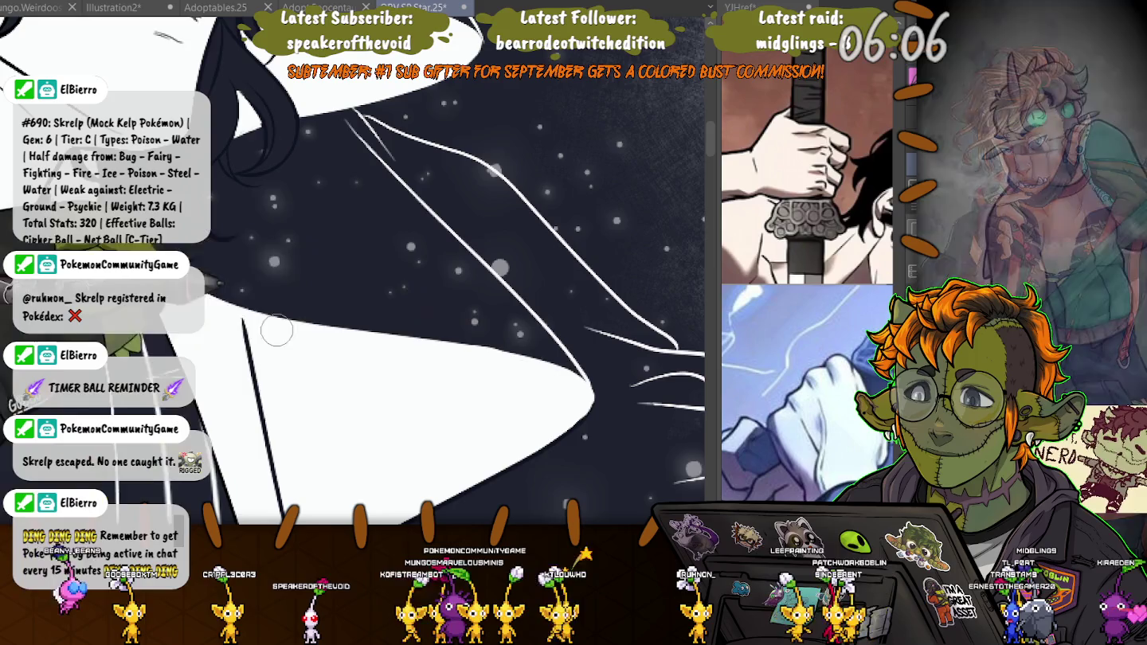
- Zoom out and stroke a thin pen line down the white coat's left edge
{"action": "scroll", "coordinate": [388, 358], "scroll_direction": "down", "scroll_amount": 2}
{"action": "scroll", "coordinate": [388, 358], "scroll_direction": "down", "scroll_amount": 2}
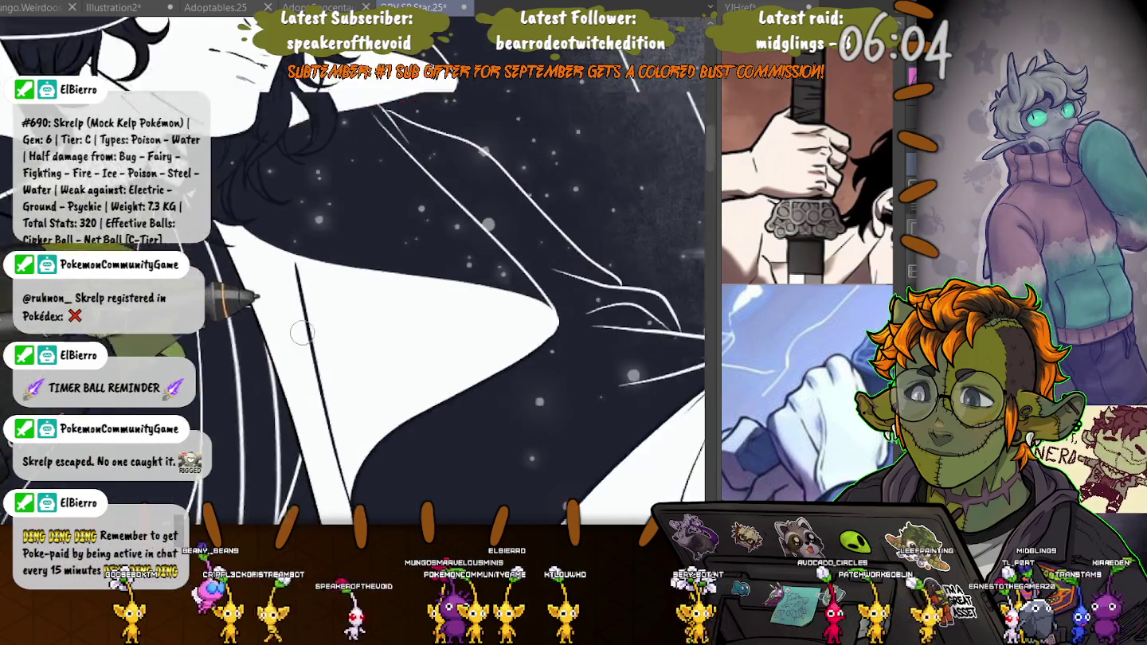
{"action": "scroll", "coordinate": [387, 357], "scroll_direction": "down", "scroll_amount": 2}
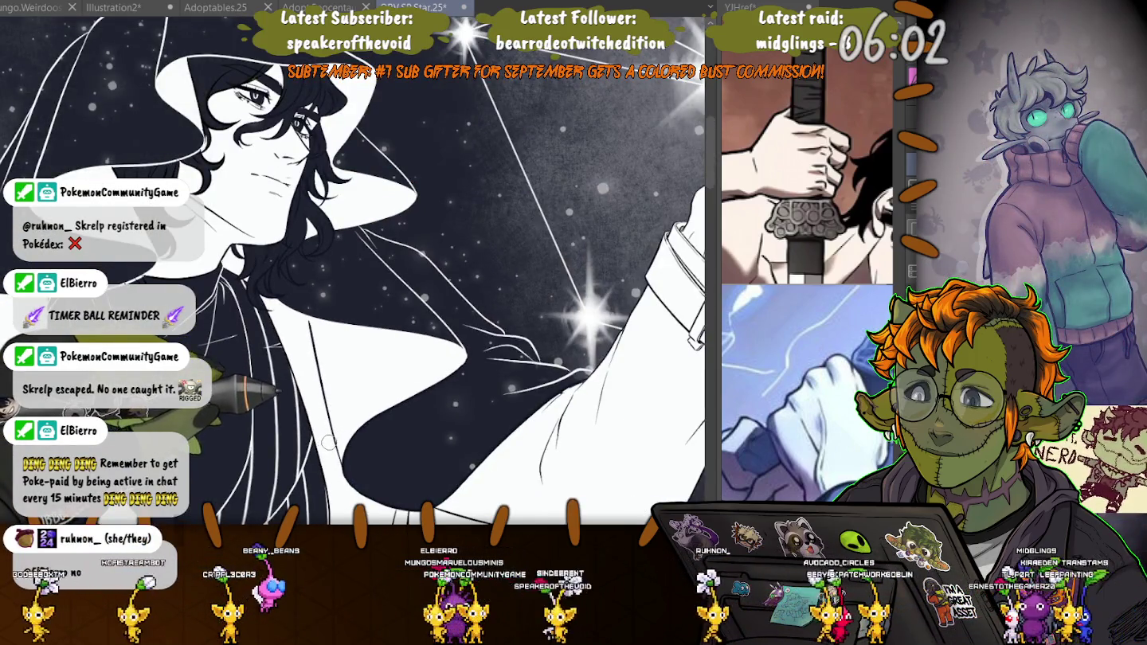
{"action": "left_click_drag", "start_coordinate": [308, 323], "coordinate": [331, 438]}
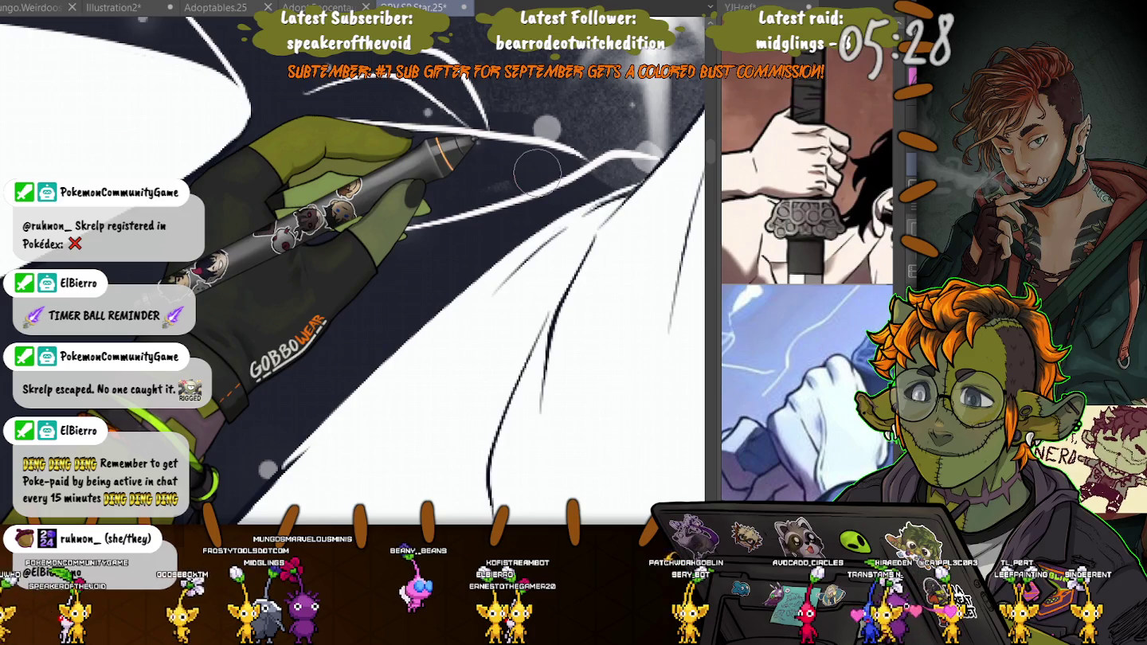
- Zoom in to clean the coat's edge lines, then zoom out to review the whole illustration
{"action": "scroll", "coordinate": [539, 174], "scroll_direction": "up", "scroll_amount": 3}
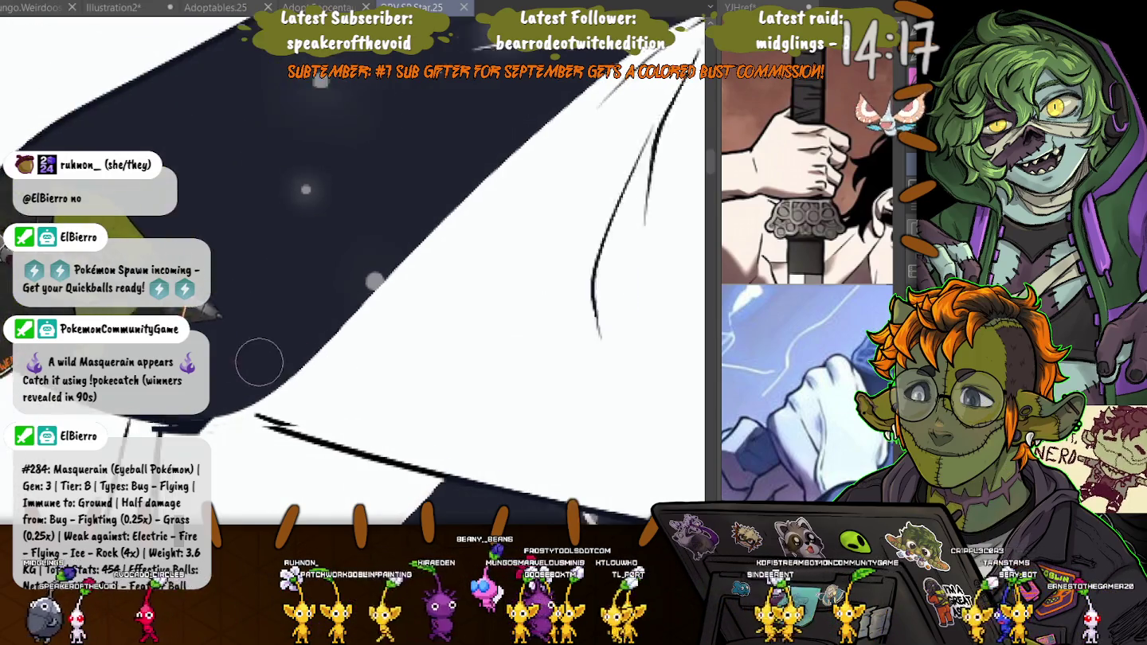
{"action": "scroll", "coordinate": [350, 270], "scroll_direction": "down", "scroll_amount": 3}
{"action": "scroll", "coordinate": [104, 147], "scroll_direction": "up", "scroll_amount": 3}
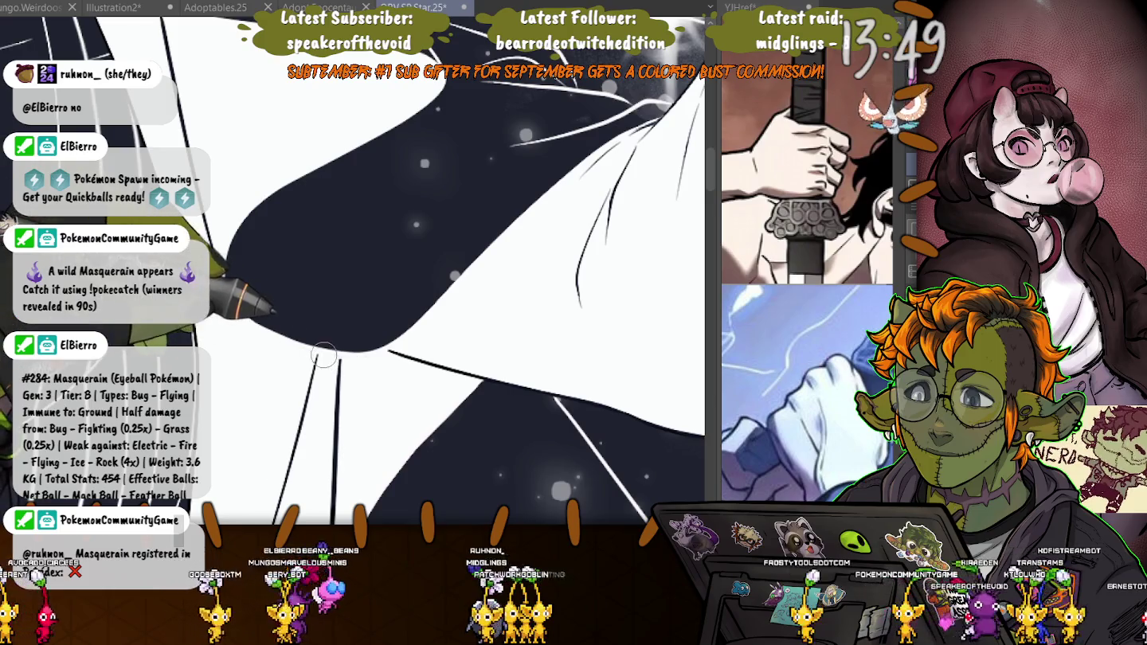
{"action": "scroll", "coordinate": [239, 306], "scroll_direction": "down", "scroll_amount": 3}
{"action": "scroll", "coordinate": [358, 270], "scroll_direction": "down", "scroll_amount": 3}
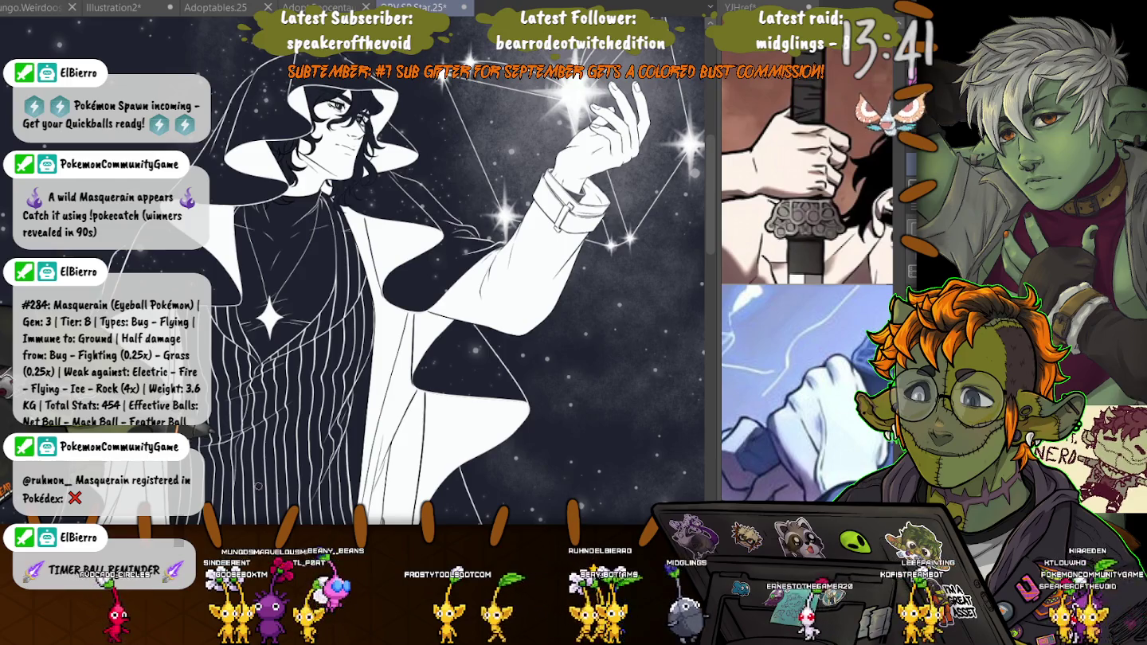
{"action": "scroll", "coordinate": [335, 345], "scroll_direction": "up", "scroll_amount": 3}
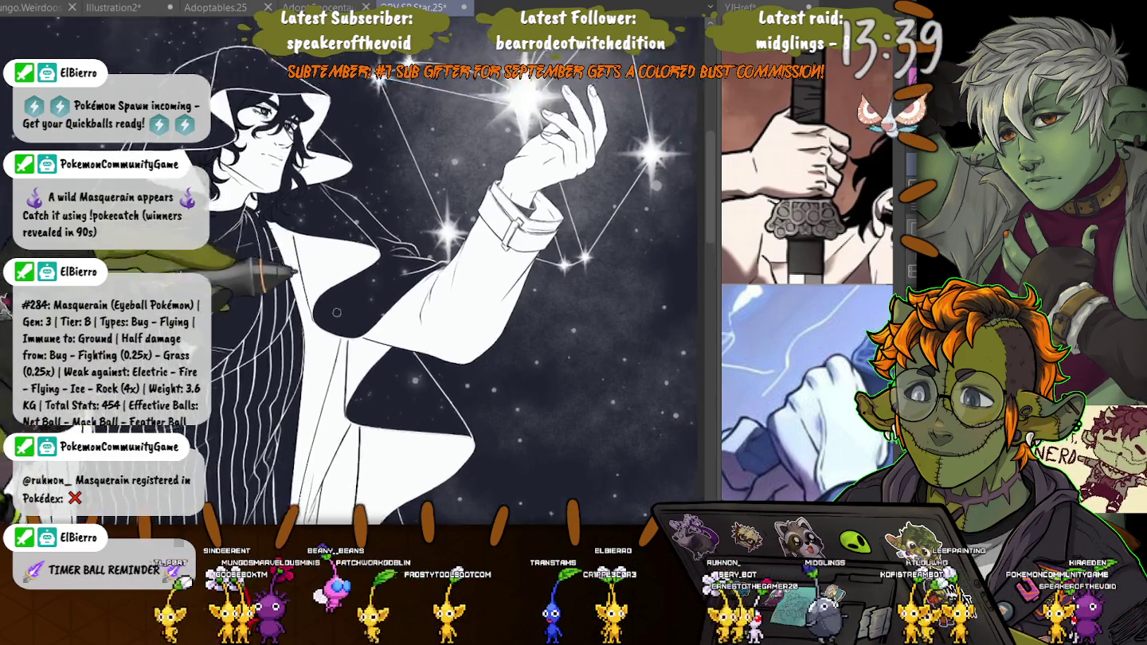
{"action": "scroll", "coordinate": [336, 345], "scroll_direction": "up", "scroll_amount": 2}
{"action": "scroll", "coordinate": [336, 345], "scroll_direction": "up", "scroll_amount": 2}
{"action": "scroll", "coordinate": [342, 338], "scroll_direction": "up", "scroll_amount": 1}
{"action": "scroll", "coordinate": [355, 327], "scroll_direction": "up", "scroll_amount": 2}
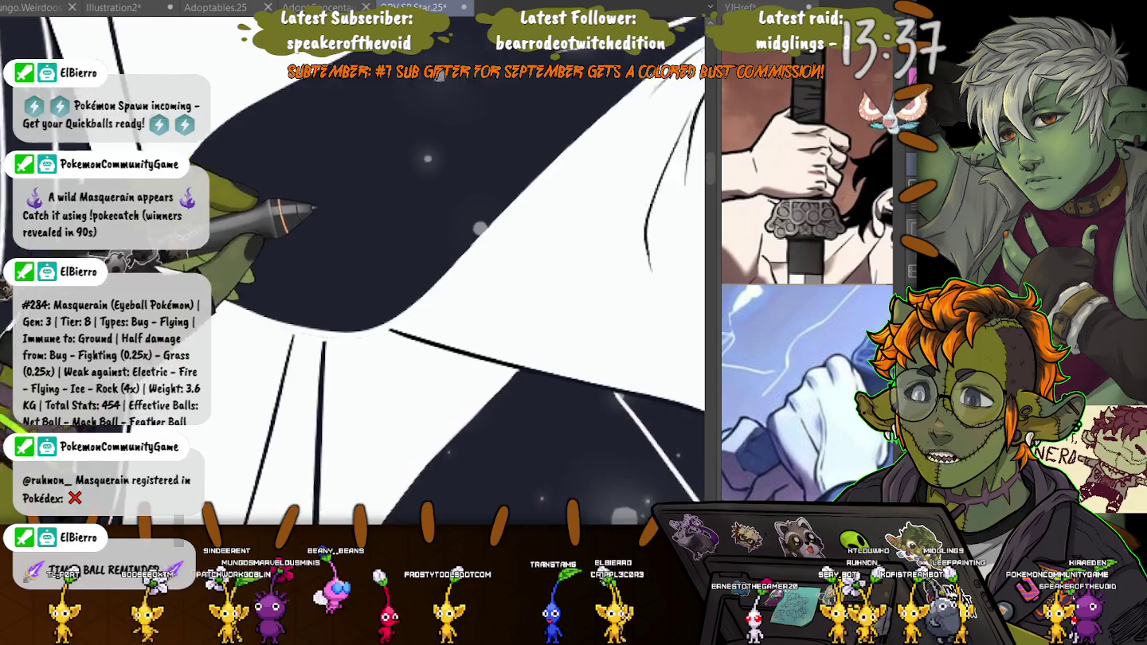
{"action": "scroll", "coordinate": [367, 319], "scroll_direction": "up", "scroll_amount": 1}
{"action": "mouse_move", "coordinate": [367, 320]}
{"action": "left_mouse_down"}
{"action": "mouse_move", "coordinate": [319, 72]}
{"action": "mouse_move", "coordinate": [283, 345]}
{"action": "mouse_move", "coordinate": [243, 366]}
{"action": "left_mouse_up"}
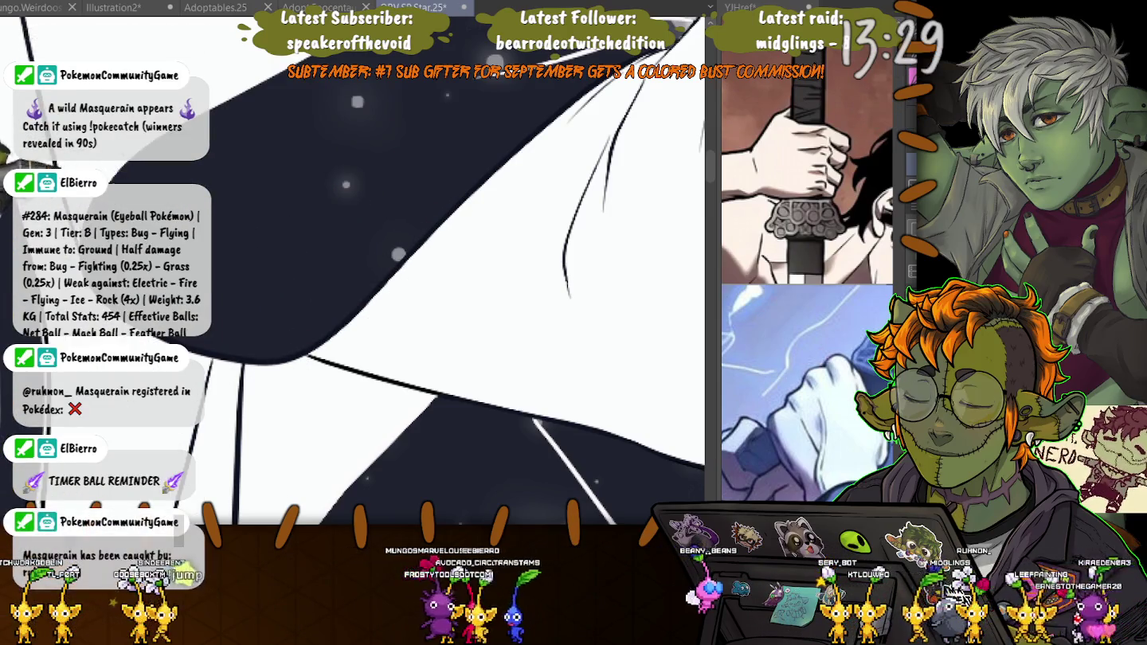
{"action": "left_click_drag", "start_coordinate": [358, 262], "coordinate": [393, 413]}
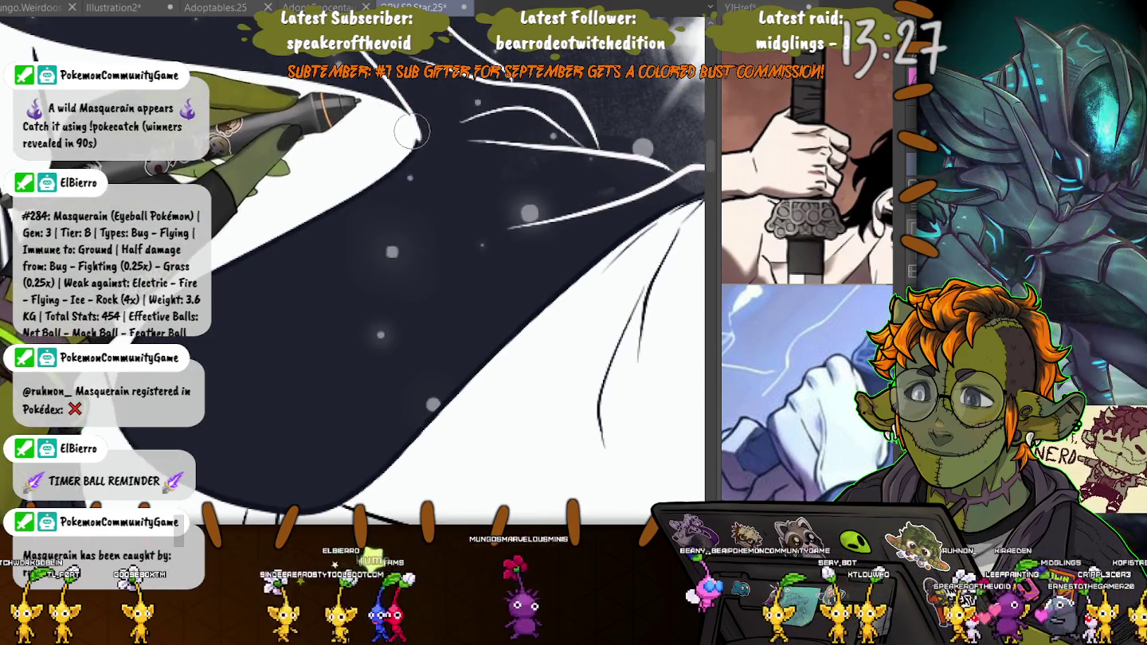
{"action": "mouse_move", "coordinate": [199, 144]}
{"action": "left_mouse_down"}
{"action": "mouse_move", "coordinate": [264, 82]}
{"action": "mouse_move", "coordinate": [283, 262]}
{"action": "mouse_move", "coordinate": [160, 413]}
{"action": "left_mouse_up"}
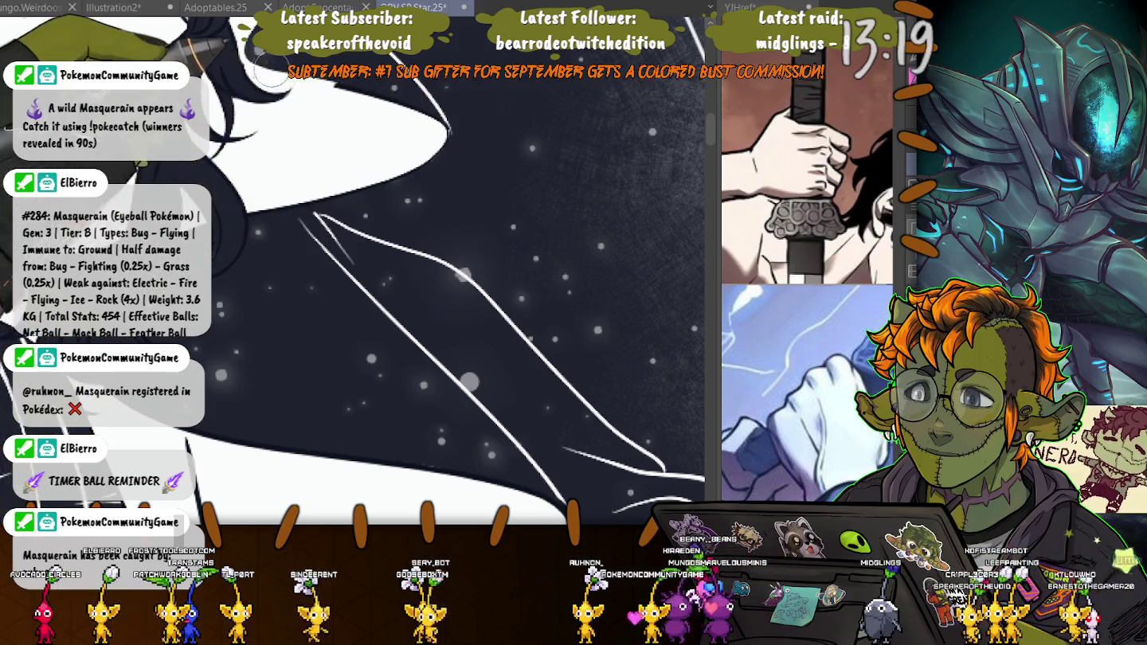
{"action": "left_click_drag", "start_coordinate": [183, 36], "coordinate": [282, 269]}
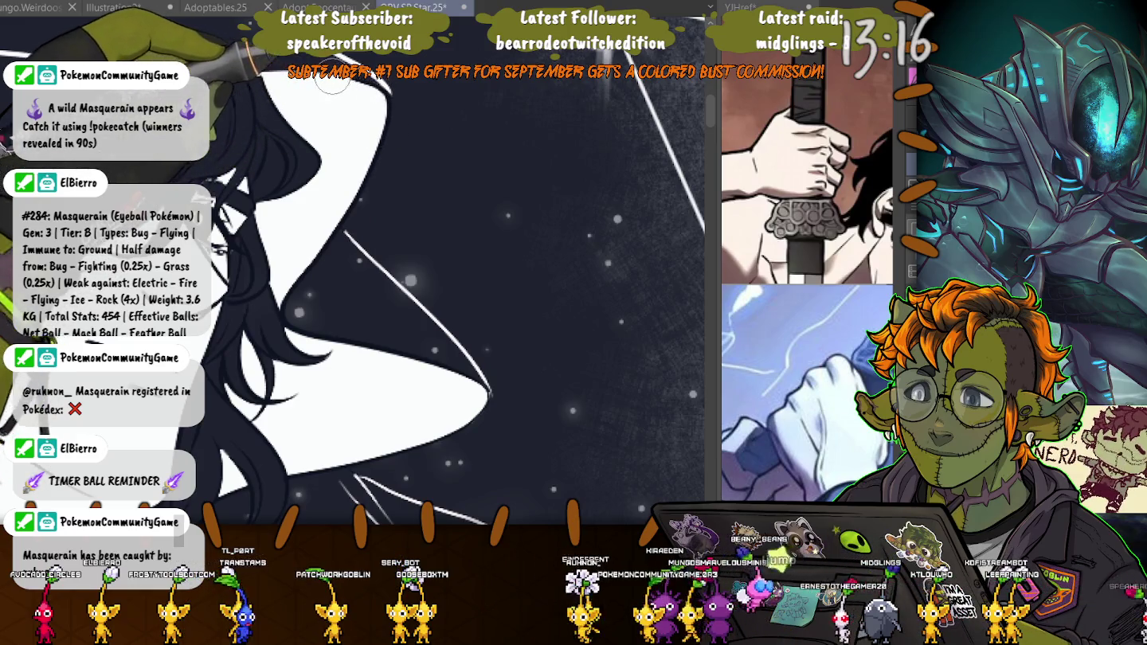
{"action": "left_click_drag", "start_coordinate": [190, 47], "coordinate": [222, 165]}
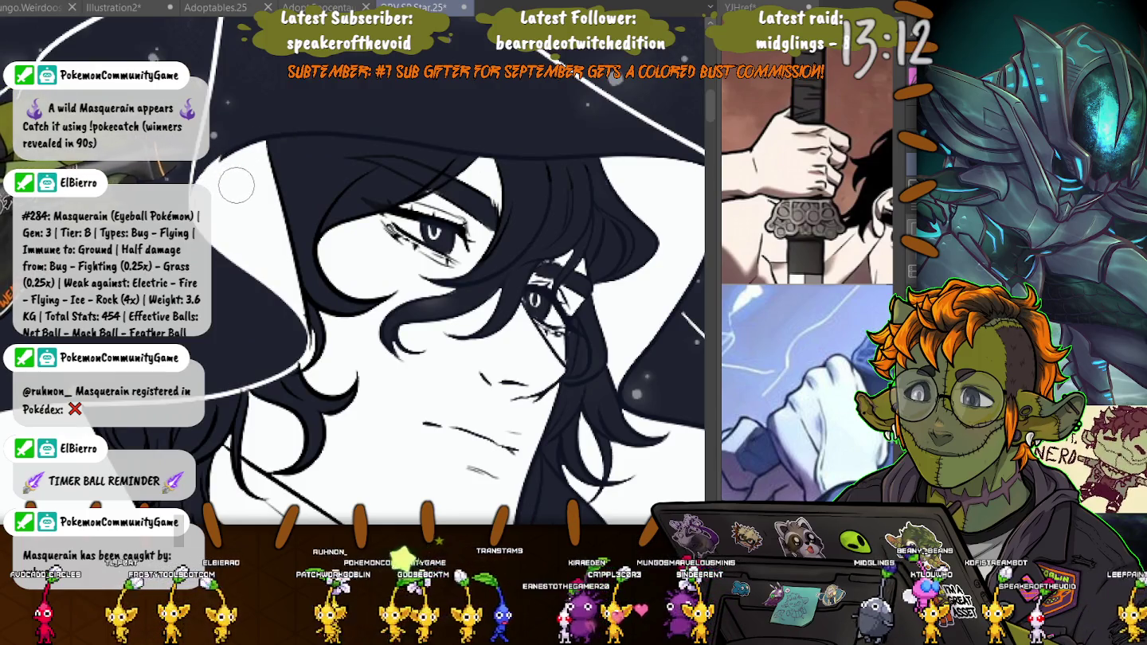
- Rotate to the black hat brim and draw a thin white highlight line across it
{"action": "left_click_drag", "start_coordinate": [236, 185], "coordinate": [239, 262]}
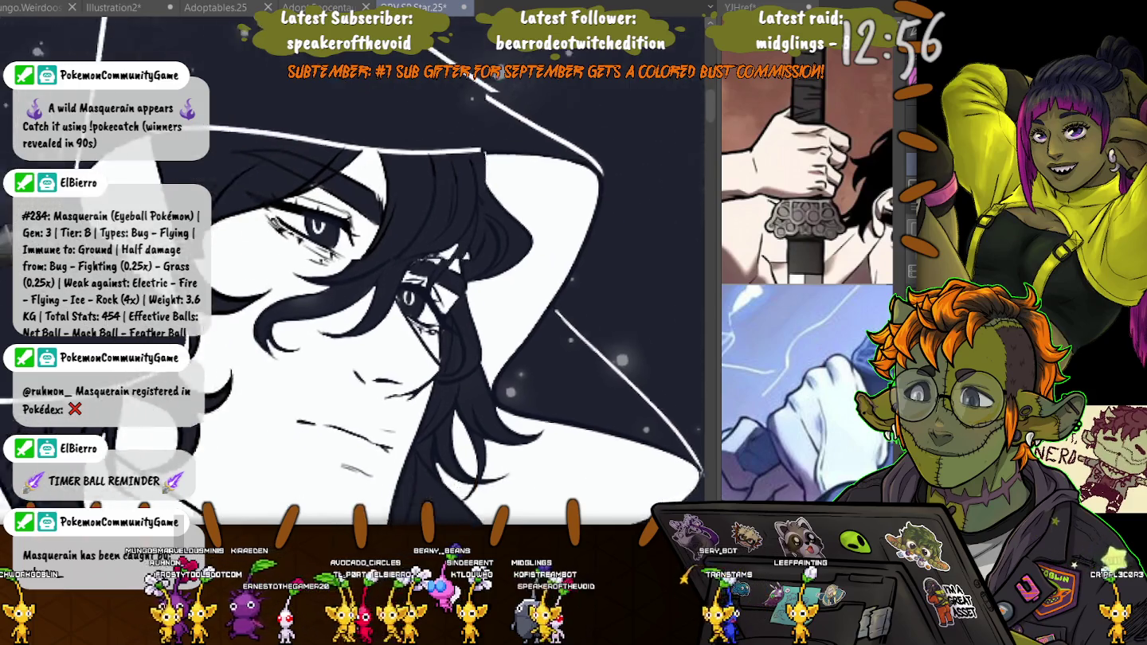
{"action": "left_click_drag", "start_coordinate": [12, 335], "coordinate": [254, 232]}
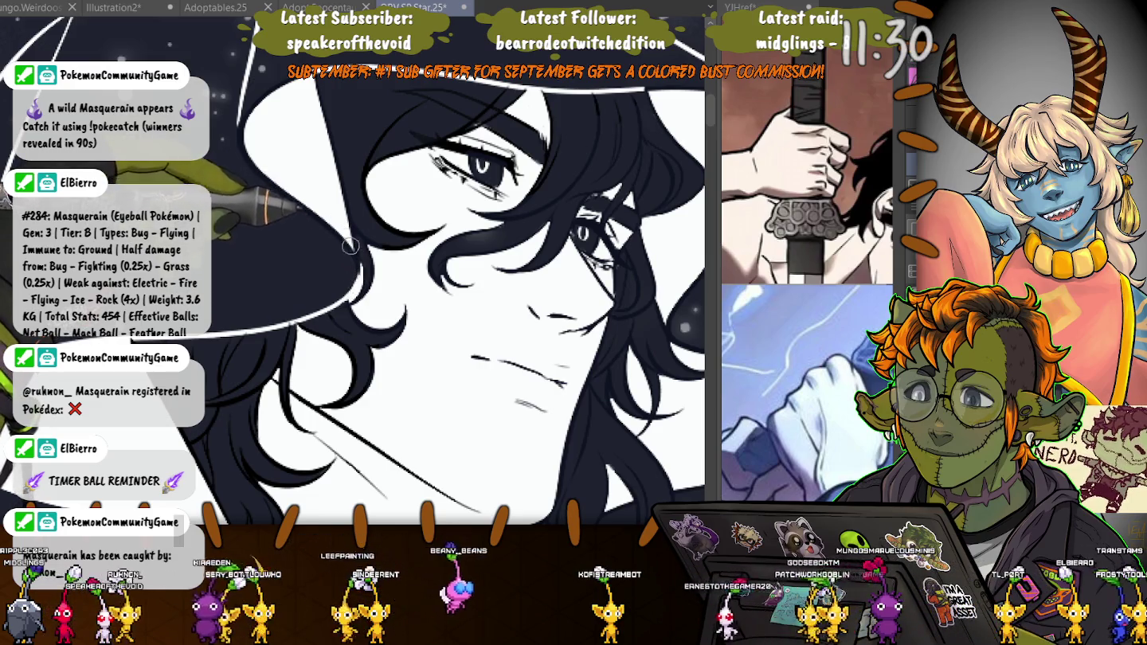
{"action": "left_click_drag", "start_coordinate": [352, 270], "coordinate": [430, 161]}
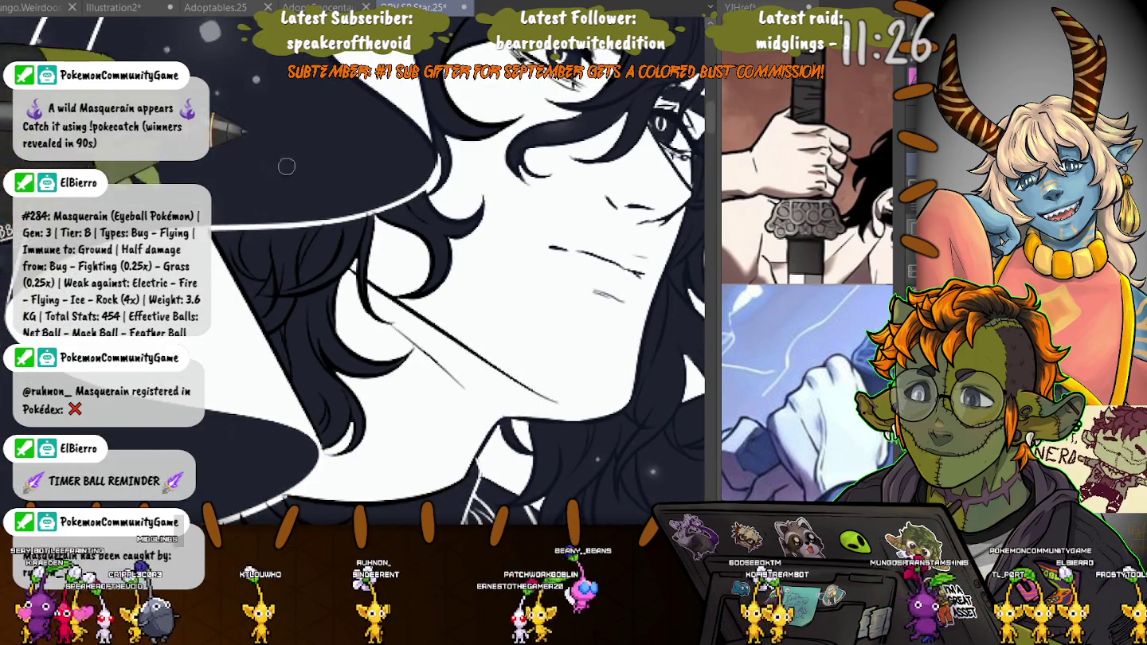
{"action": "left_click_drag", "start_coordinate": [212, 230], "coordinate": [402, 204]}
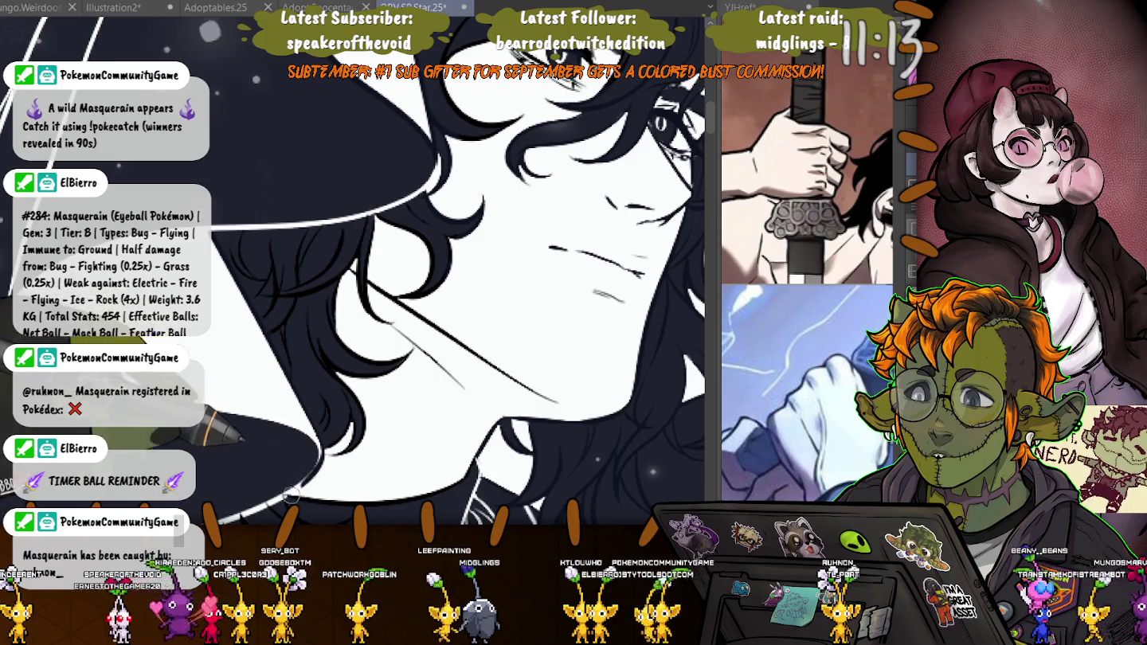
- Pan and zoom the canvas to frame the chin, collar, hat brim and hair
{"action": "scroll", "coordinate": [276, 447], "scroll_direction": "up", "scroll_amount": 2}
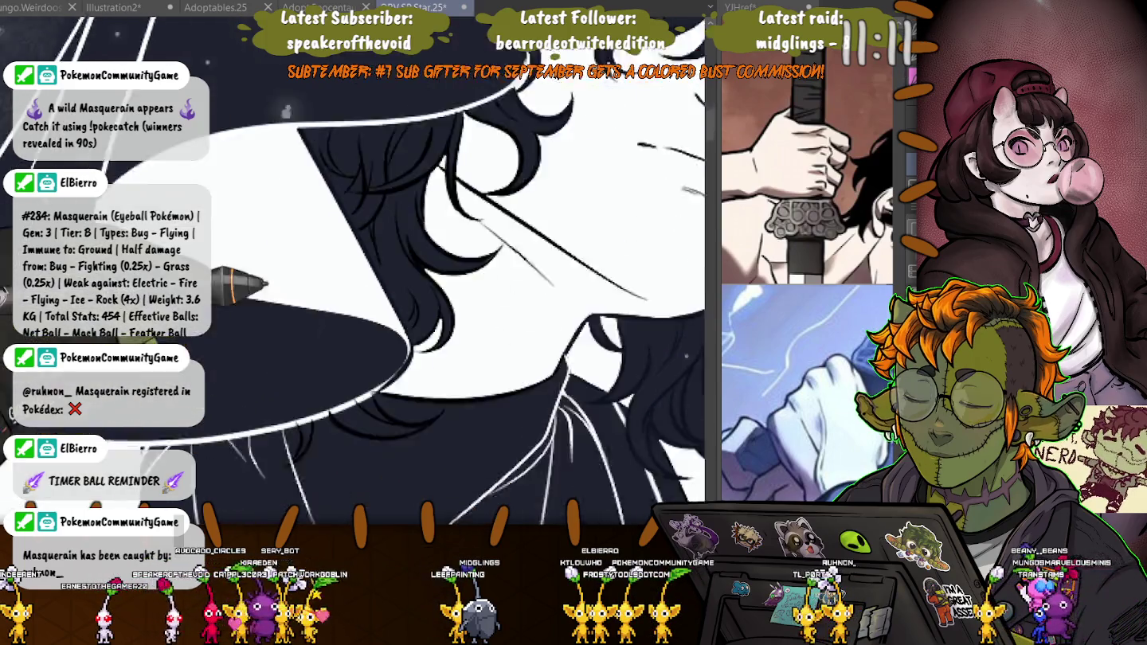
{"action": "scroll", "coordinate": [473, 223], "scroll_direction": "up", "scroll_amount": 3}
{"action": "scroll", "coordinate": [475, 254], "scroll_direction": "down", "scroll_amount": 1}
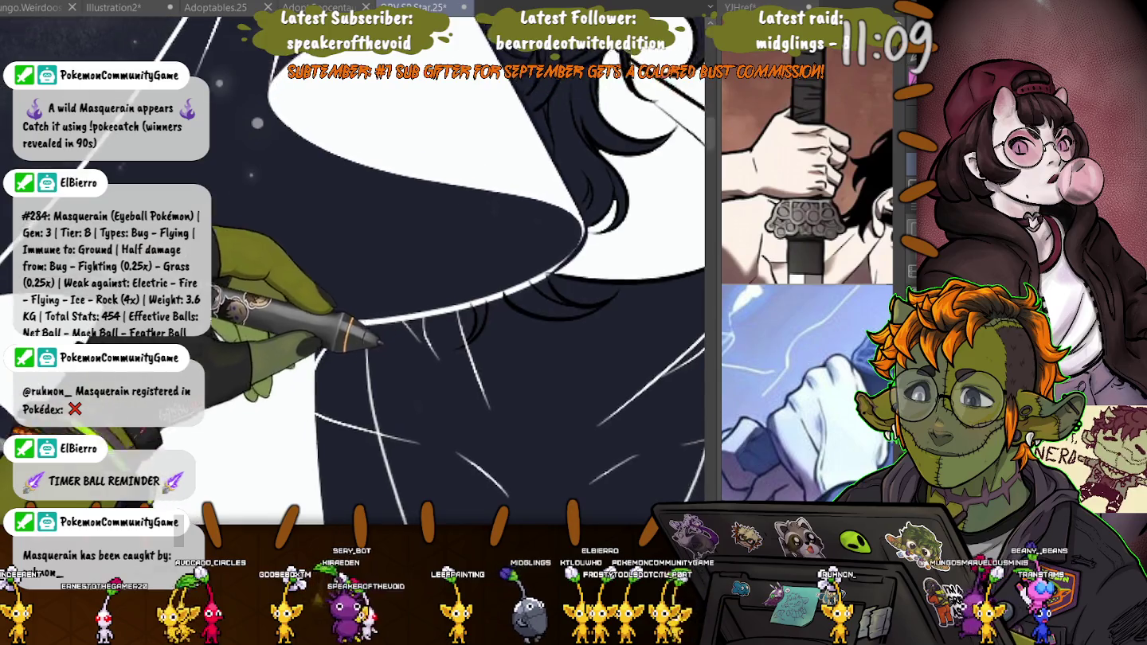
{"action": "scroll", "coordinate": [477, 303], "scroll_direction": "down", "scroll_amount": 1}
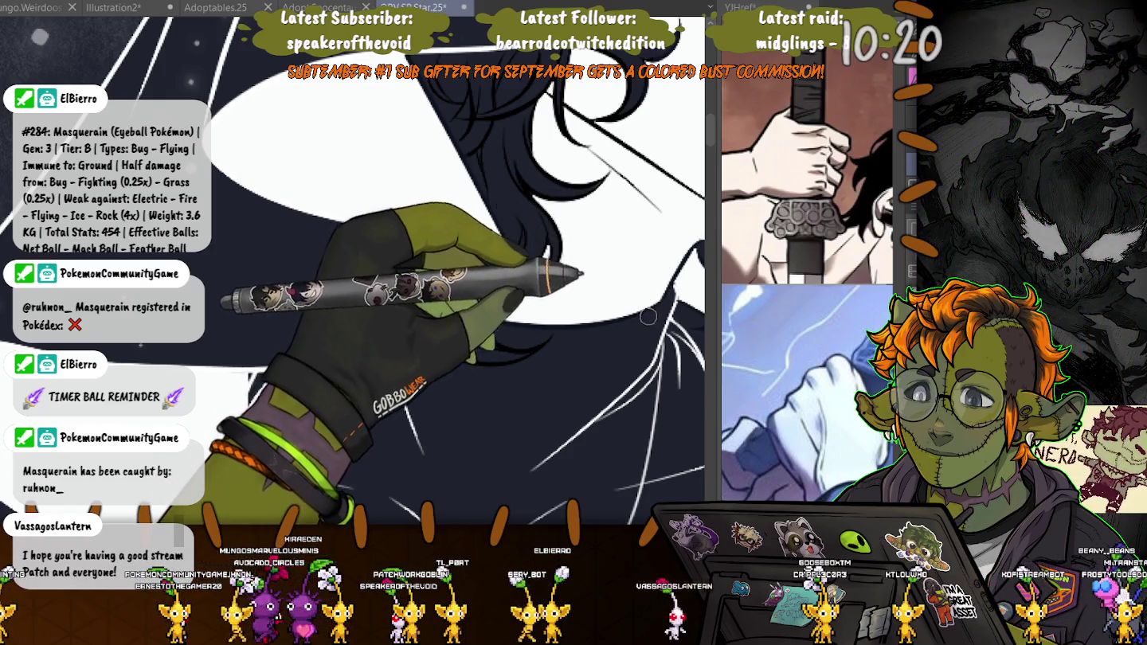
{"action": "left_click_drag", "start_coordinate": [618, 378], "coordinate": [532, 362]}
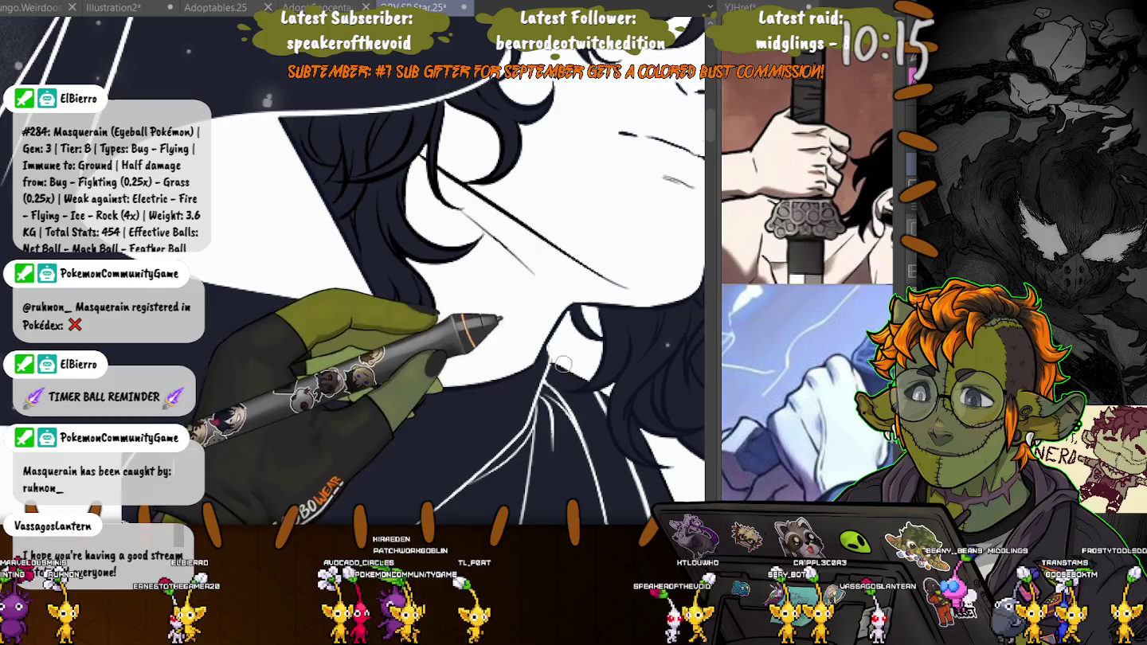
{"action": "left_click_drag", "start_coordinate": [604, 387], "coordinate": [534, 232]}
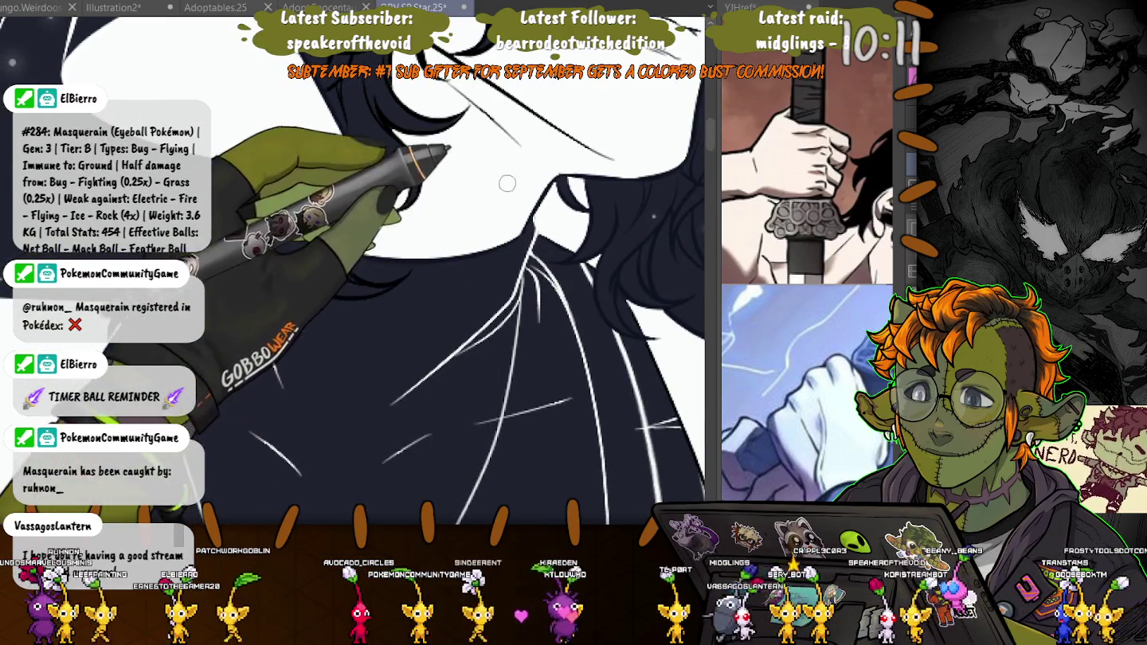
{"action": "left_click_drag", "start_coordinate": [267, 305], "coordinate": [505, 248]}
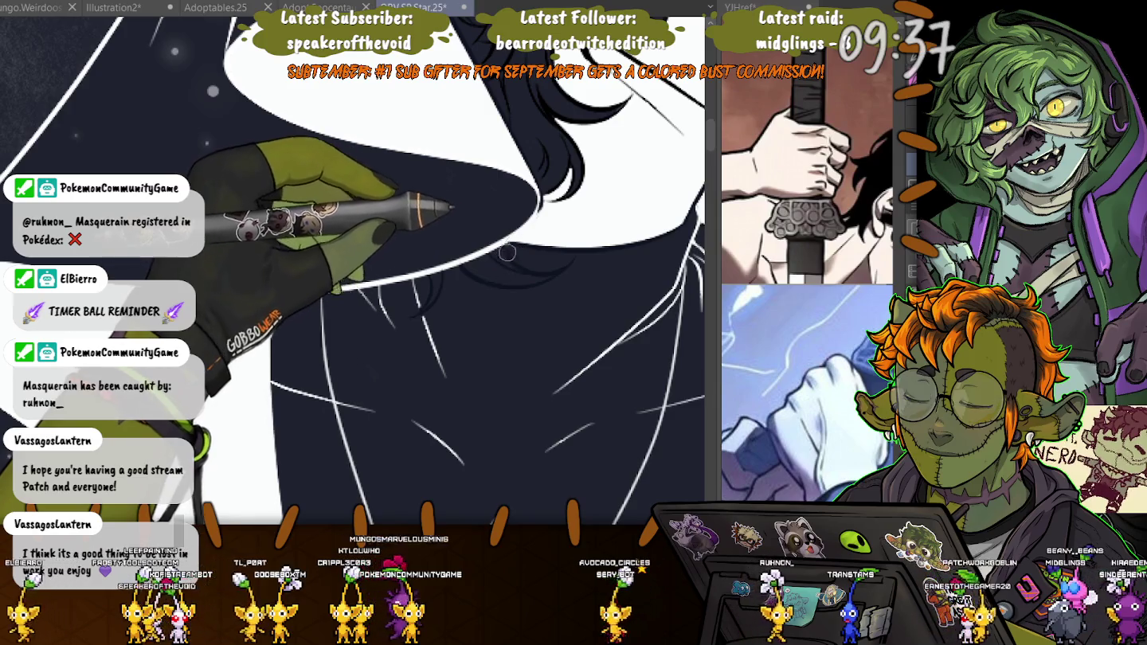
{"action": "left_click_drag", "start_coordinate": [506, 254], "coordinate": [524, 341]}
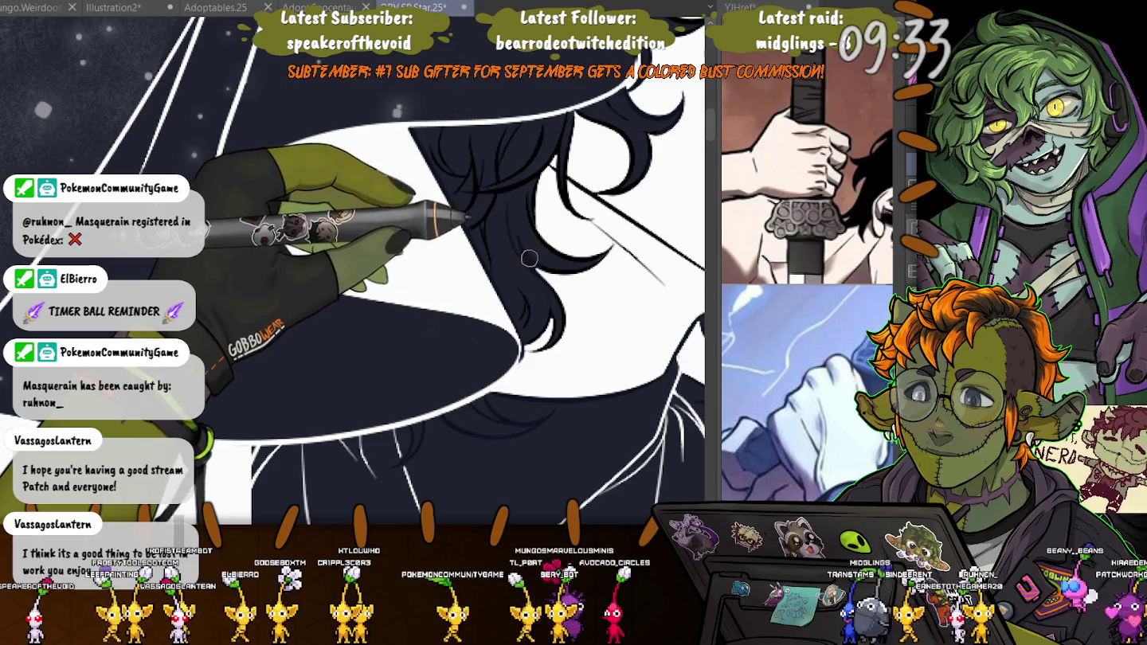
{"action": "left_click_drag", "start_coordinate": [529, 258], "coordinate": [701, 232]}
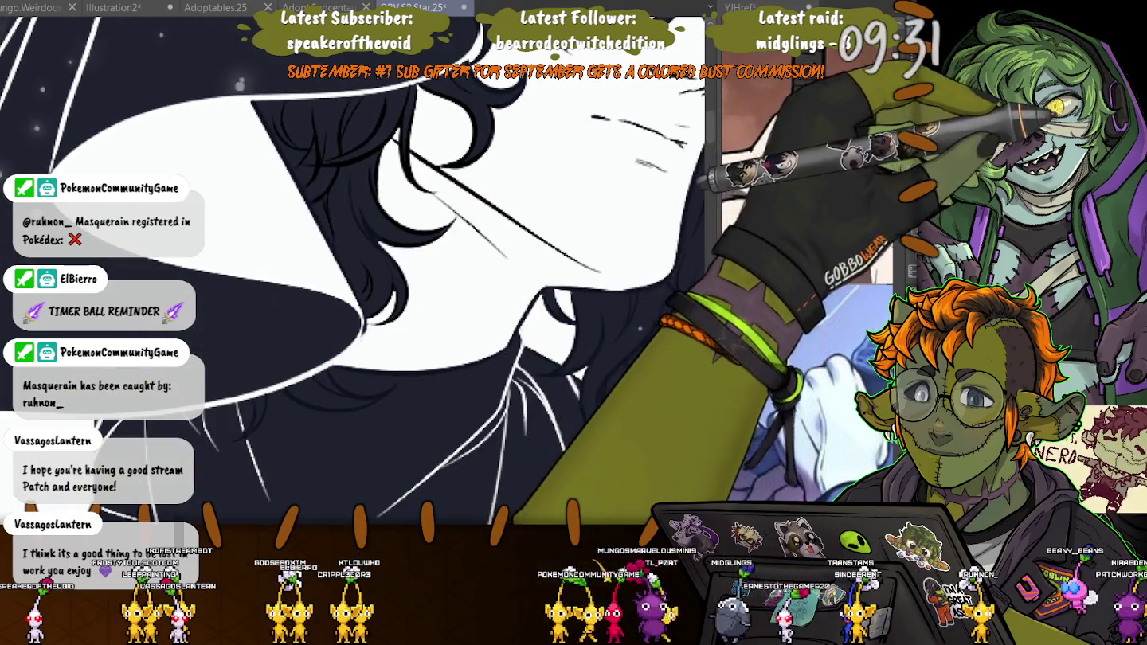
- Sketch thin test lines along face, jaw and hat brim, delete the strays, and reframe the face
{"action": "left_click_drag", "start_coordinate": [548, 80], "coordinate": [494, 280]}
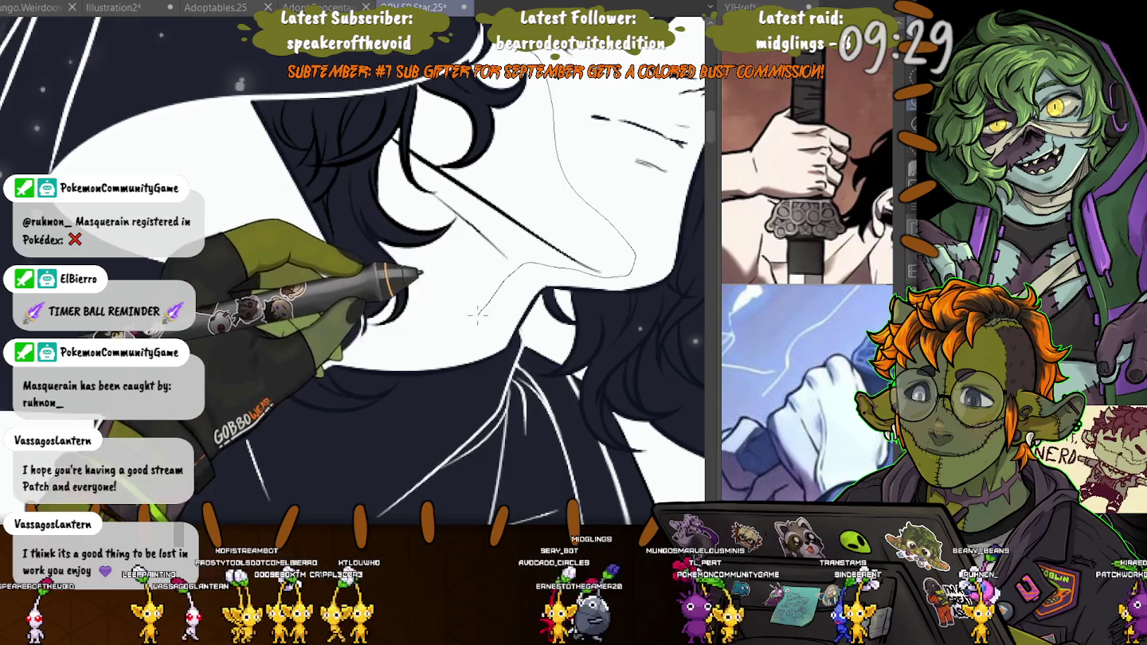
{"action": "left_click_drag", "start_coordinate": [469, 338], "coordinate": [344, 261]}
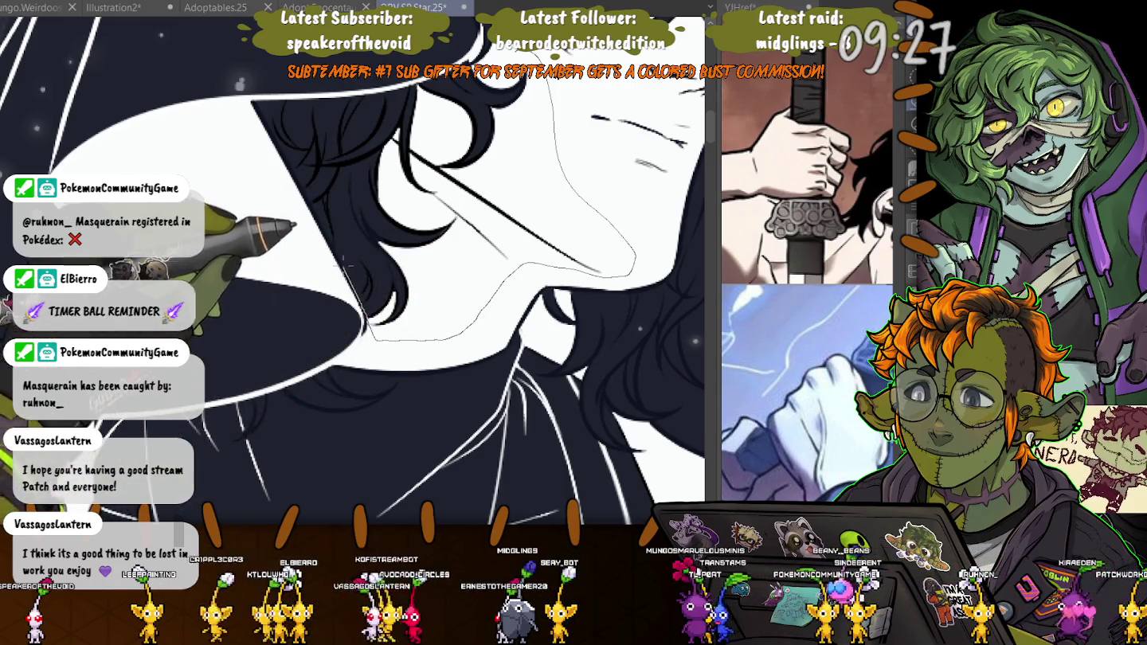
{"action": "left_click_drag", "start_coordinate": [362, 320], "coordinate": [259, 105]}
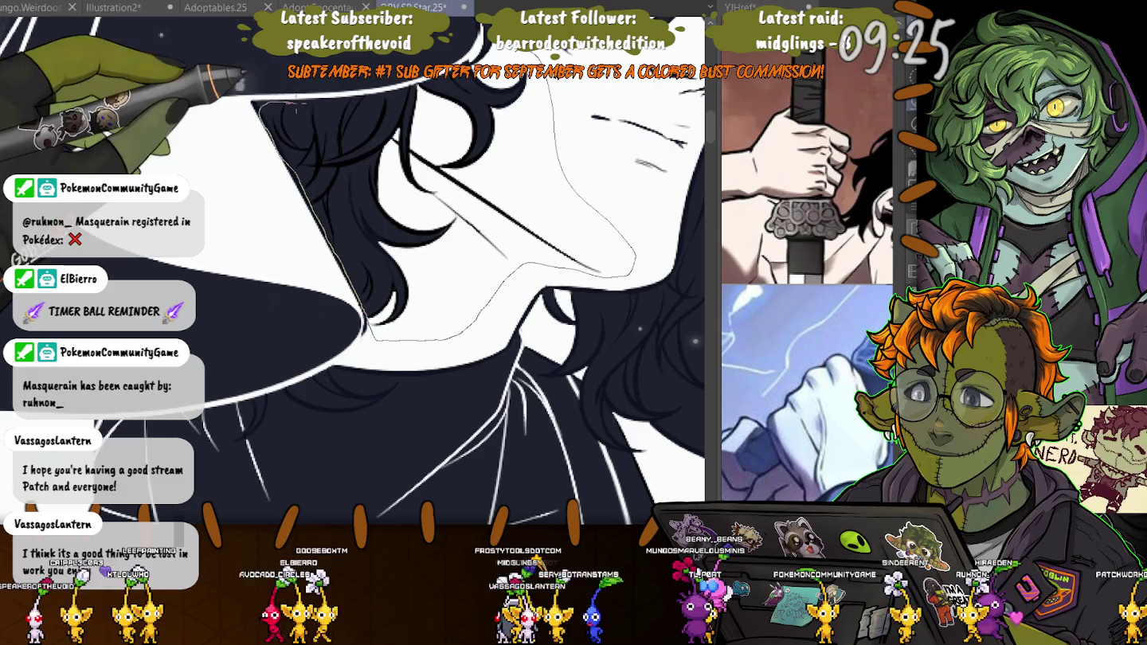
{"action": "key", "text": "Delete"}
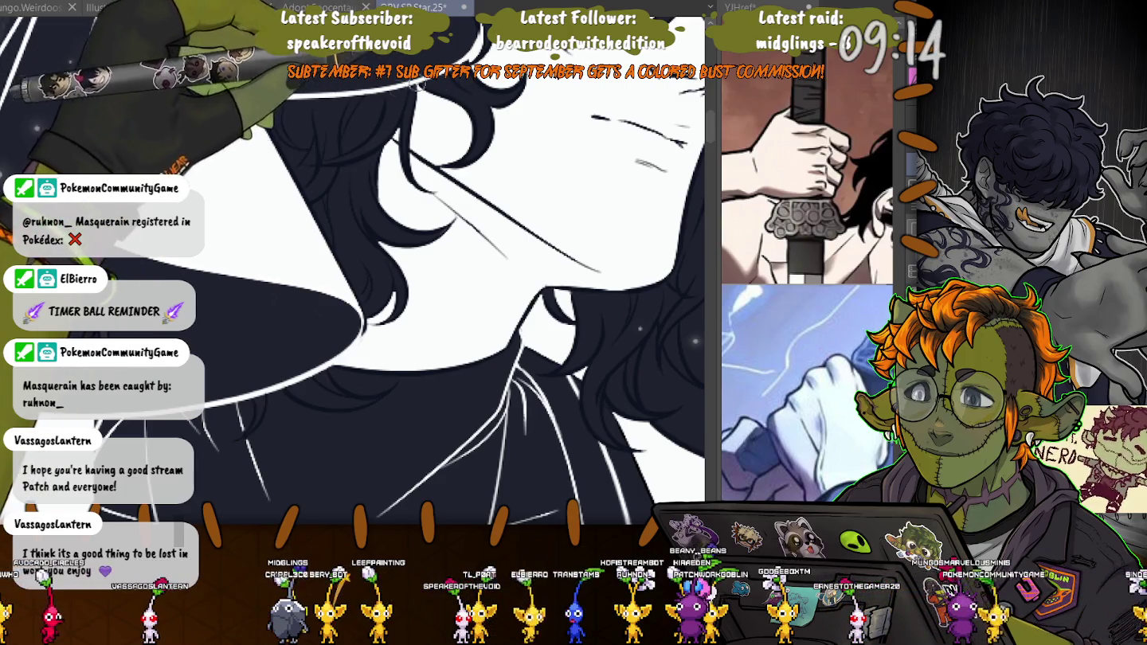
{"action": "left_click_drag", "start_coordinate": [447, 263], "coordinate": [404, 207]}
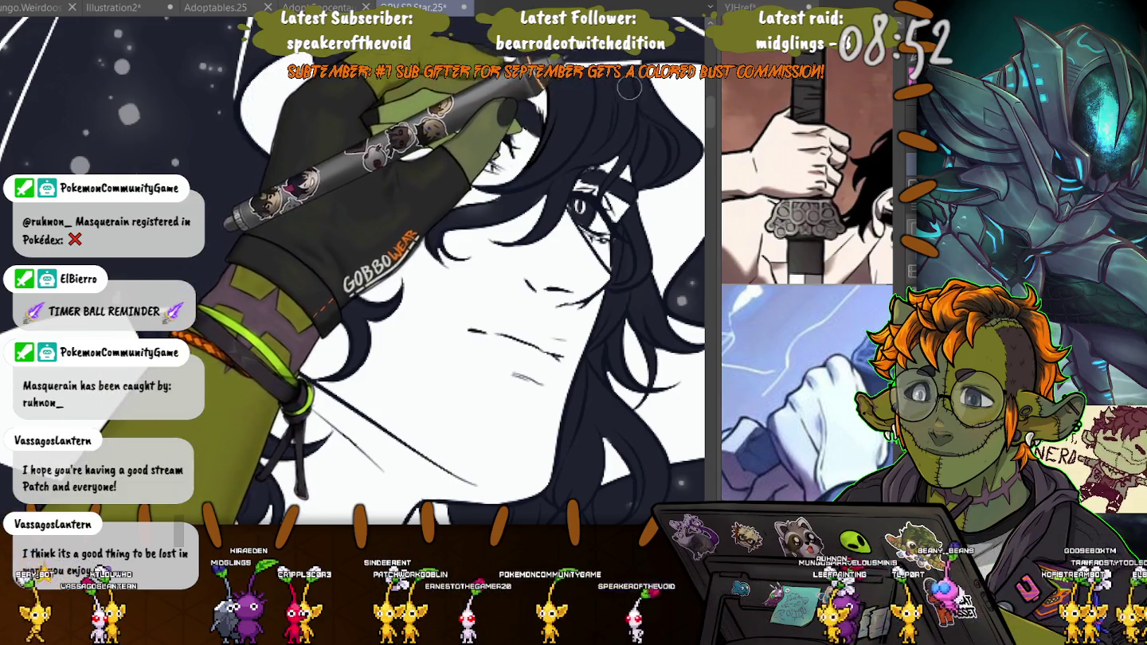
{"action": "left_click_drag", "start_coordinate": [628, 88], "coordinate": [508, 124]}
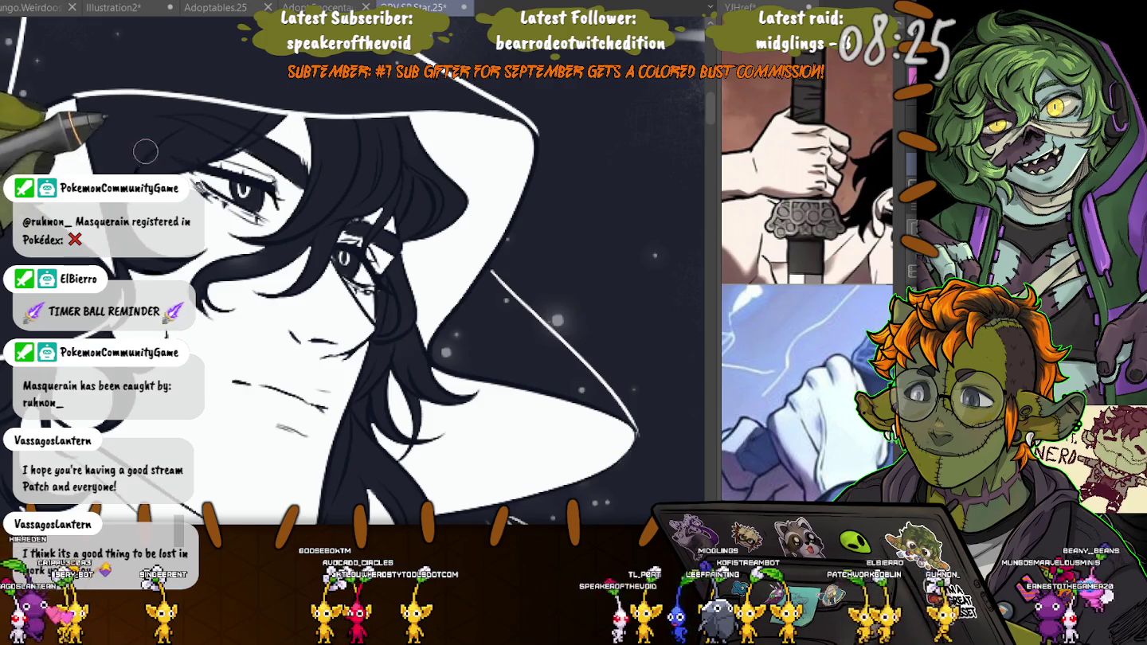
{"action": "left_click_drag", "start_coordinate": [98, 155], "coordinate": [329, 152]}
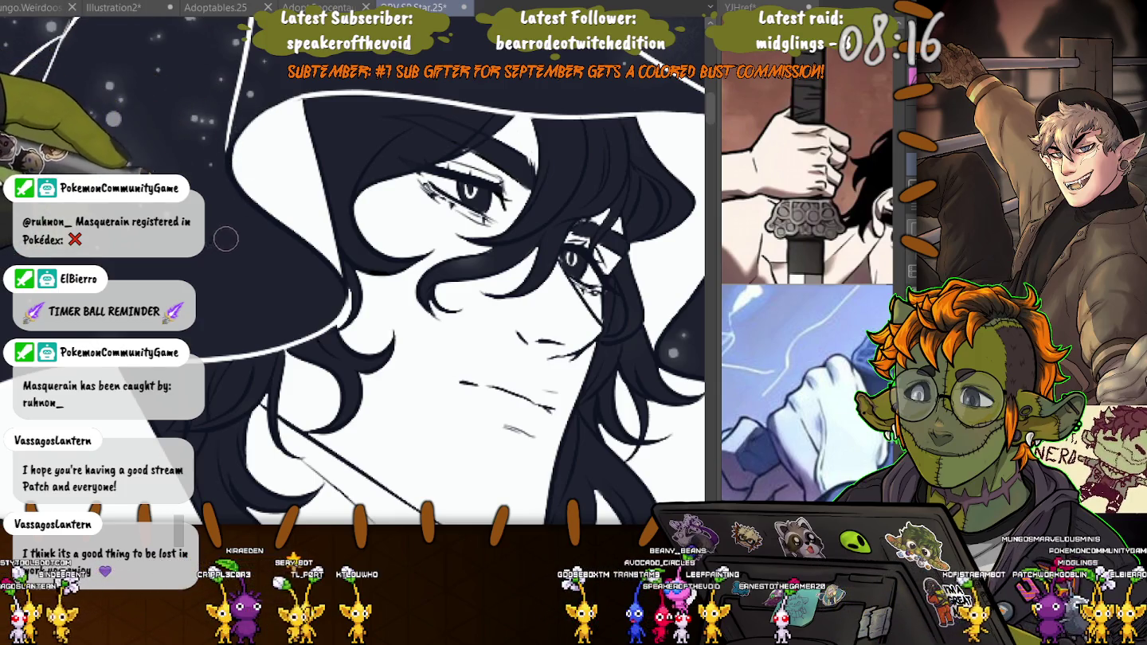
{"action": "scroll", "coordinate": [353, 271], "scroll_direction": "right", "scroll_amount": 3}
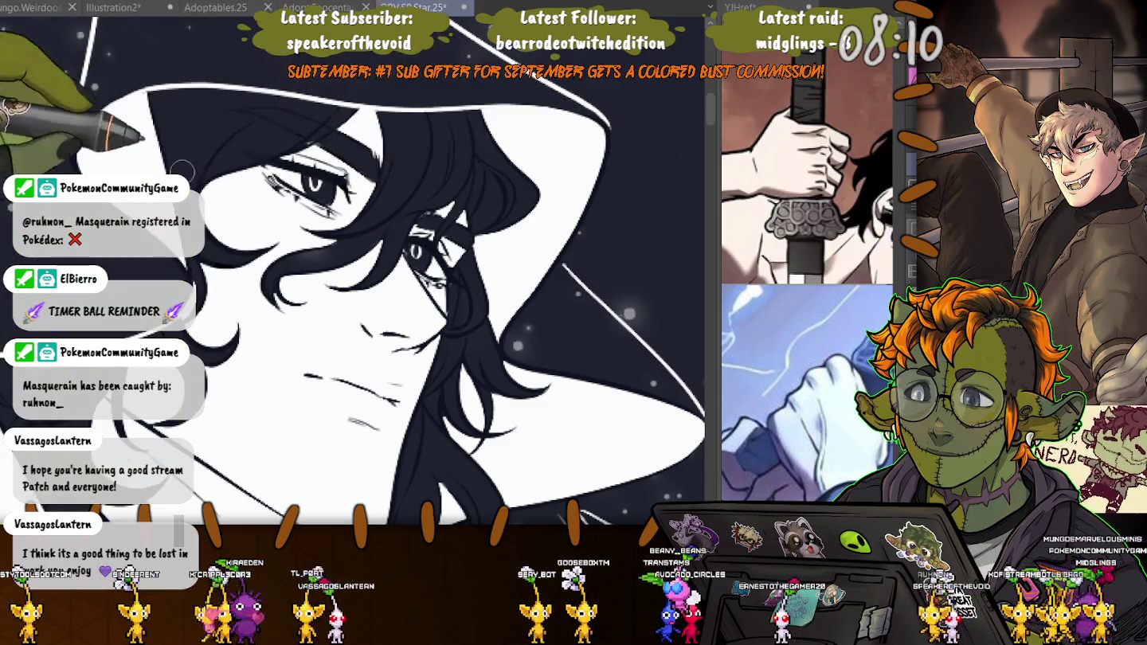
{"action": "scroll", "coordinate": [182, 169], "scroll_direction": "down", "scroll_amount": 3}
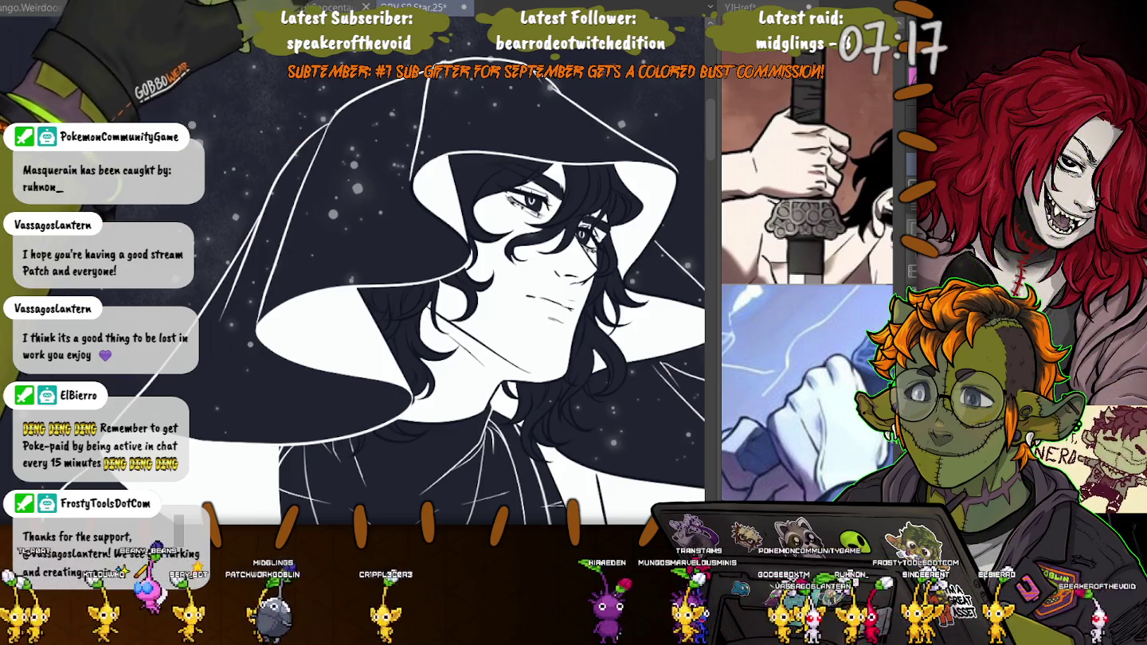
- Zoom the view in close on the face, hair strands and robe
{"action": "scroll", "coordinate": [354, 286], "scroll_direction": "down", "scroll_amount": 2}
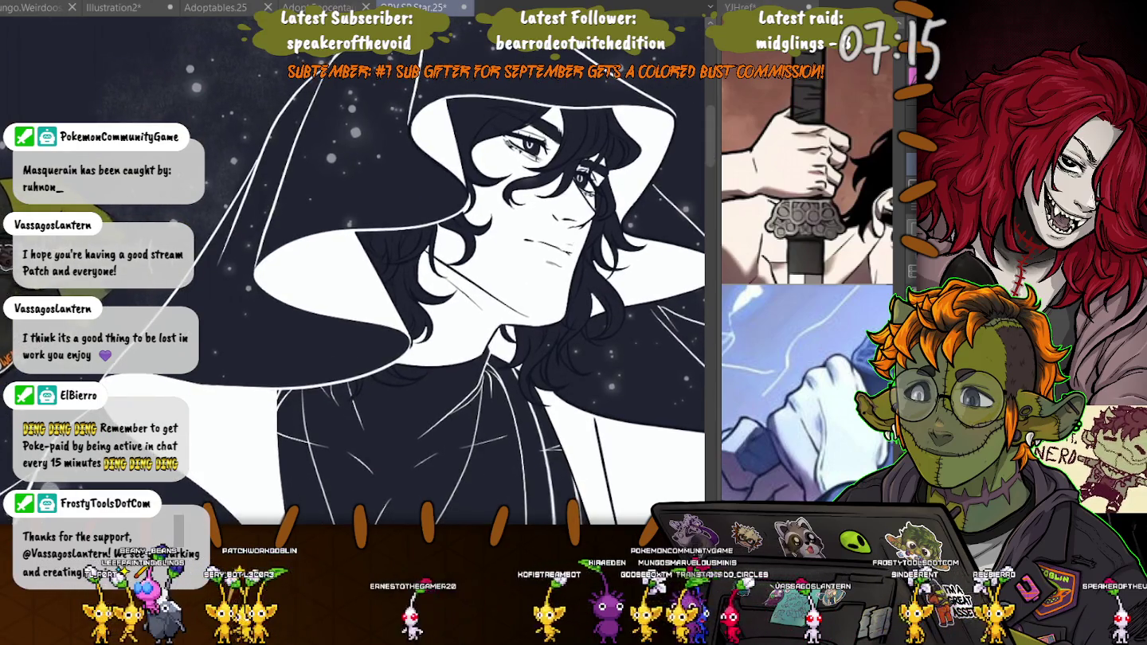
{"action": "left_click_drag", "start_coordinate": [478, 262], "coordinate": [552, 208]}
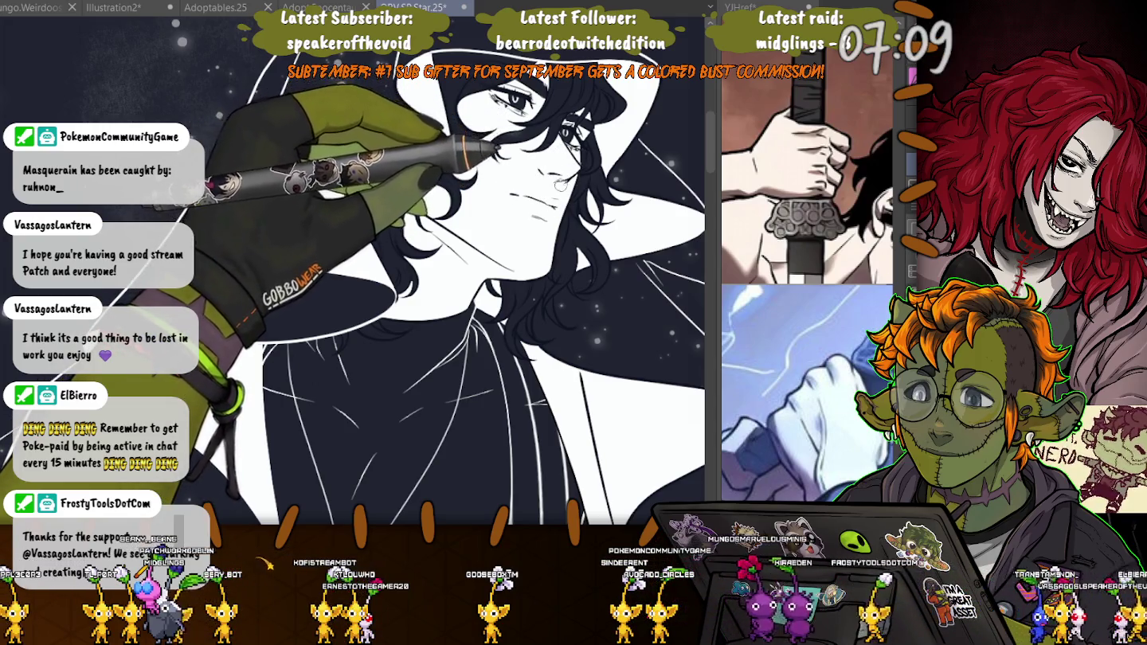
{"action": "mouse_move", "coordinate": [554, 169]}
{"action": "left_mouse_down"}
{"action": "mouse_move", "coordinate": [385, 240]}
{"action": "mouse_move", "coordinate": [309, 236]}
{"action": "mouse_move", "coordinate": [509, 117]}
{"action": "mouse_move", "coordinate": [350, 257]}
{"action": "left_mouse_up"}
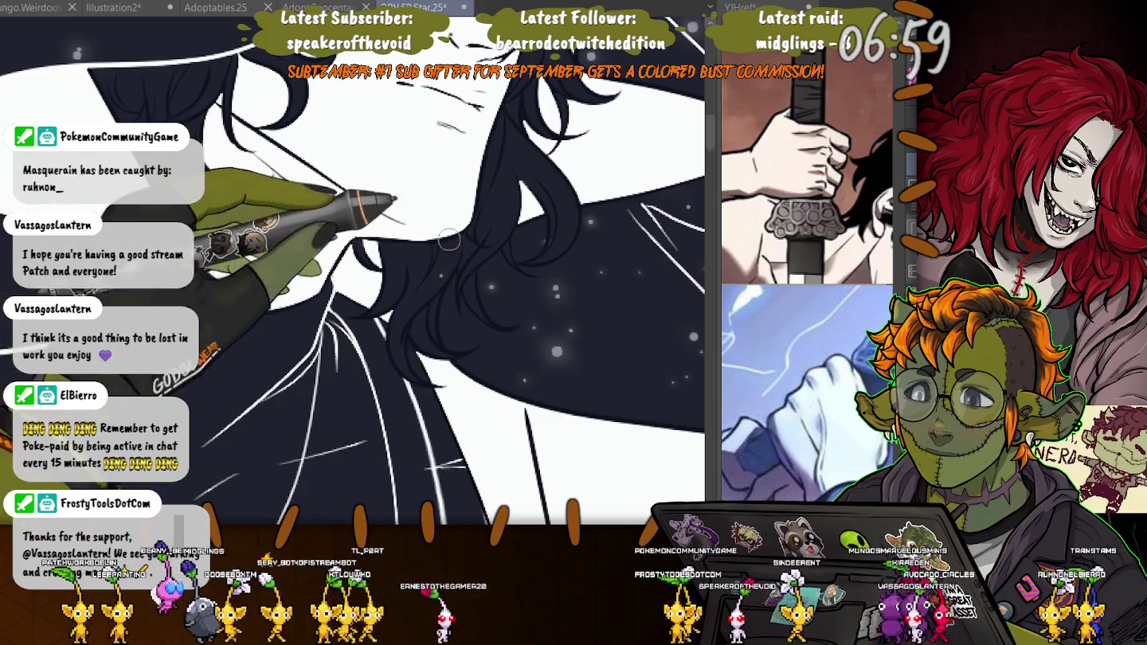
{"action": "mouse_move", "coordinate": [262, 256]}
{"action": "left_mouse_down"}
{"action": "mouse_move", "coordinate": [199, 94]}
{"action": "mouse_move", "coordinate": [451, 154]}
{"action": "left_mouse_up"}
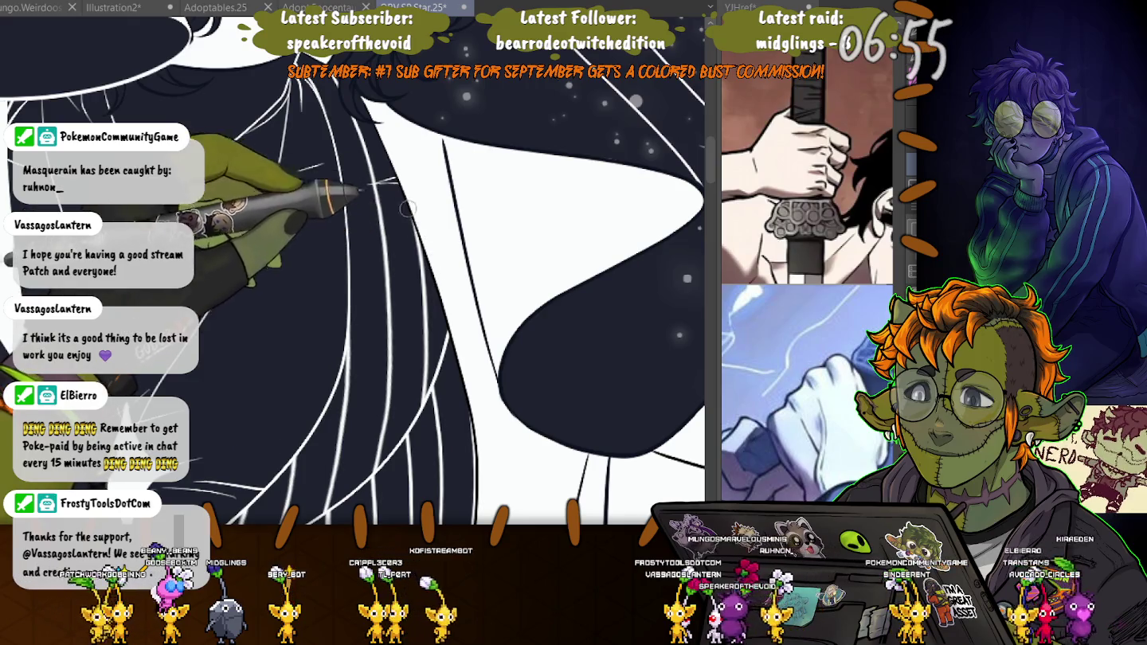
{"action": "mouse_move", "coordinate": [420, 238]}
{"action": "left_mouse_down"}
{"action": "mouse_move", "coordinate": [276, 334]}
{"action": "mouse_move", "coordinate": [256, 141]}
{"action": "mouse_move", "coordinate": [281, 90]}
{"action": "mouse_move", "coordinate": [323, 249]}
{"action": "mouse_move", "coordinate": [282, 63]}
{"action": "mouse_move", "coordinate": [402, 133]}
{"action": "mouse_move", "coordinate": [430, 284]}
{"action": "left_mouse_up"}
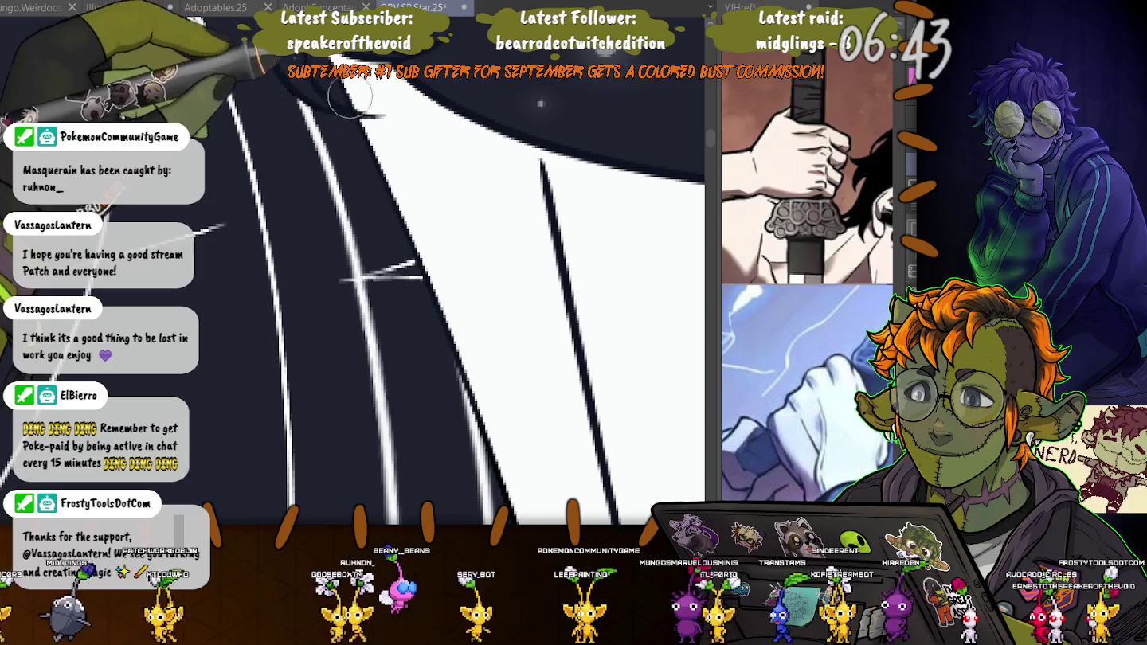
{"action": "scroll", "coordinate": [386, 184], "scroll_direction": "down", "scroll_amount": 3}
{"action": "left_click_drag", "start_coordinate": [348, 211], "coordinate": [365, 233]}
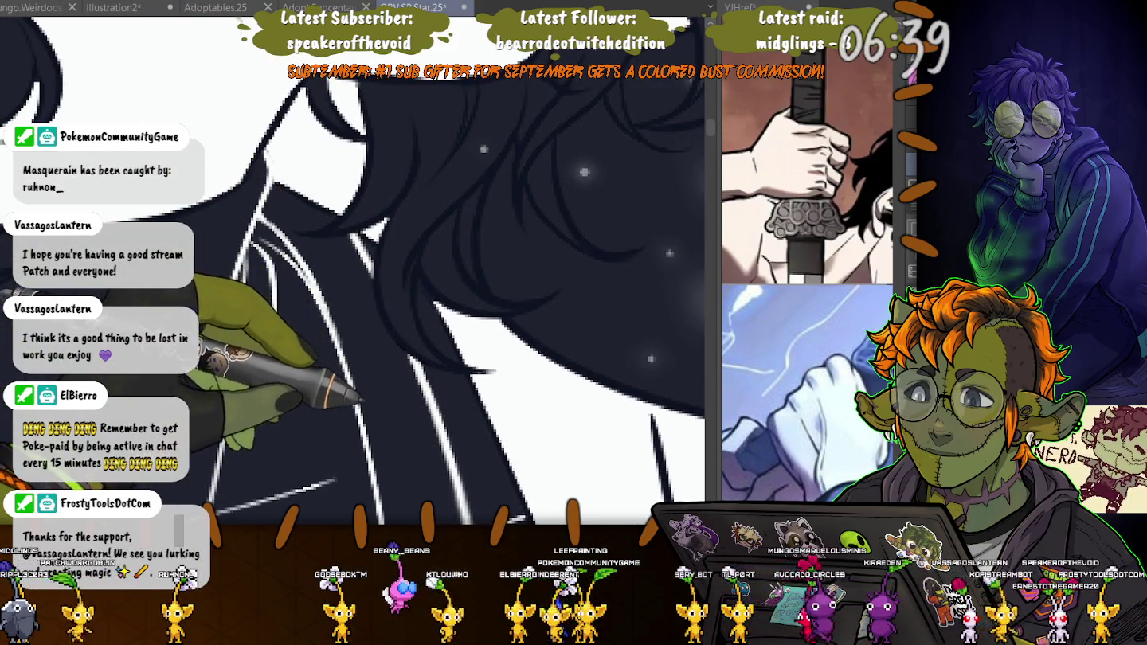
{"action": "scroll", "coordinate": [432, 163], "scroll_direction": "up", "scroll_amount": 3}
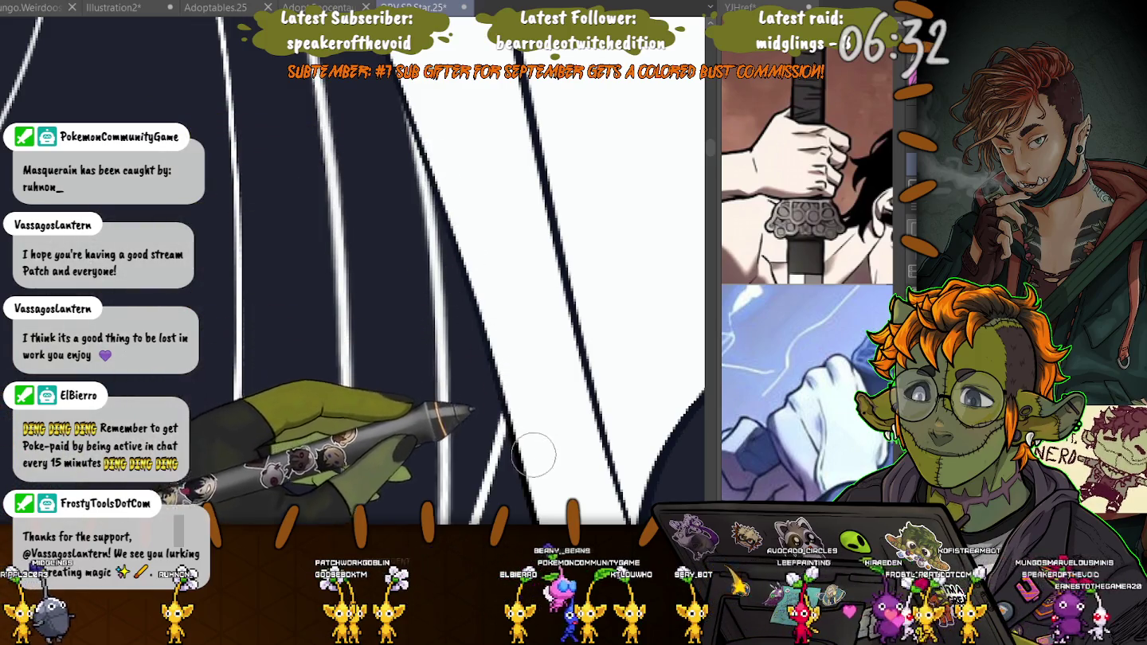
- Rotate the view along the white strands and start a lasso around the dark starry shape
{"action": "left_click_drag", "start_coordinate": [458, 377], "coordinate": [413, 133]}
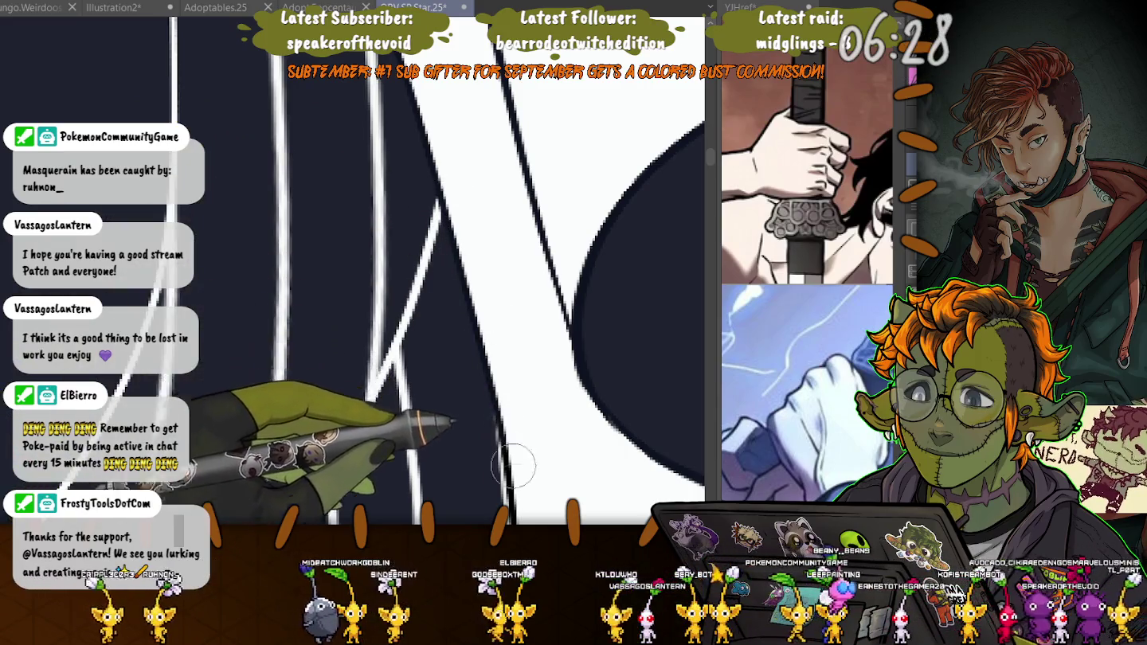
{"action": "left_click_drag", "start_coordinate": [517, 456], "coordinate": [452, 355]}
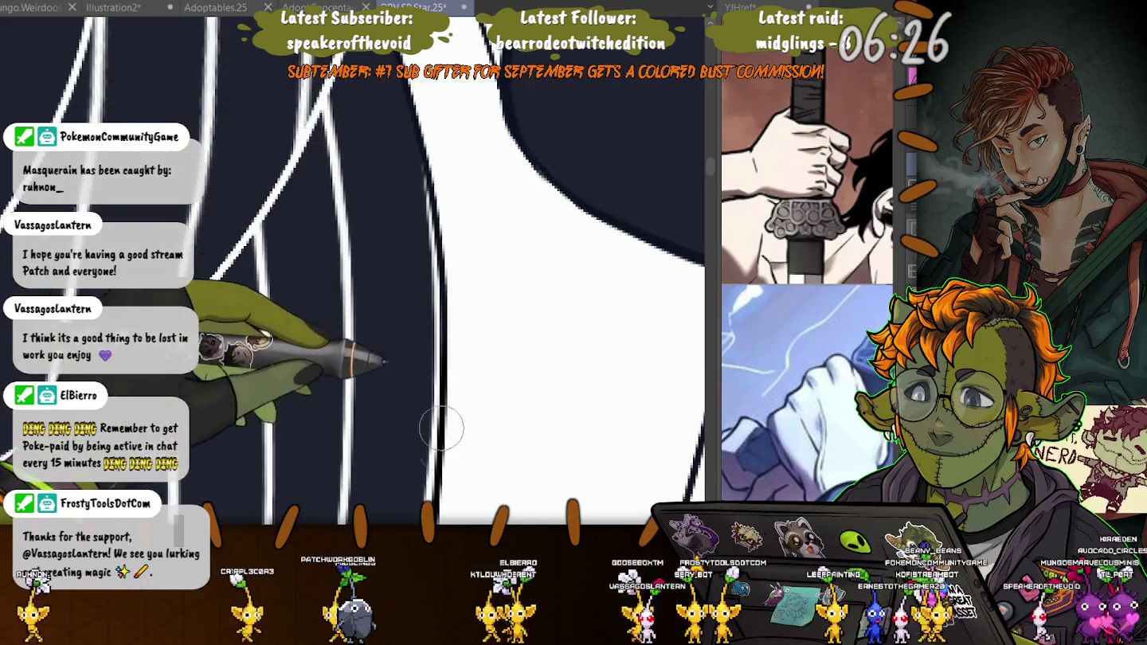
{"action": "left_click_drag", "start_coordinate": [384, 434], "coordinate": [377, 205]}
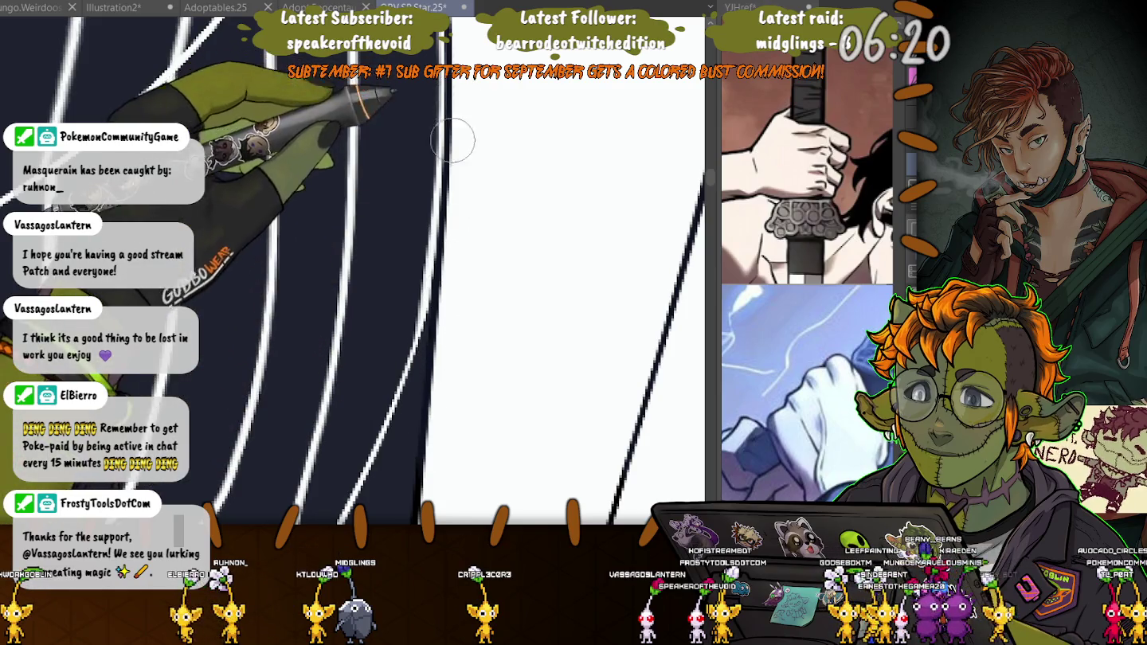
{"action": "left_click_drag", "start_coordinate": [446, 250], "coordinate": [425, 126]}
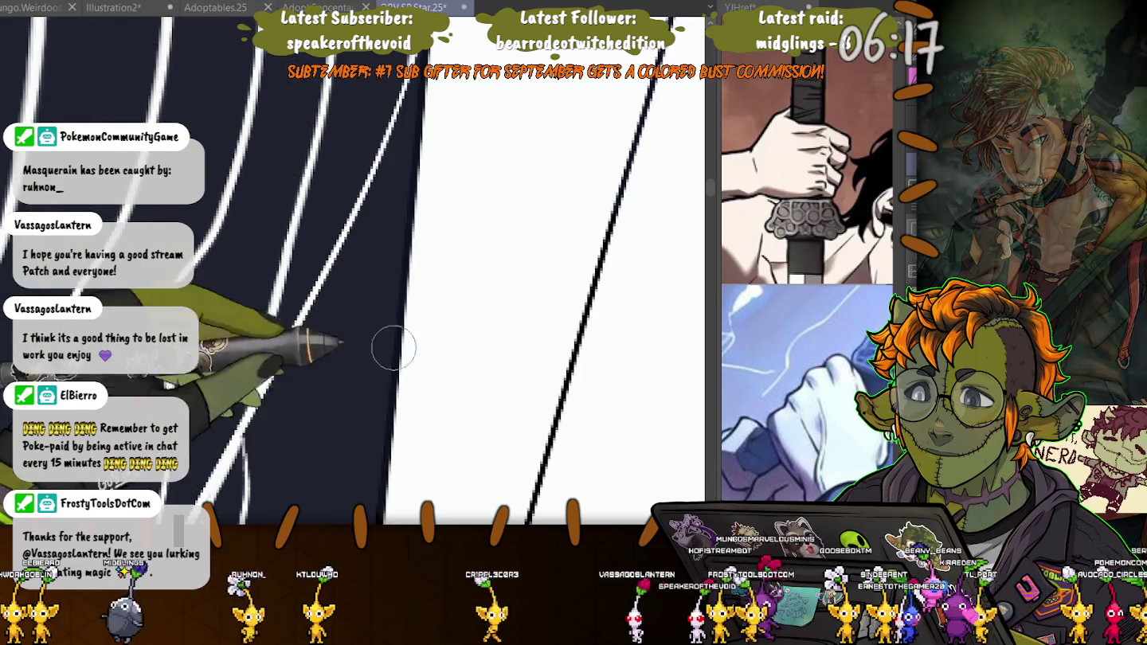
{"action": "left_click_drag", "start_coordinate": [389, 346], "coordinate": [375, 239]}
{"action": "left_click_drag", "start_coordinate": [374, 341], "coordinate": [321, 332]}
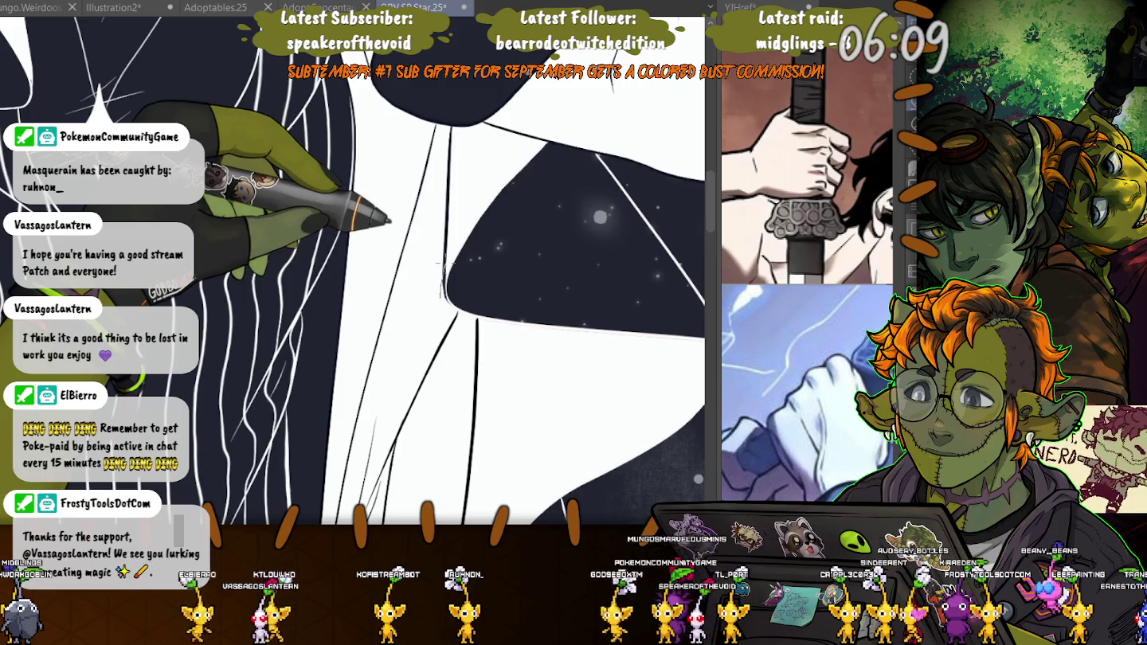
{"action": "mouse_move", "coordinate": [480, 243]}
{"action": "left_mouse_down"}
{"action": "mouse_move", "coordinate": [442, 257]}
{"action": "mouse_move", "coordinate": [454, 353]}
{"action": "mouse_move", "coordinate": [478, 390]}
{"action": "mouse_move", "coordinate": [430, 226]}
{"action": "mouse_move", "coordinate": [477, 383]}
{"action": "mouse_move", "coordinate": [514, 350]}
{"action": "left_mouse_up"}
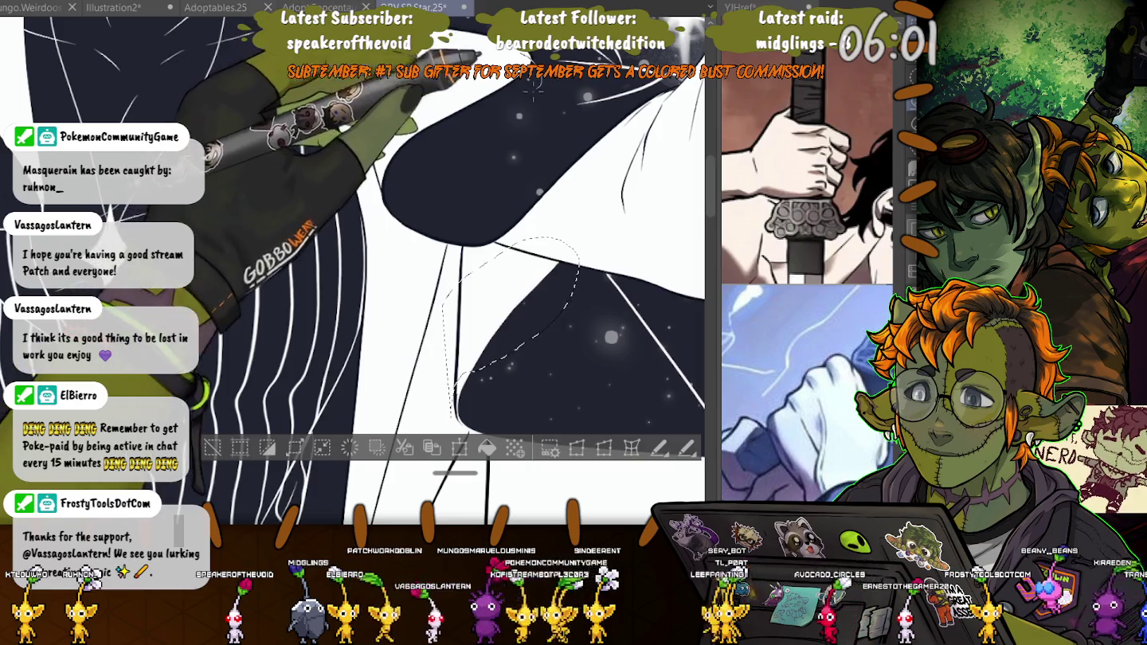
- Close the first lasso, then trace a selection along the white coat's top edge
{"action": "left_click", "coordinate": [370, 126]}
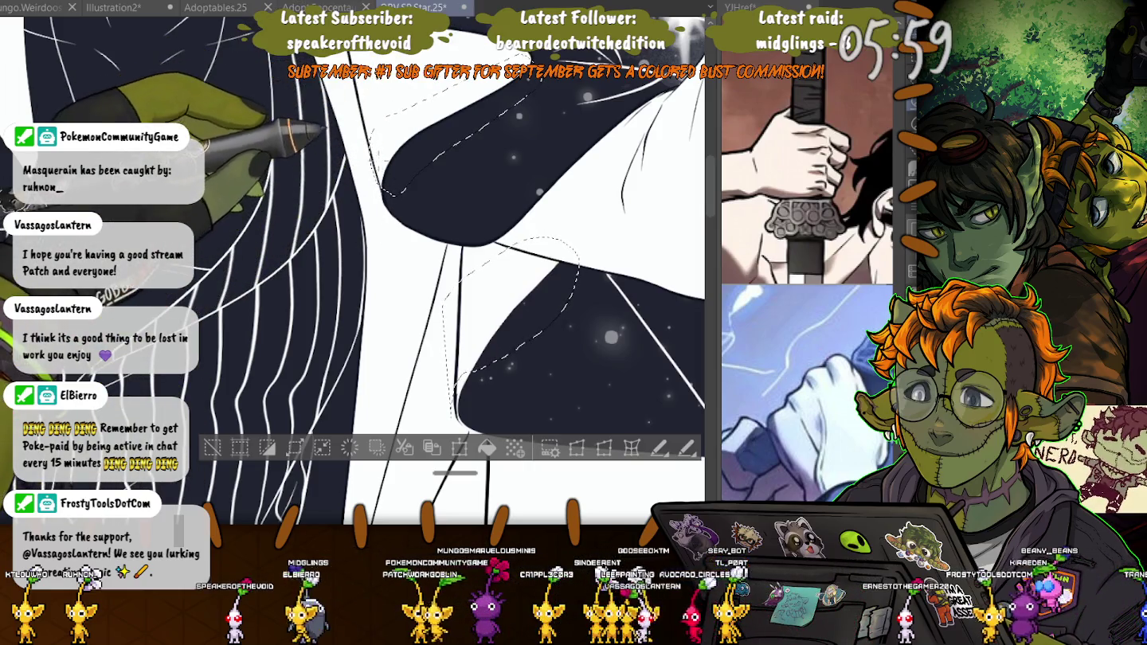
{"action": "left_click_drag", "start_coordinate": [447, 366], "coordinate": [447, 187]}
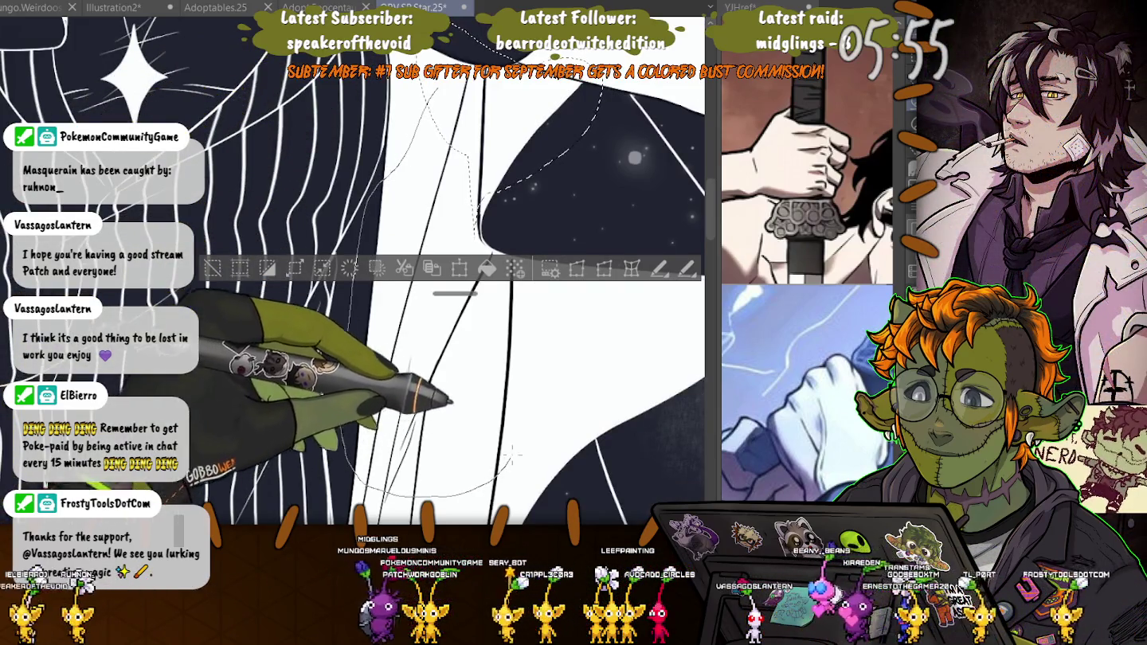
{"action": "mouse_move", "coordinate": [382, 304]}
{"action": "left_mouse_down"}
{"action": "mouse_move", "coordinate": [532, 304]}
{"action": "mouse_move", "coordinate": [382, 303]}
{"action": "mouse_move", "coordinate": [307, 89]}
{"action": "left_mouse_up"}
{"action": "mouse_move", "coordinate": [354, 127]}
{"action": "left_mouse_down"}
{"action": "mouse_move", "coordinate": [491, 238]}
{"action": "mouse_move", "coordinate": [447, 334]}
{"action": "mouse_move", "coordinate": [494, 240]}
{"action": "left_mouse_up"}
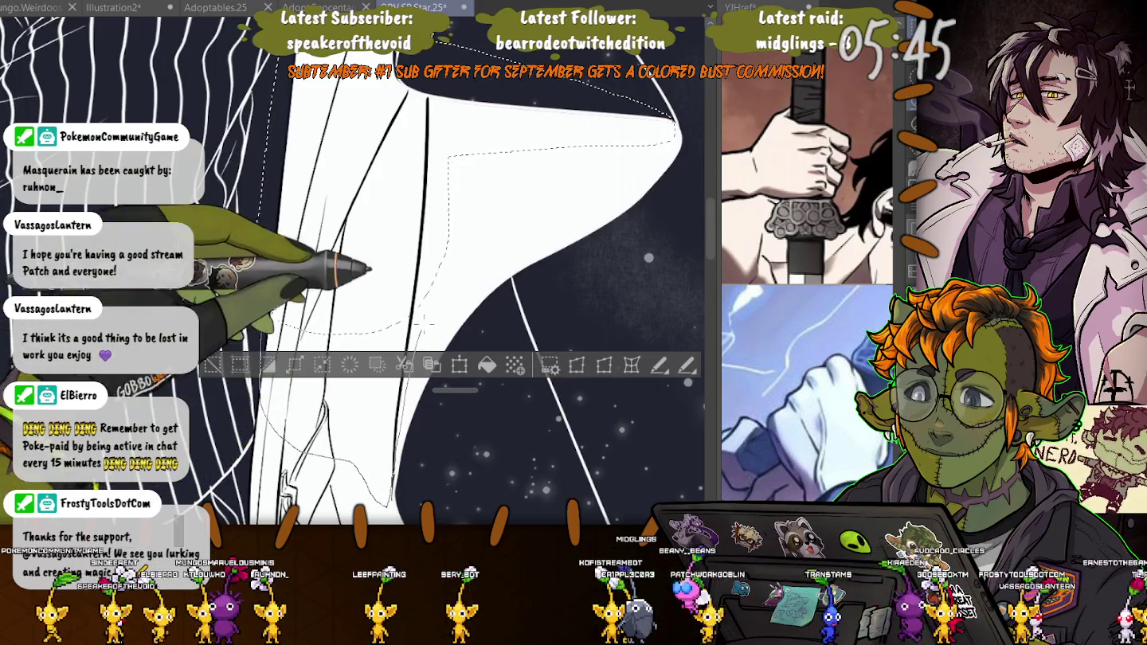
{"action": "scroll", "coordinate": [544, 165], "scroll_direction": "down", "scroll_amount": 2}
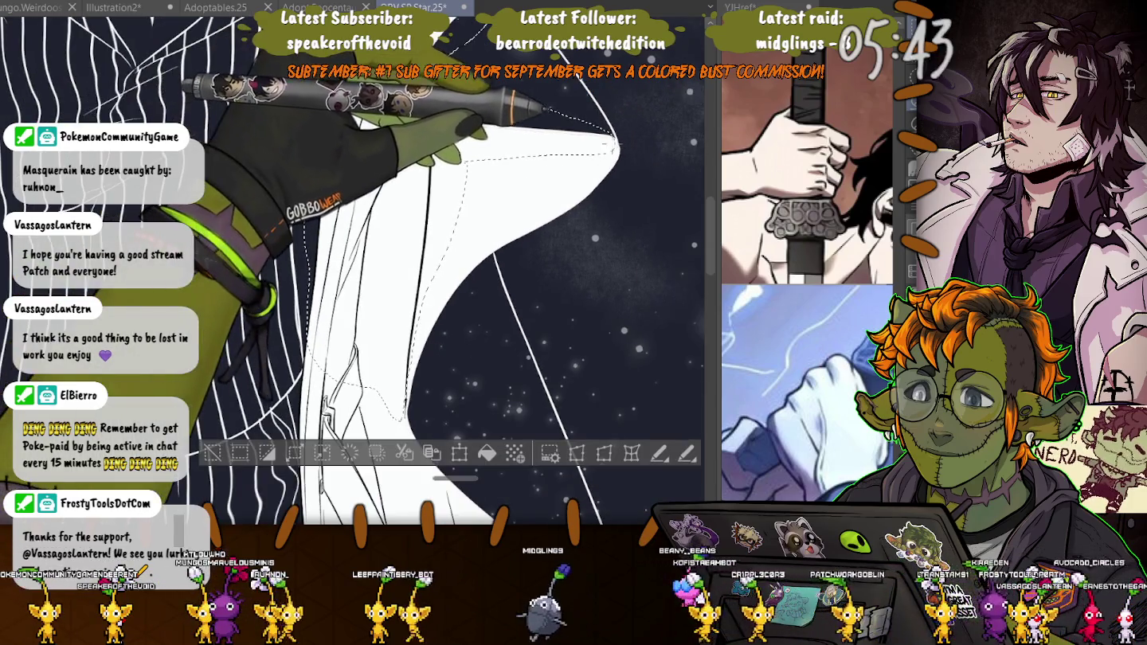
{"action": "scroll", "coordinate": [487, 216], "scroll_direction": "down", "scroll_amount": 2}
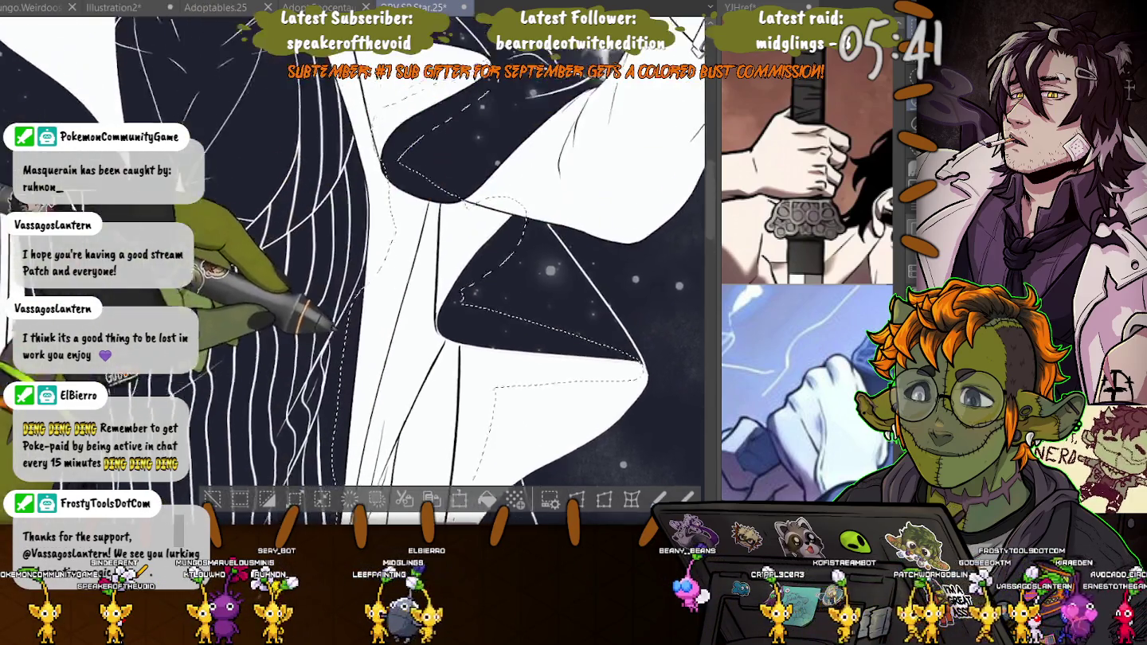
{"action": "scroll", "coordinate": [488, 216], "scroll_direction": "down", "scroll_amount": 1}
{"action": "scroll", "coordinate": [556, 382], "scroll_direction": "up", "scroll_amount": 3}
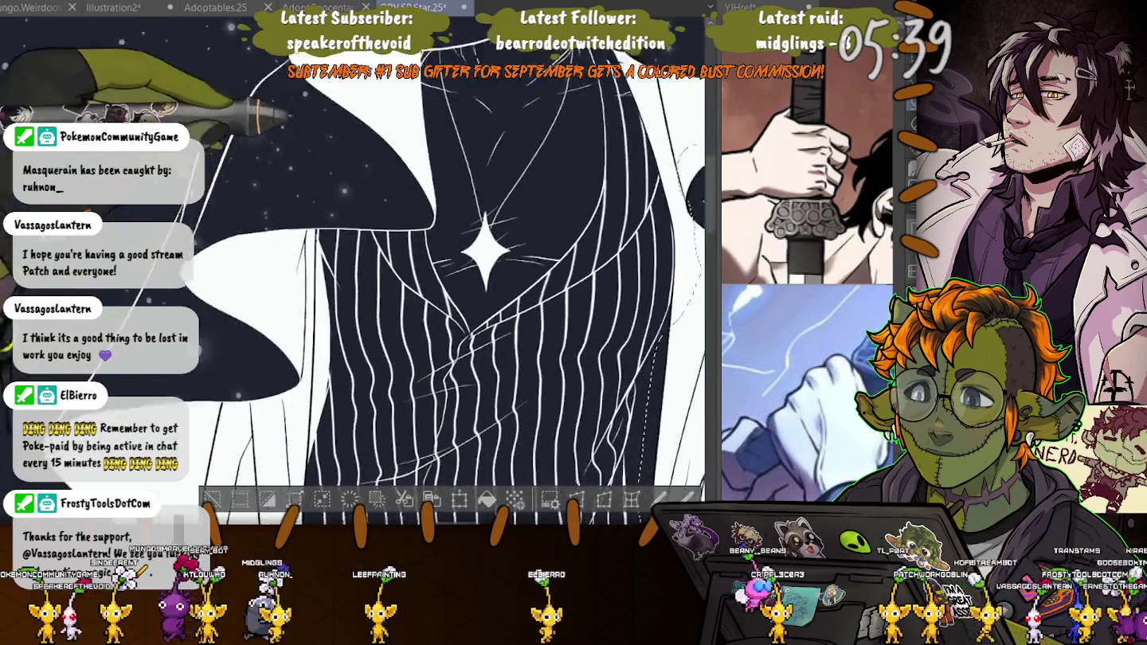
{"action": "scroll", "coordinate": [477, 279], "scroll_direction": "down", "scroll_amount": 1}
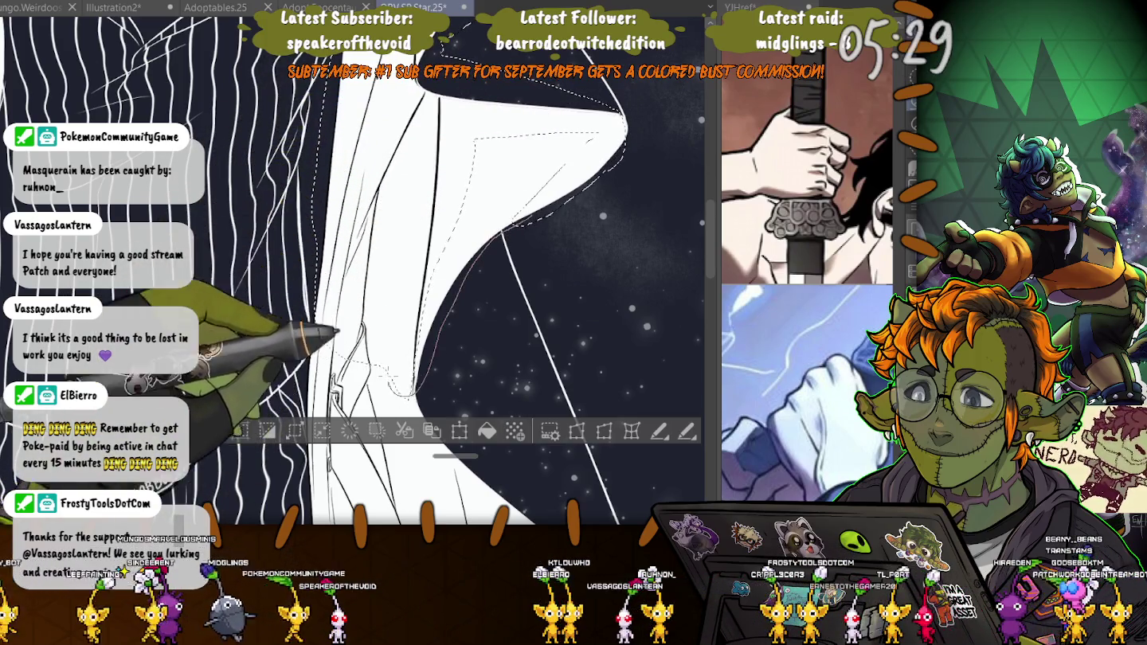
- Adjust the coat-edge selection and lasso down the white shape's right and left edges
{"action": "left_click_drag", "start_coordinate": [356, 301], "coordinate": [362, 262]}
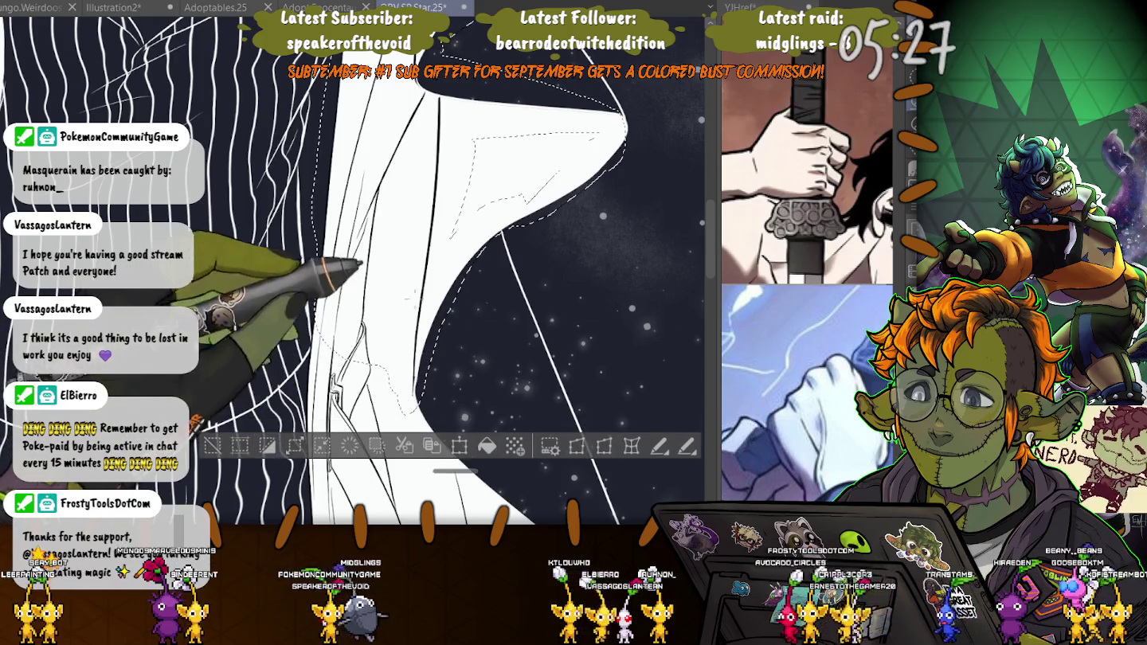
{"action": "left_click_drag", "start_coordinate": [245, 273], "coordinate": [271, 143]}
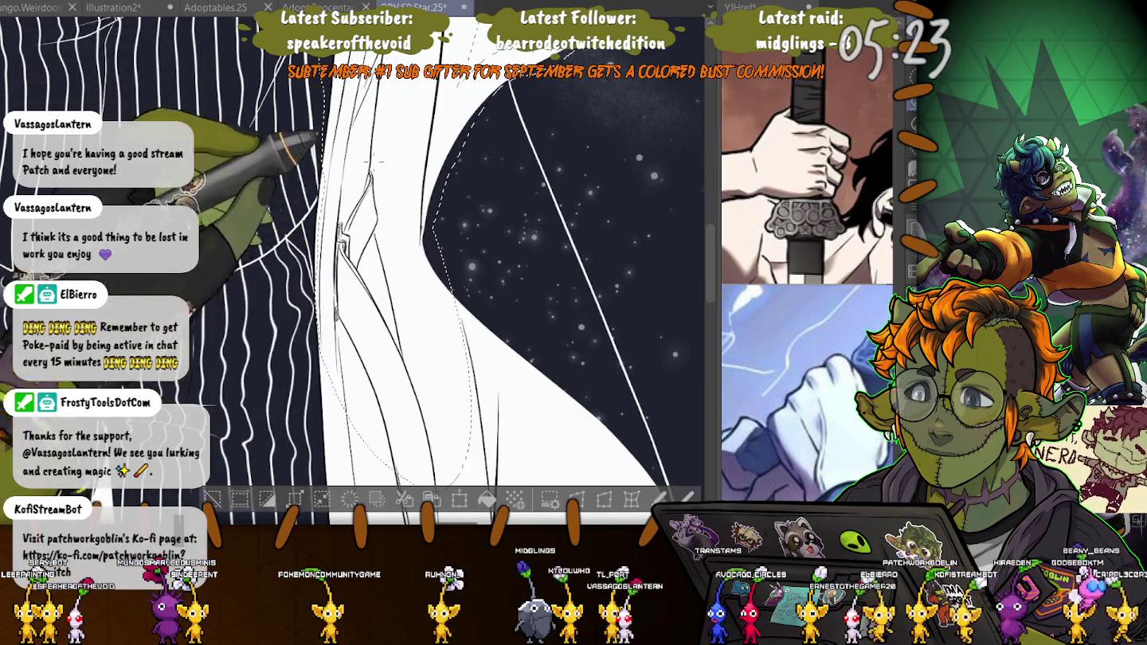
{"action": "scroll", "coordinate": [427, 271], "scroll_direction": "up", "scroll_amount": 3}
{"action": "scroll", "coordinate": [426, 270], "scroll_direction": "down", "scroll_amount": 2}
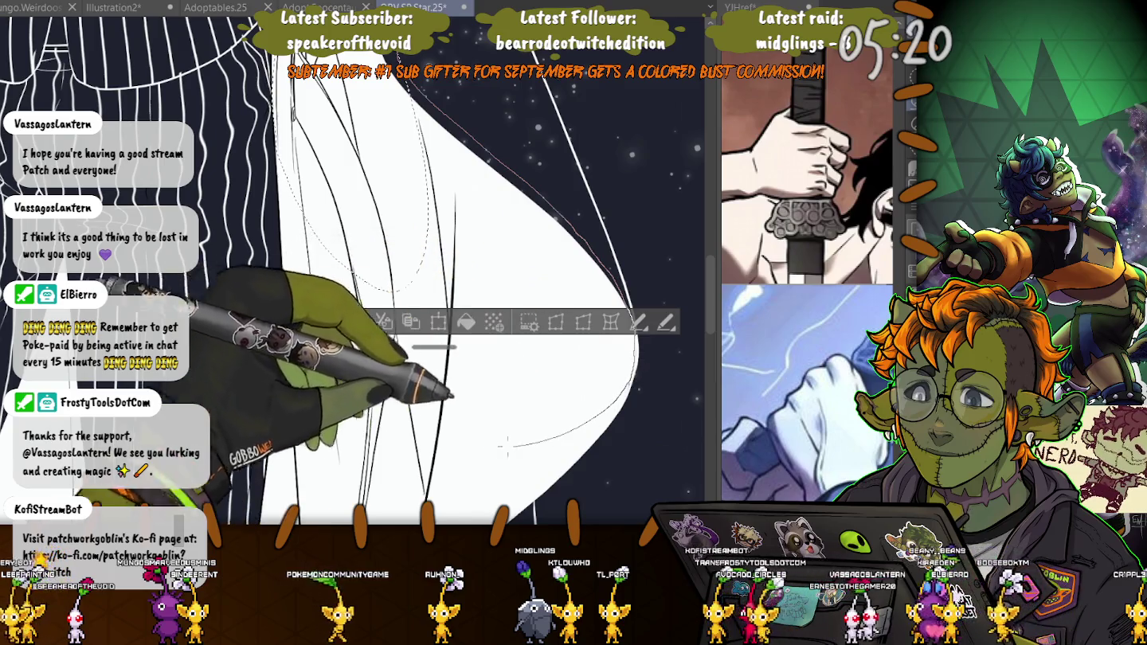
{"action": "left_click_drag", "start_coordinate": [414, 84], "coordinate": [371, 128]}
{"action": "scroll", "coordinate": [372, 127], "scroll_direction": "down", "scroll_amount": 3}
{"action": "scroll", "coordinate": [478, 104], "scroll_direction": "down", "scroll_amount": 4}
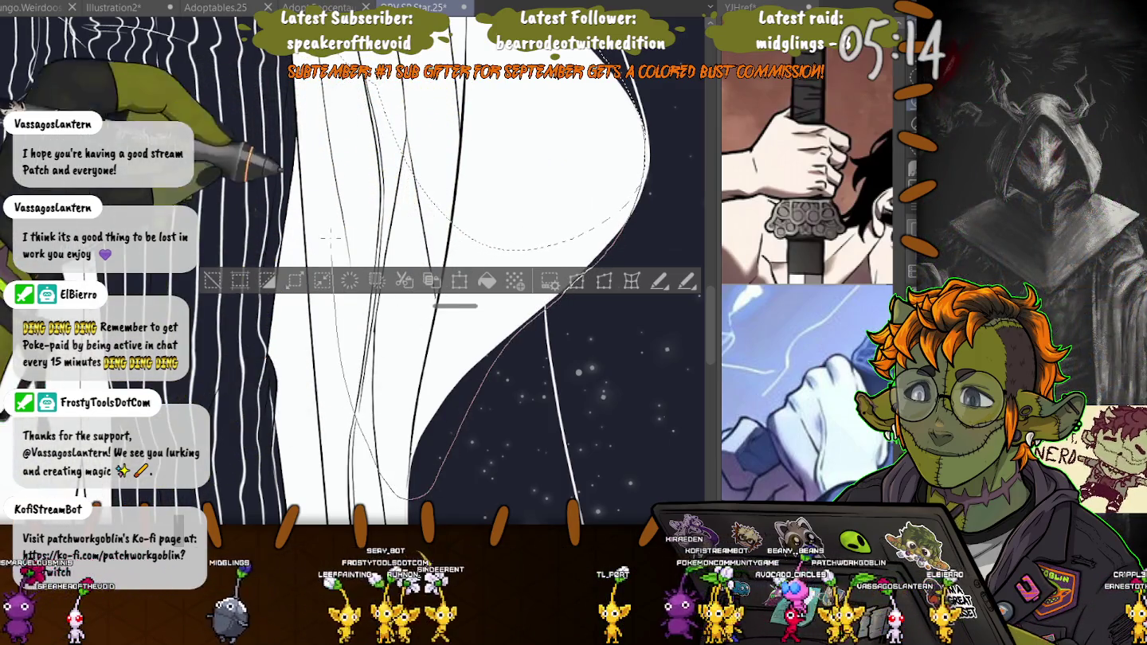
{"action": "left_click_drag", "start_coordinate": [637, 88], "coordinate": [431, 474]}
{"action": "scroll", "coordinate": [447, 271], "scroll_direction": "up", "scroll_amount": 2}
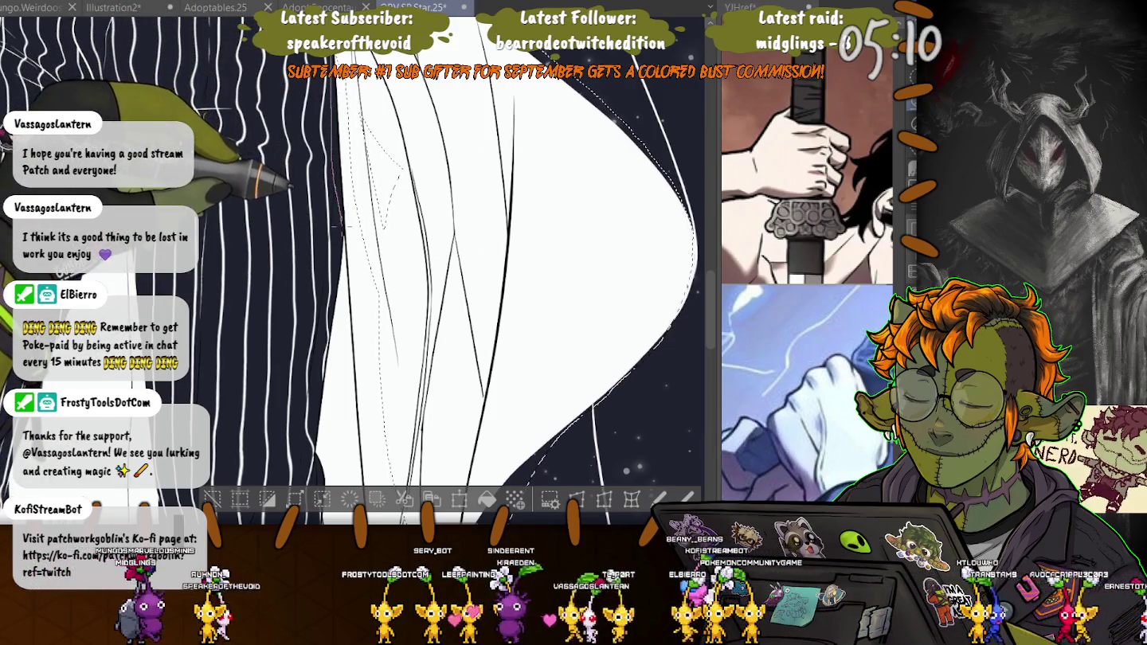
{"action": "left_click_drag", "start_coordinate": [338, 237], "coordinate": [362, 458]}
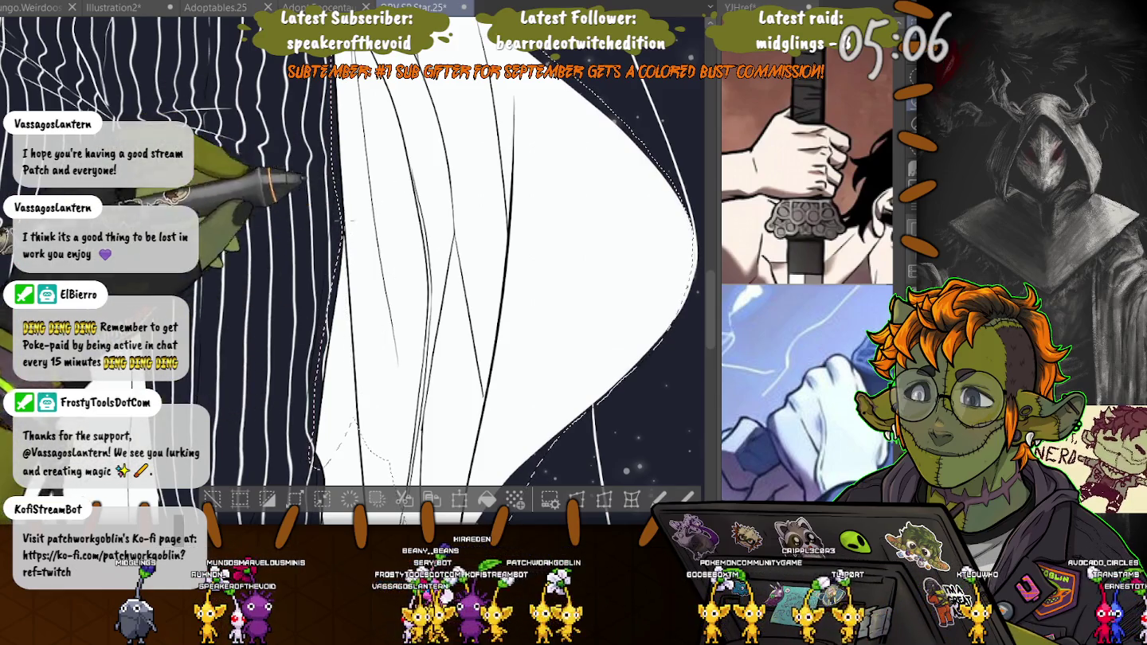
- Loop a new lasso through the white coat shape and close it along the coat edge
{"action": "scroll", "coordinate": [350, 271], "scroll_direction": "down", "scroll_amount": 3}
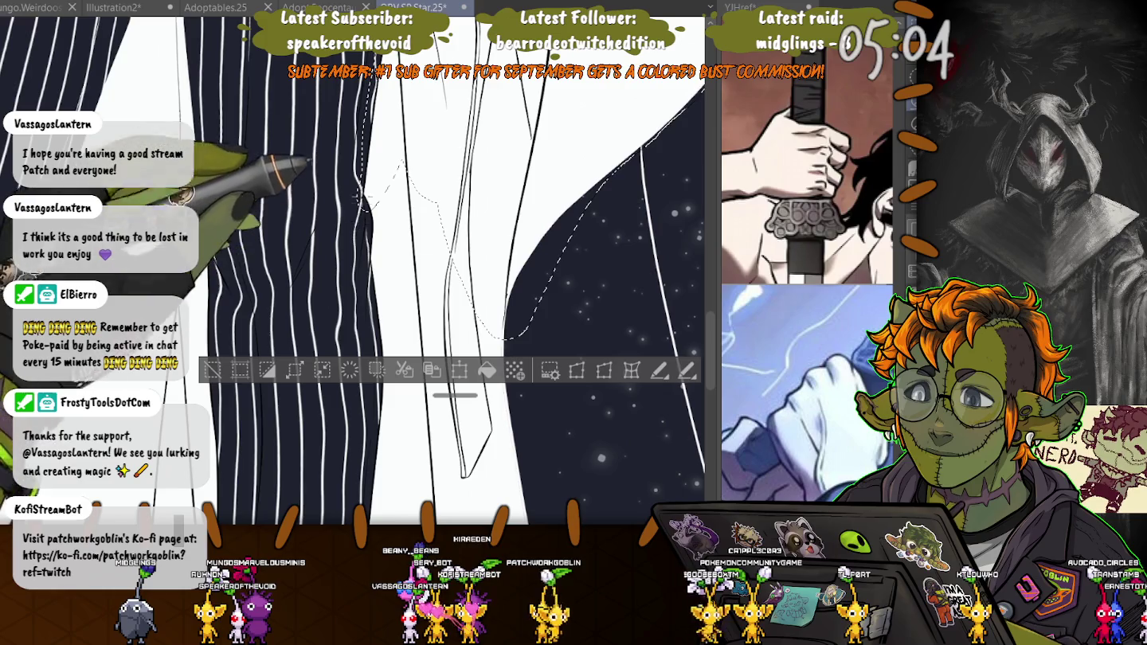
{"action": "scroll", "coordinate": [330, 172], "scroll_direction": "up", "scroll_amount": 3}
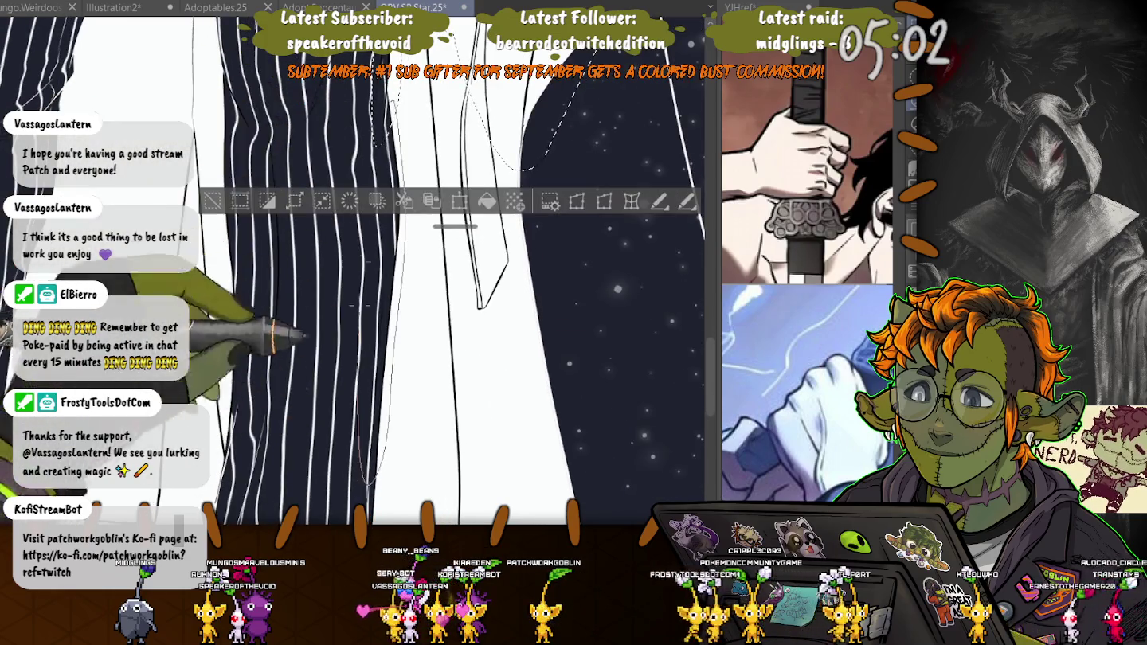
{"action": "left_click_drag", "start_coordinate": [419, 89], "coordinate": [447, 433]}
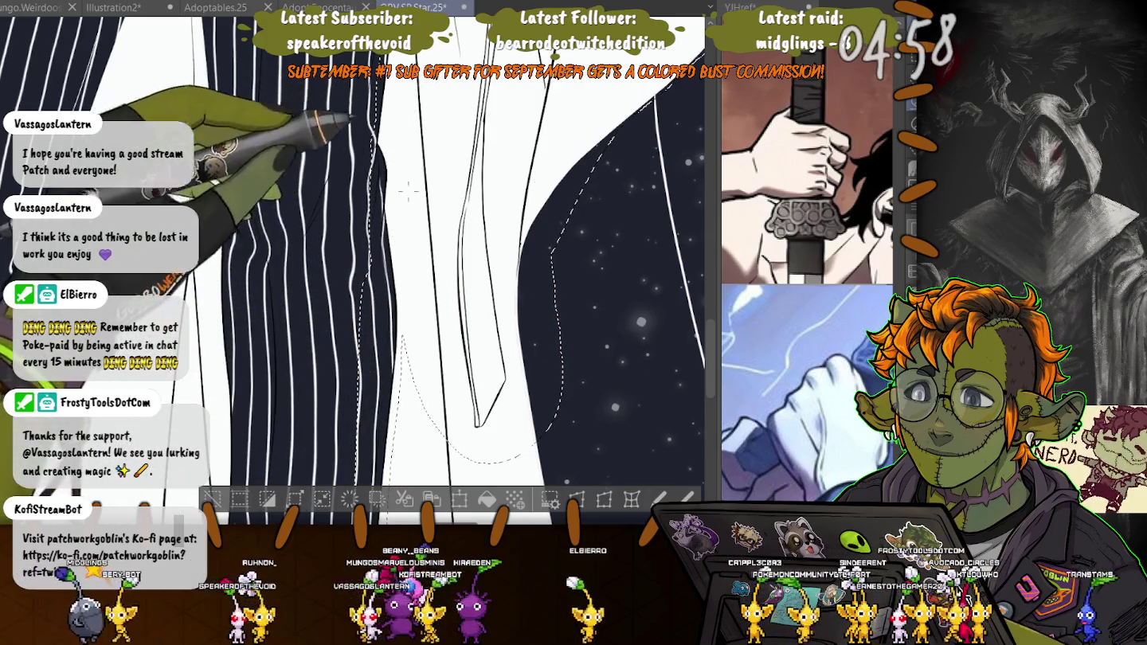
{"action": "scroll", "coordinate": [311, 64], "scroll_direction": "down", "scroll_amount": 2}
{"action": "mouse_move", "coordinate": [546, 80]}
{"action": "left_mouse_down"}
{"action": "mouse_move", "coordinate": [587, 374]}
{"action": "mouse_move", "coordinate": [379, 420]}
{"action": "left_mouse_up"}
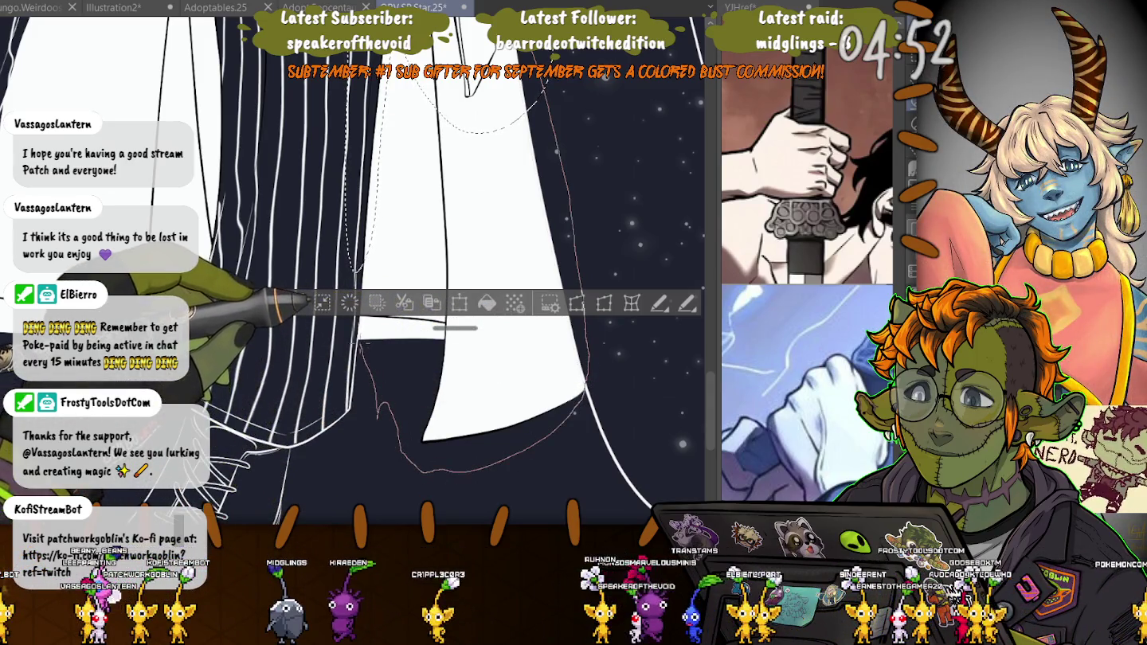
{"action": "left_click_drag", "start_coordinate": [362, 338], "coordinate": [381, 144]}
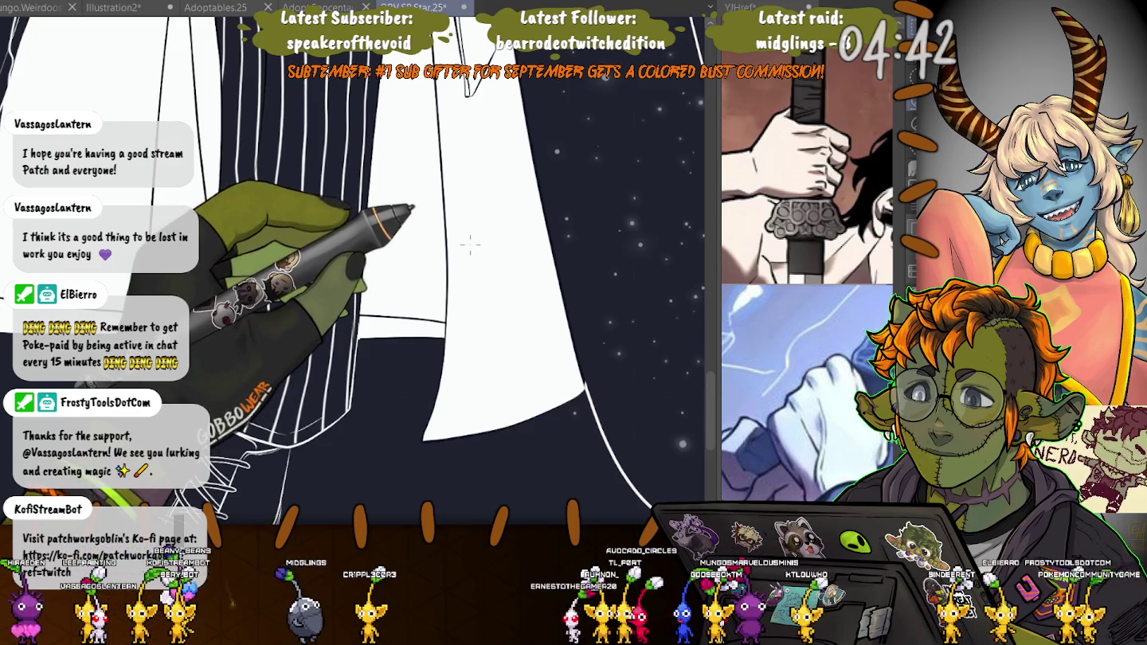
{"action": "left_click_drag", "start_coordinate": [469, 244], "coordinate": [534, 126]}
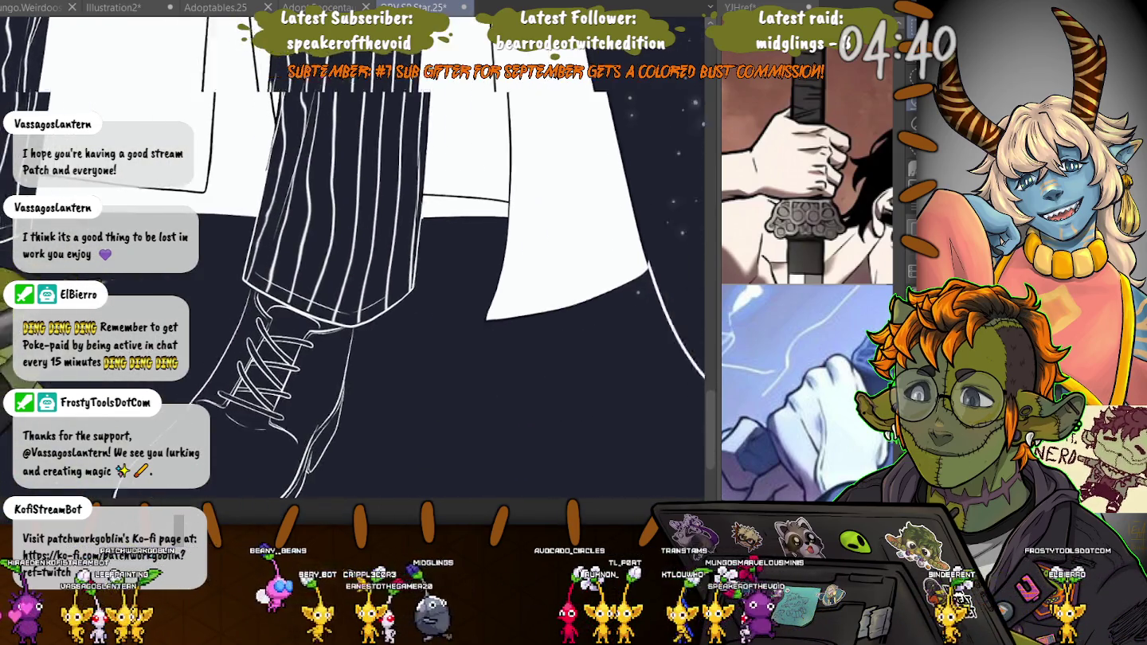
{"action": "left_click_drag", "start_coordinate": [577, 268], "coordinate": [498, 277]}
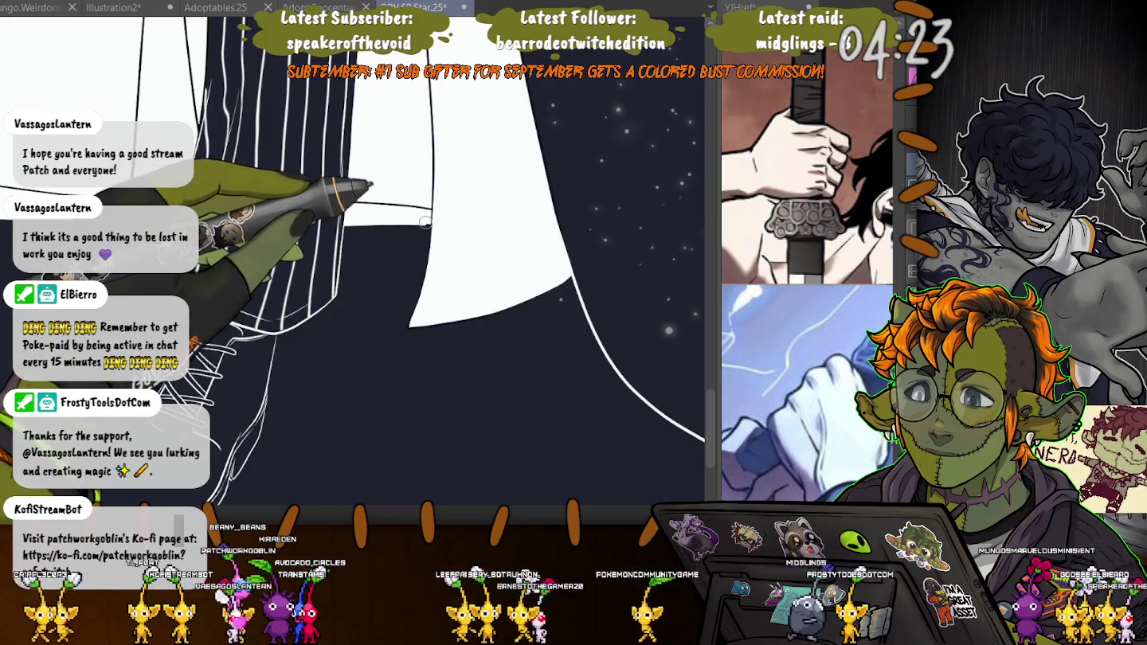
{"action": "scroll", "coordinate": [427, 224], "scroll_direction": "down", "scroll_amount": 5}
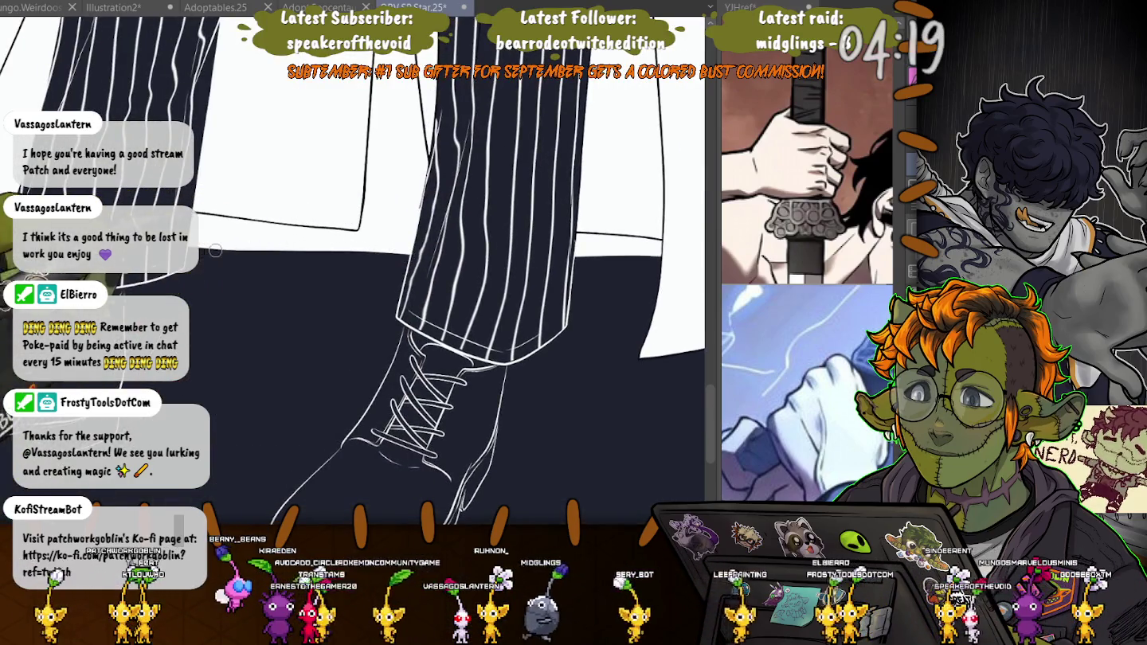
{"action": "scroll", "coordinate": [351, 271], "scroll_direction": "right", "scroll_amount": 3}
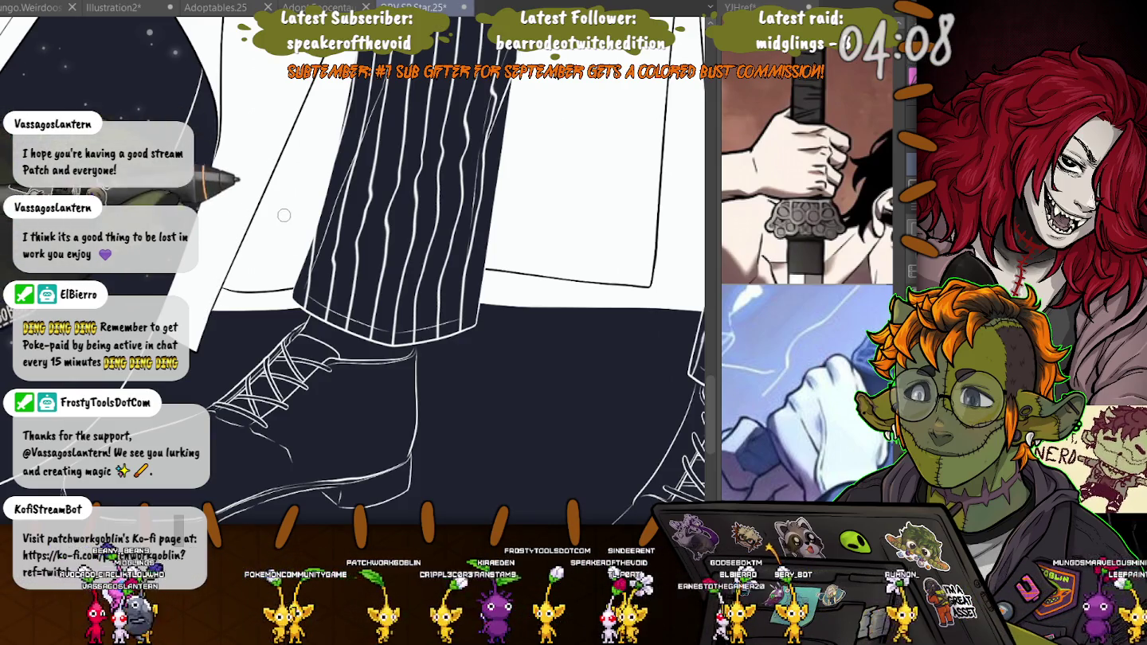
{"action": "left_click_drag", "start_coordinate": [284, 215], "coordinate": [405, 180]}
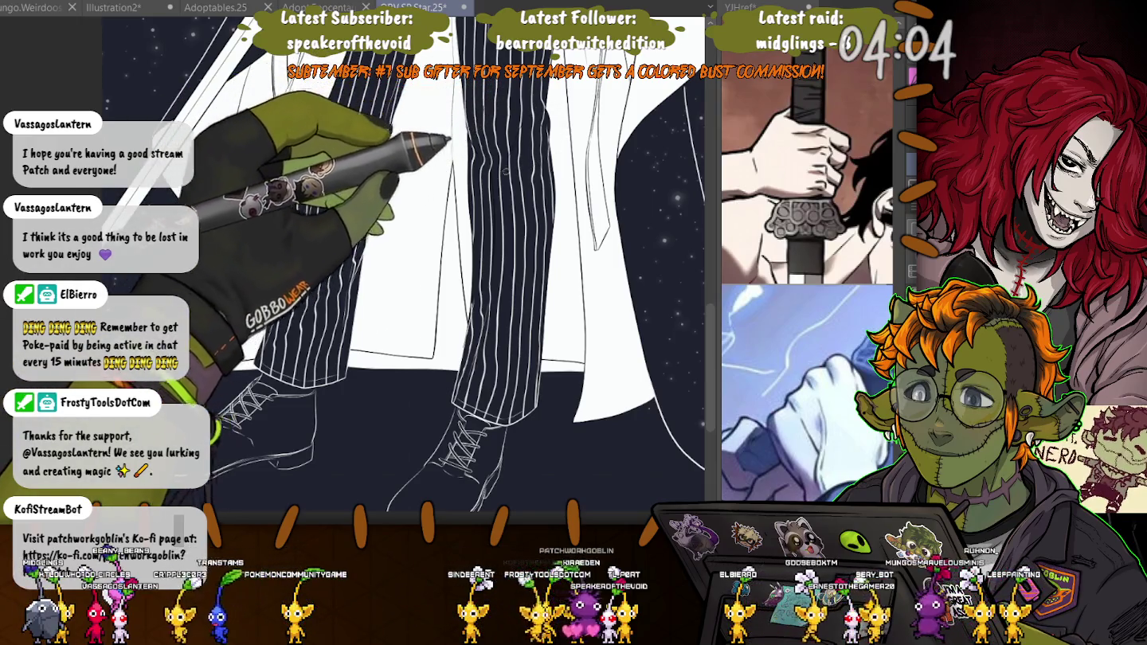
{"action": "scroll", "coordinate": [353, 271], "scroll_direction": "up", "scroll_amount": 3}
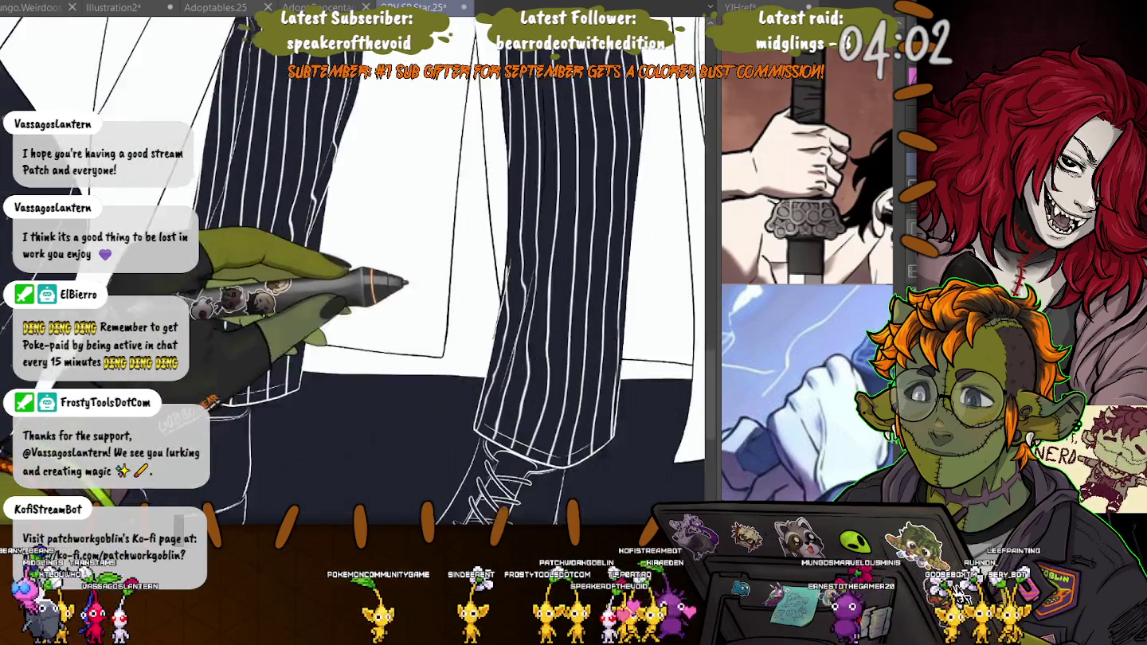
{"action": "left_click_drag", "start_coordinate": [359, 319], "coordinate": [342, 275]}
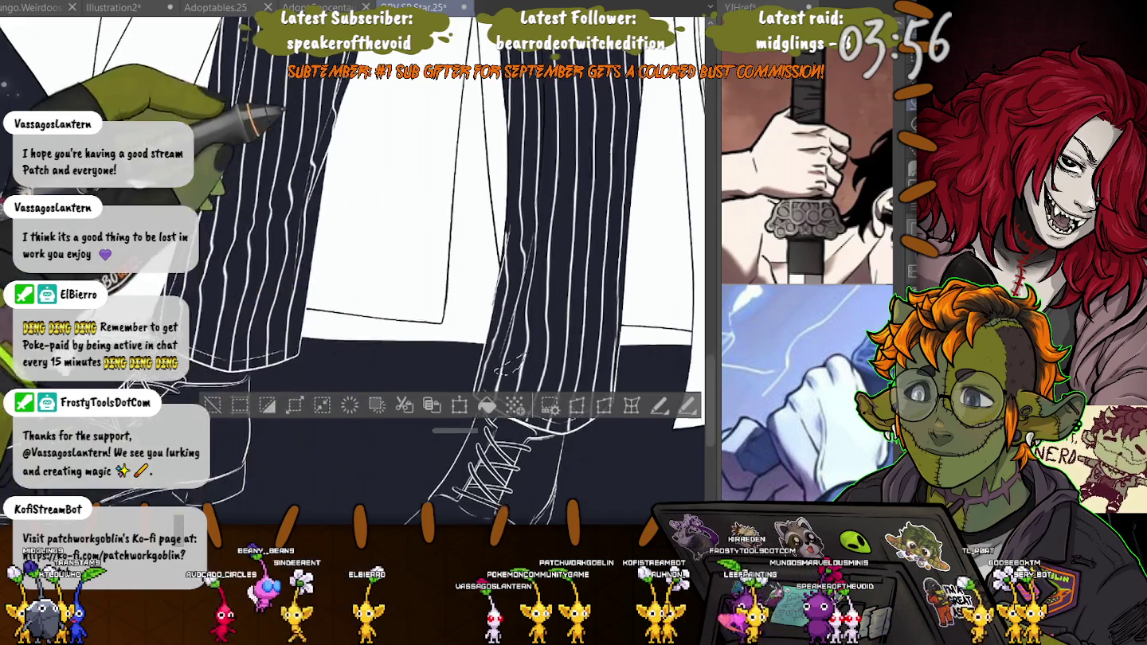
{"action": "scroll", "coordinate": [353, 271], "scroll_direction": "up", "scroll_amount": 2}
{"action": "scroll", "coordinate": [353, 271], "scroll_direction": "up", "scroll_amount": 1}
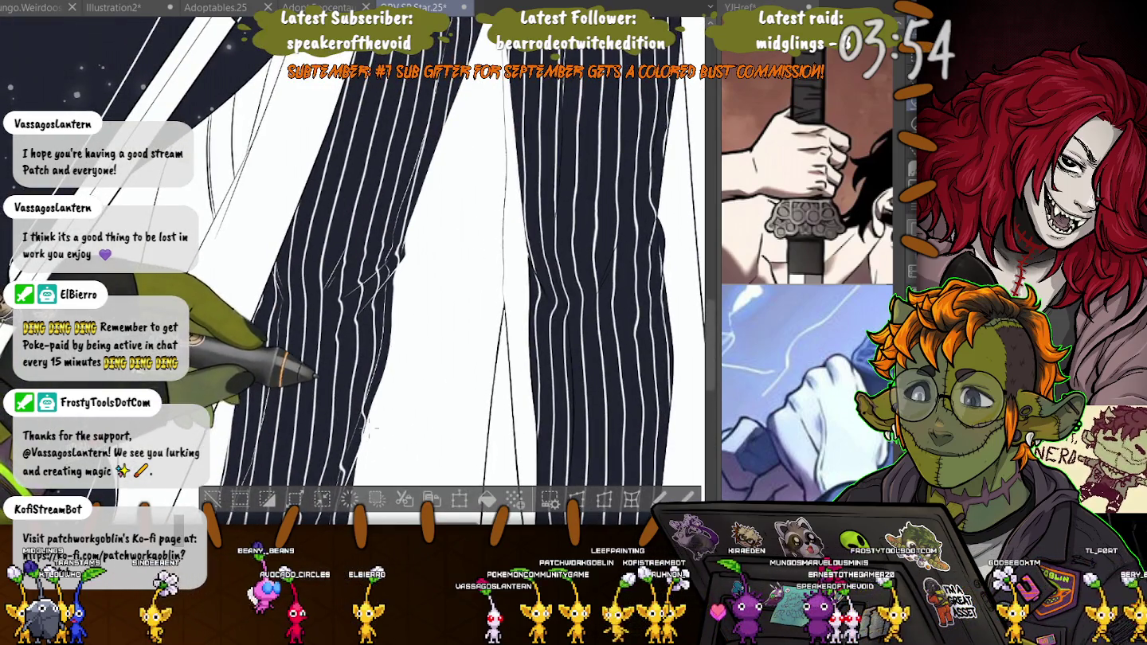
{"action": "scroll", "coordinate": [370, 426], "scroll_direction": "down", "scroll_amount": 2}
{"action": "scroll", "coordinate": [319, 430], "scroll_direction": "down", "scroll_amount": 2}
{"action": "scroll", "coordinate": [261, 434], "scroll_direction": "down", "scroll_amount": 2}
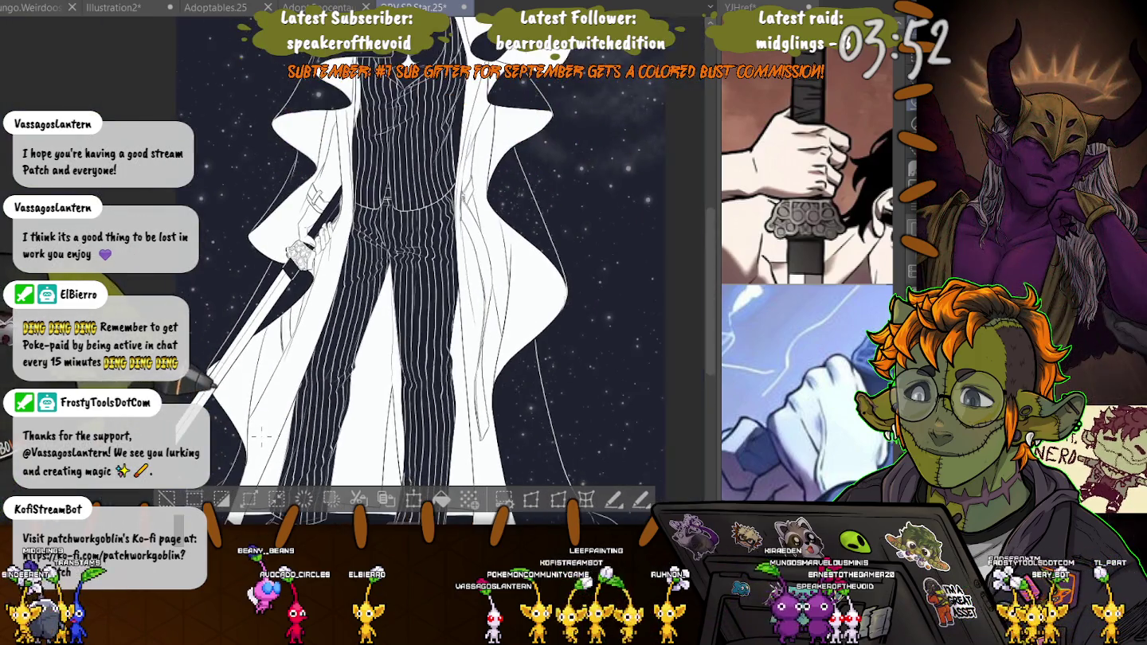
{"action": "scroll", "coordinate": [268, 428], "scroll_direction": "down", "scroll_amount": 2}
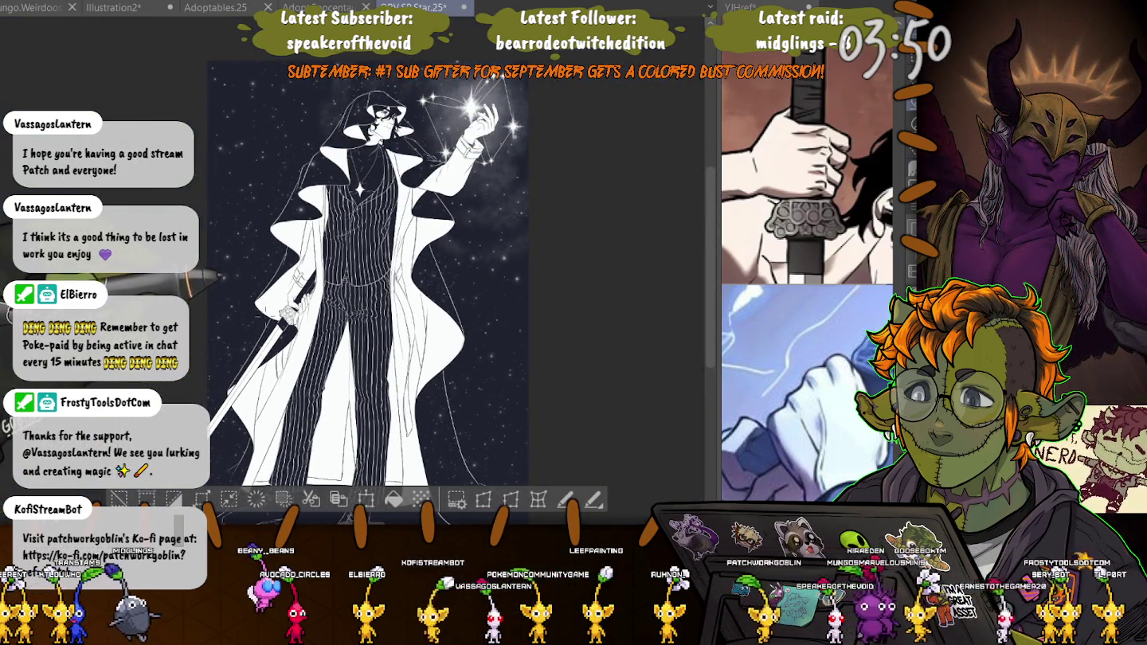
- Recentre on the figure and lasso the upper trousers and the vest's top and left edge
{"action": "left_click_drag", "start_coordinate": [182, 253], "coordinate": [237, 262]}
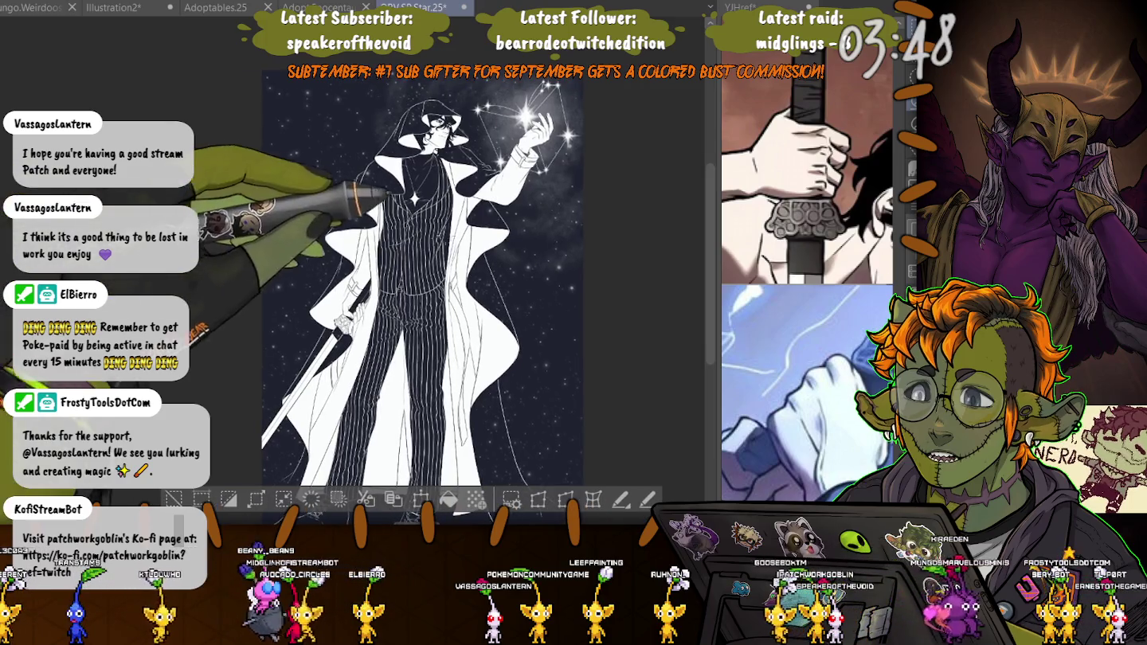
{"action": "scroll", "coordinate": [422, 348], "scroll_direction": "up", "scroll_amount": 2}
{"action": "scroll", "coordinate": [422, 348], "scroll_direction": "up", "scroll_amount": 1}
{"action": "scroll", "coordinate": [422, 348], "scroll_direction": "up", "scroll_amount": 2}
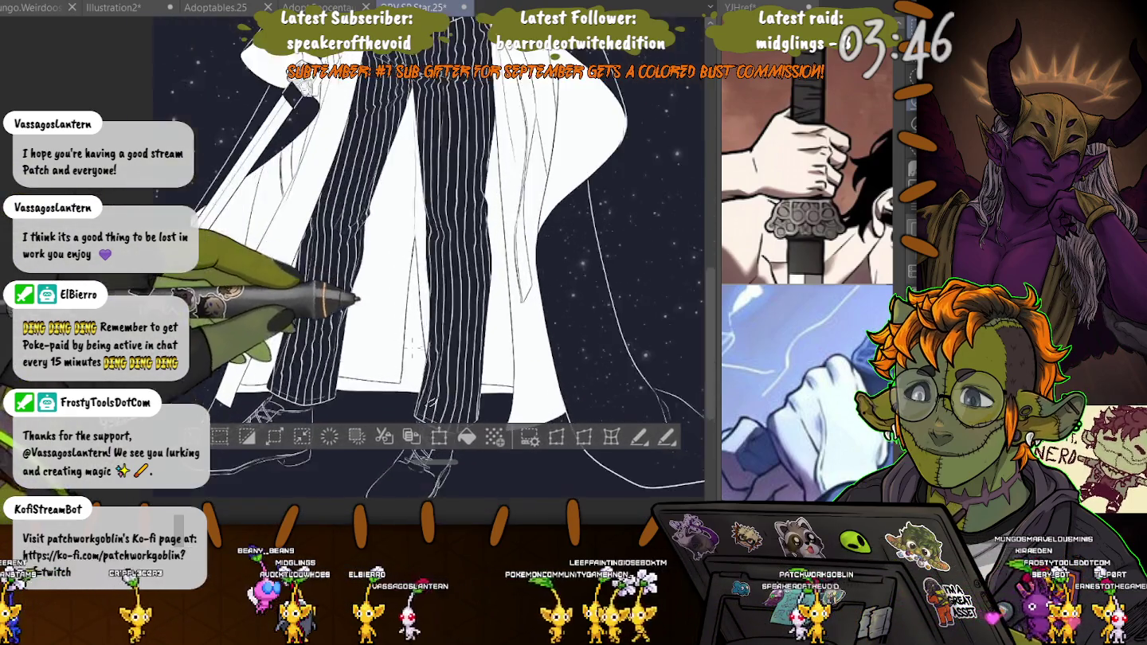
{"action": "scroll", "coordinate": [422, 348], "scroll_direction": "up", "scroll_amount": 2}
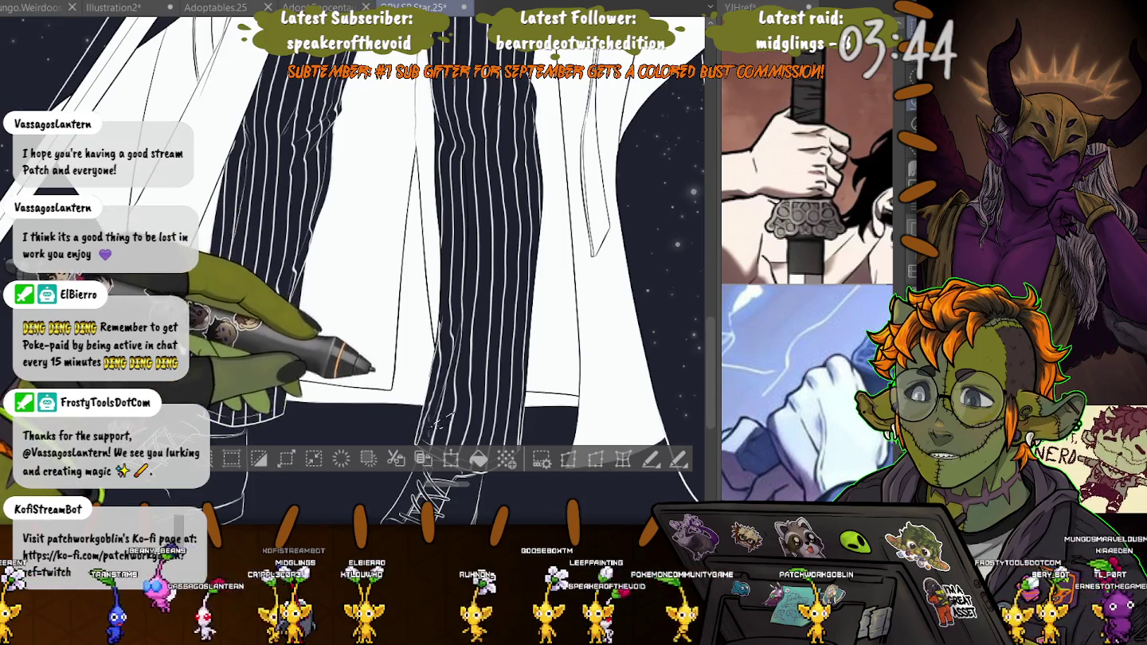
{"action": "left_click_drag", "start_coordinate": [463, 47], "coordinate": [510, 56]}
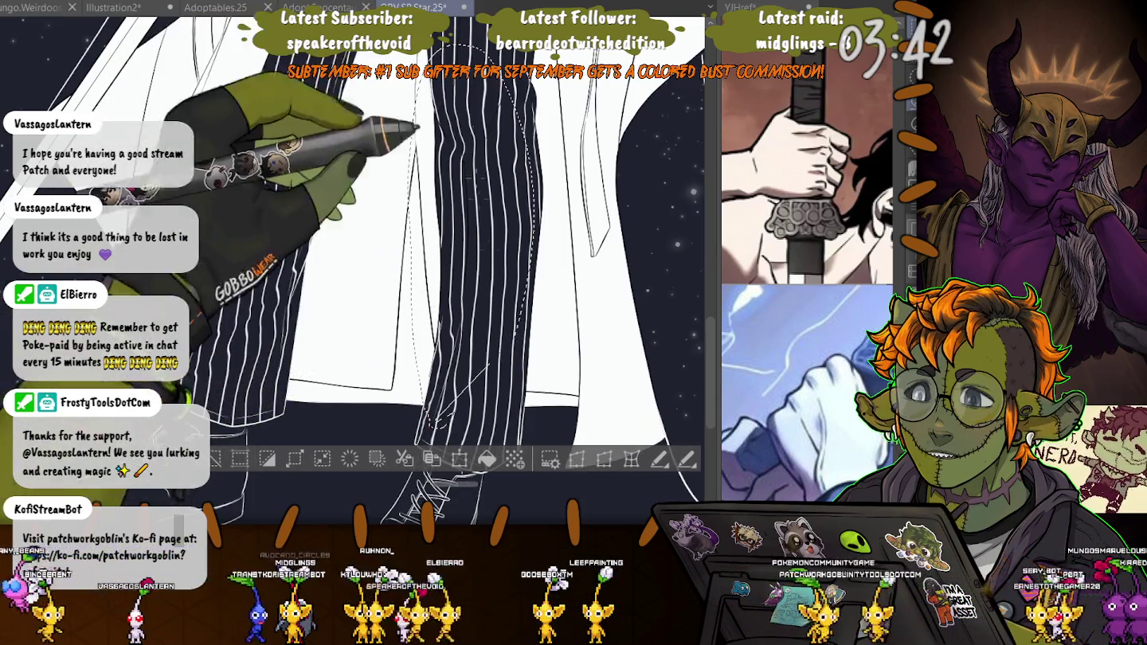
{"action": "scroll", "coordinate": [358, 262], "scroll_direction": "down", "scroll_amount": 2}
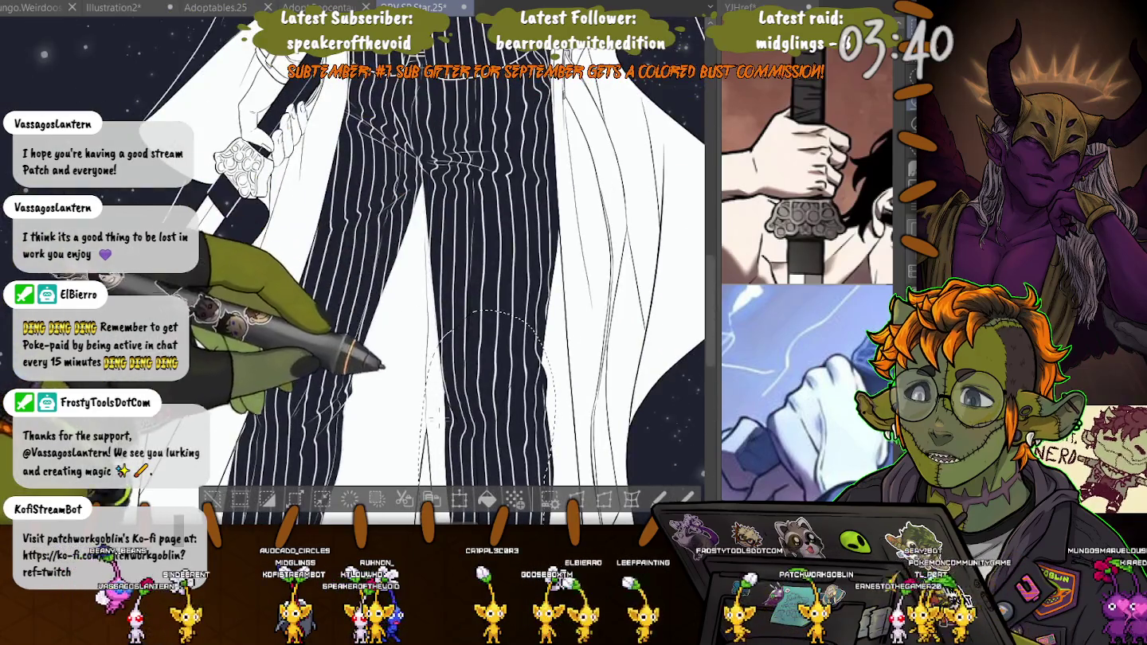
{"action": "left_click_drag", "start_coordinate": [433, 105], "coordinate": [402, 168]}
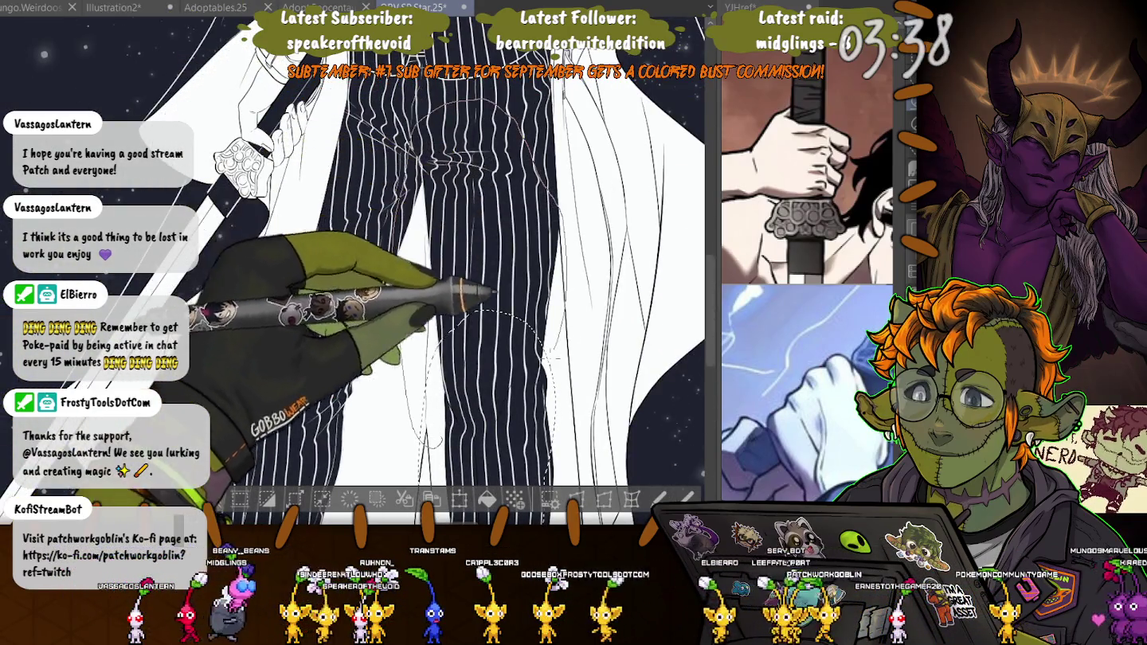
{"action": "scroll", "coordinate": [374, 160], "scroll_direction": "down", "scroll_amount": 2}
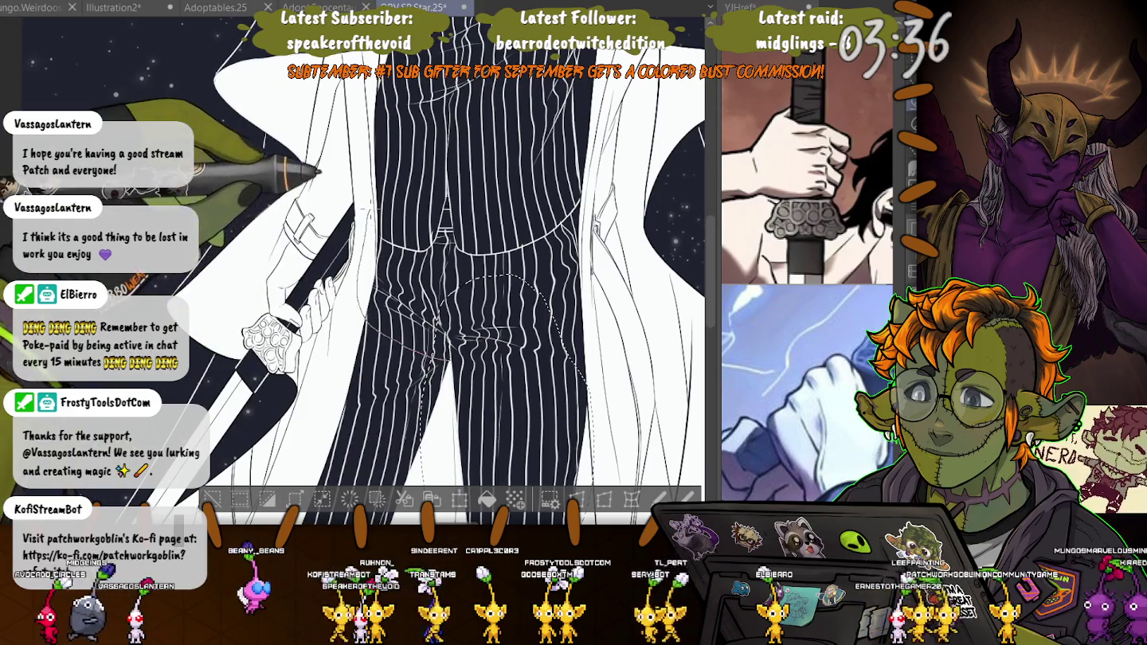
{"action": "mouse_move", "coordinate": [446, 121]}
{"action": "left_mouse_down"}
{"action": "mouse_move", "coordinate": [504, 243]}
{"action": "mouse_move", "coordinate": [410, 257]}
{"action": "left_mouse_up"}
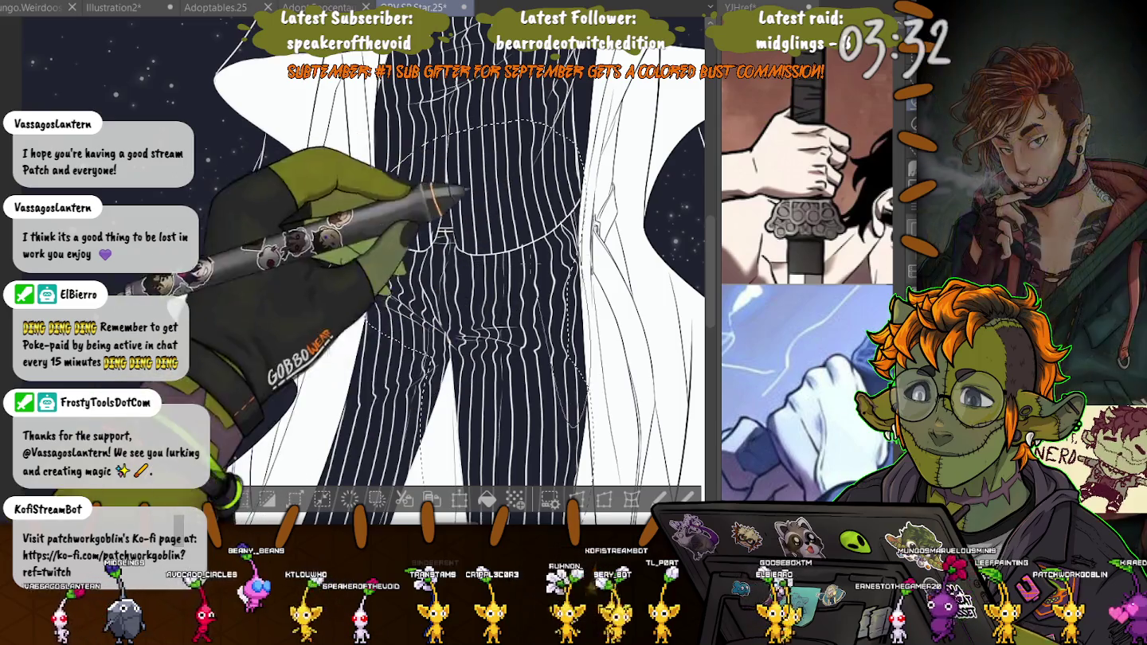
{"action": "scroll", "coordinate": [446, 271], "scroll_direction": "up", "scroll_amount": 5}
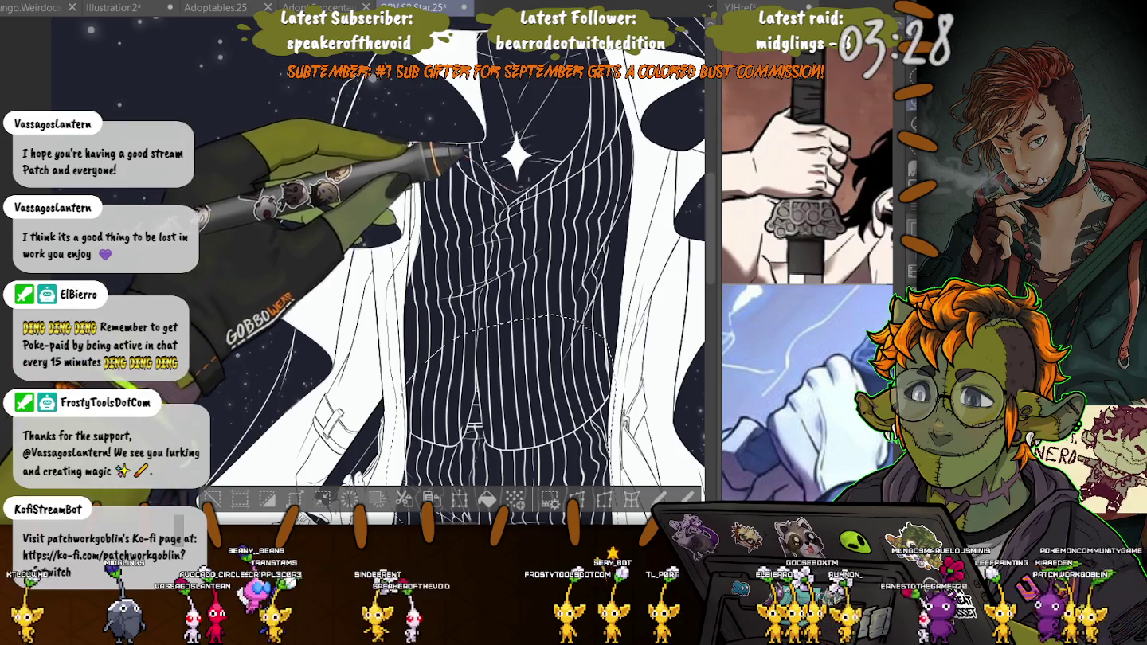
{"action": "left_click_drag", "start_coordinate": [466, 151], "coordinate": [394, 350]}
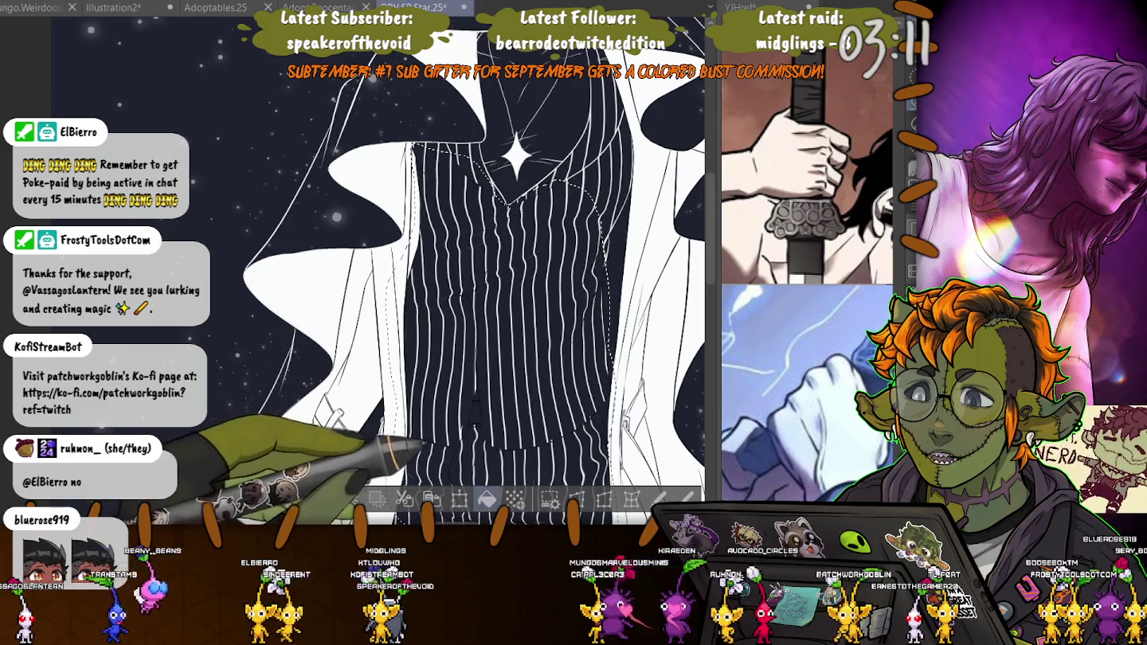
- Deselect, select all, nudge the white coat shapes lower, and zoom out
{"action": "key", "text": "ctrl+d"}
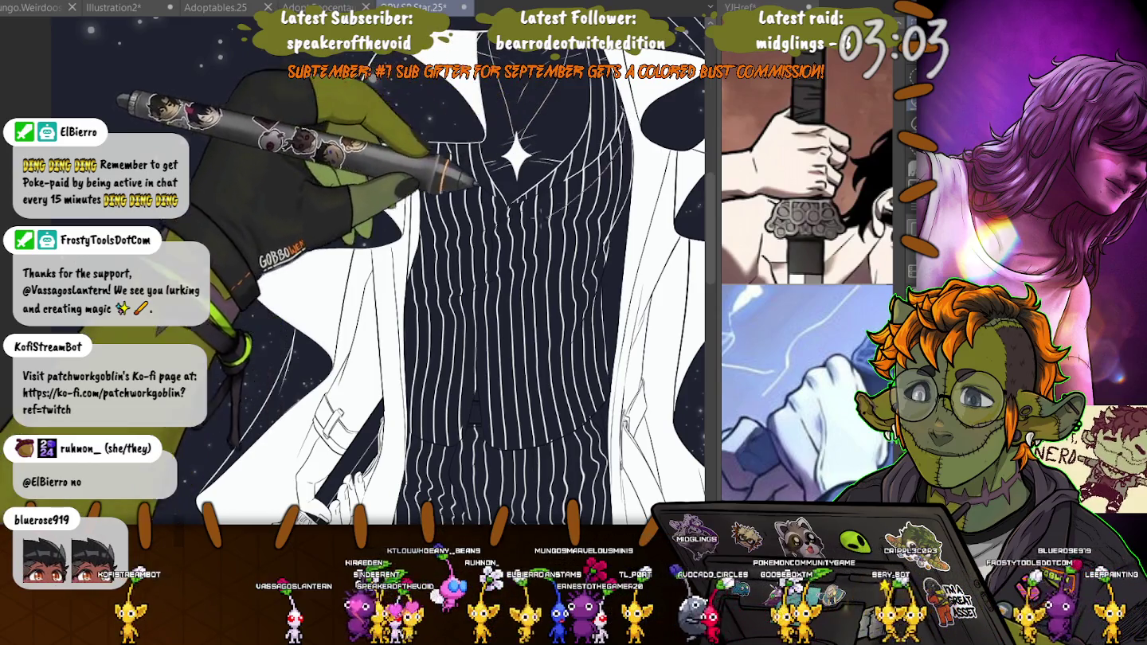
{"action": "key", "text": "ctrl+a"}
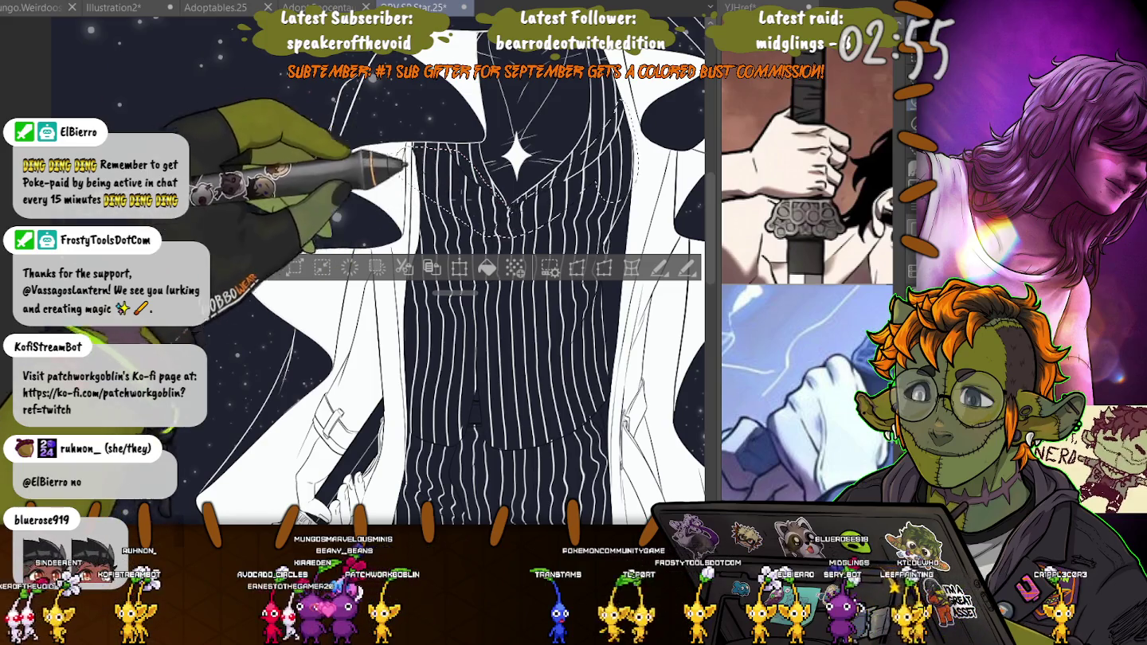
{"action": "mouse_move", "coordinate": [454, 319]}
{"action": "left_mouse_down"}
{"action": "mouse_move", "coordinate": [454, 340]}
{"action": "mouse_move", "coordinate": [454, 319]}
{"action": "left_mouse_up"}
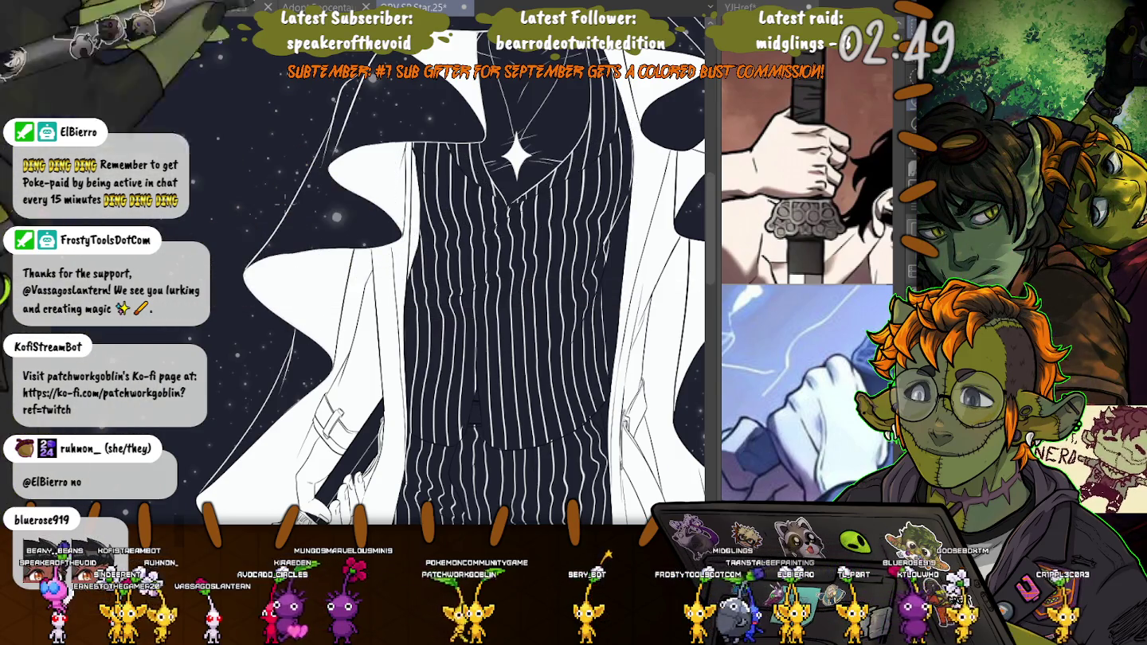
{"action": "scroll", "coordinate": [422, 271], "scroll_direction": "down", "scroll_amount": 3}
{"action": "scroll", "coordinate": [422, 271], "scroll_direction": "down", "scroll_amount": 2}
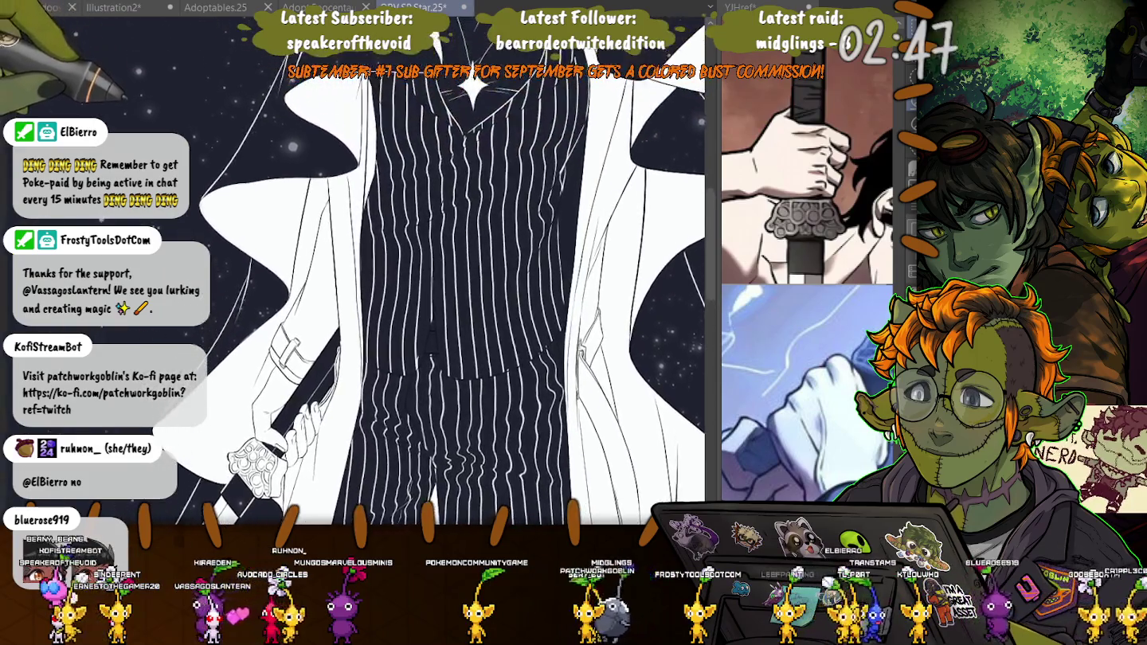
{"action": "scroll", "coordinate": [422, 271], "scroll_direction": "down", "scroll_amount": 3}
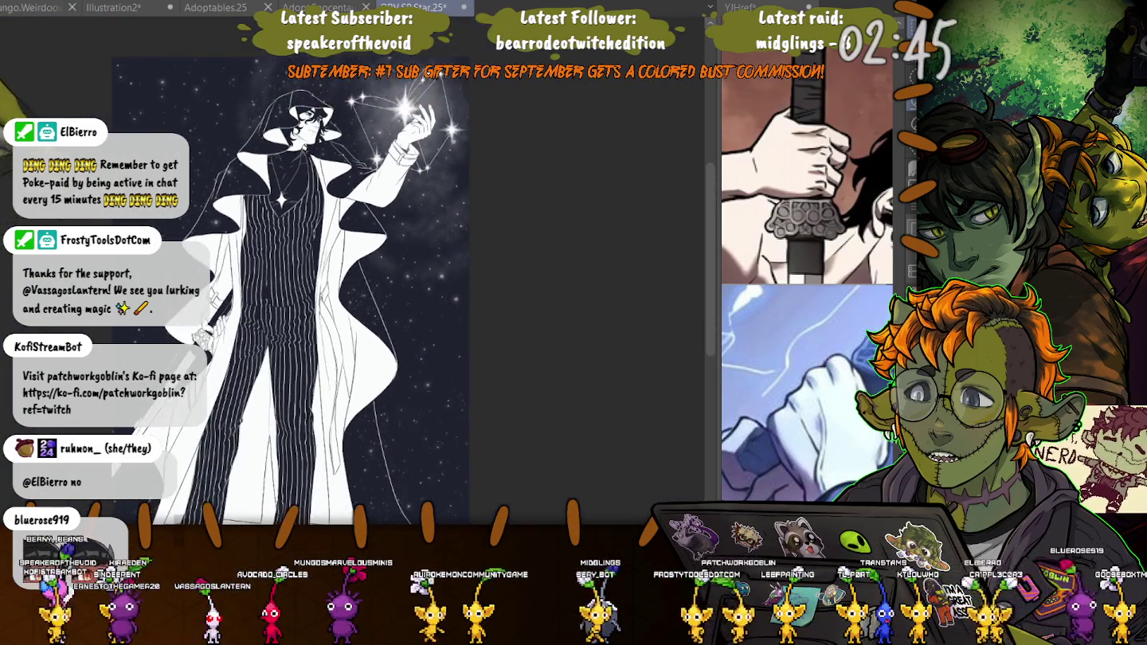
{"action": "scroll", "coordinate": [240, 151], "scroll_direction": "down", "scroll_amount": 2}
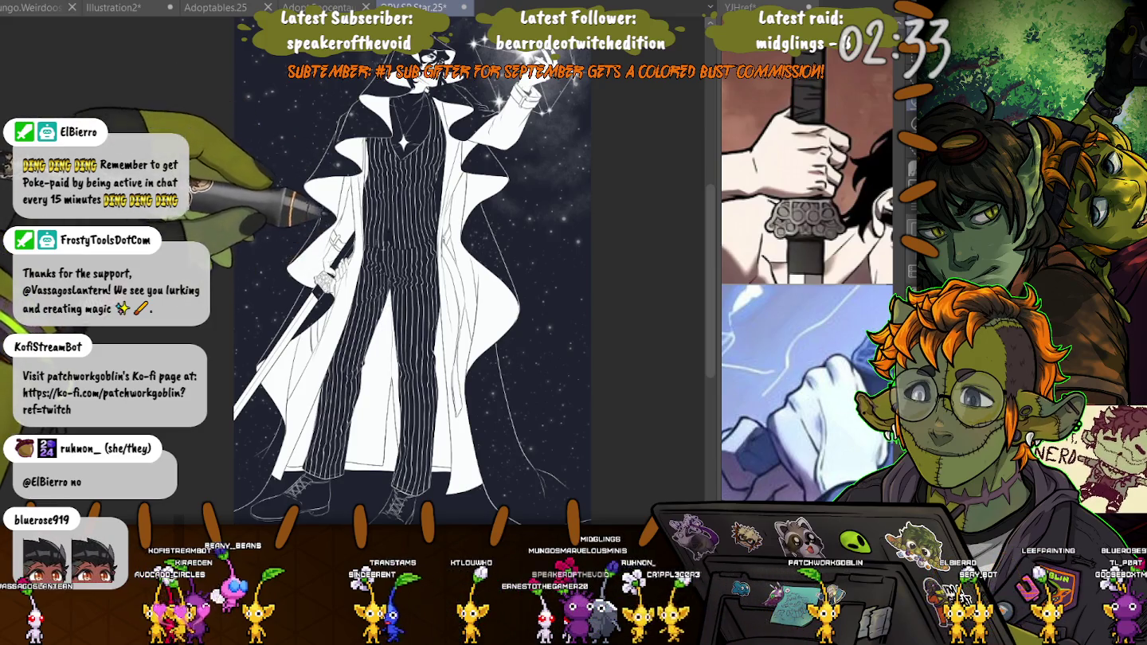
{"action": "key", "text": "ctrl+a"}
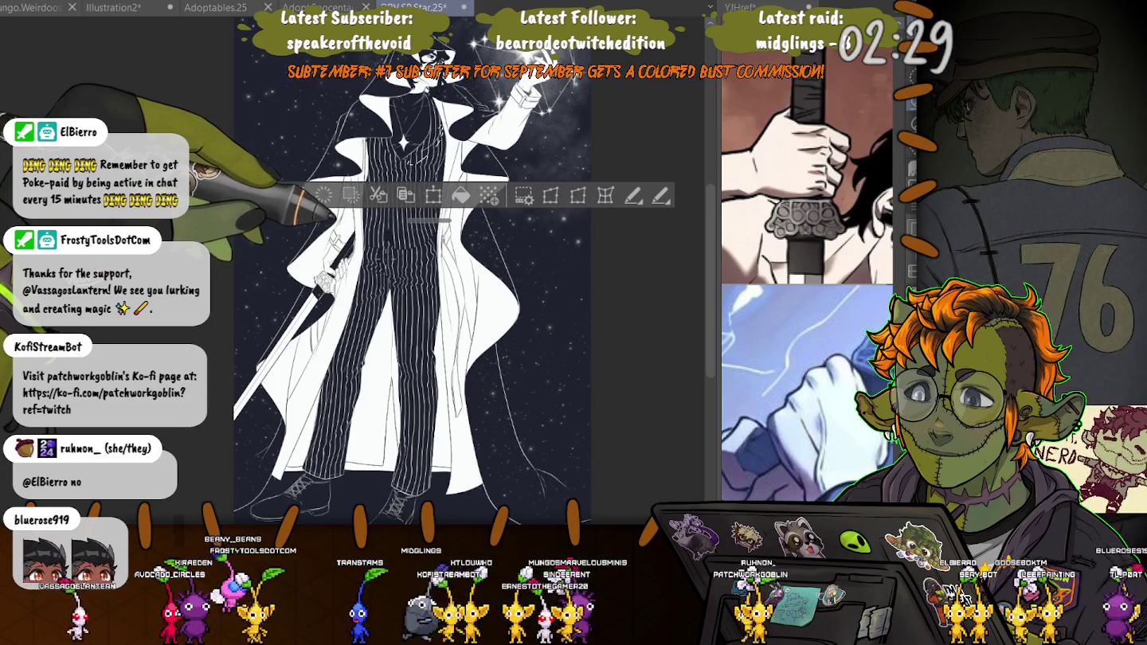
{"action": "key", "text": "ctrl+shift+i"}
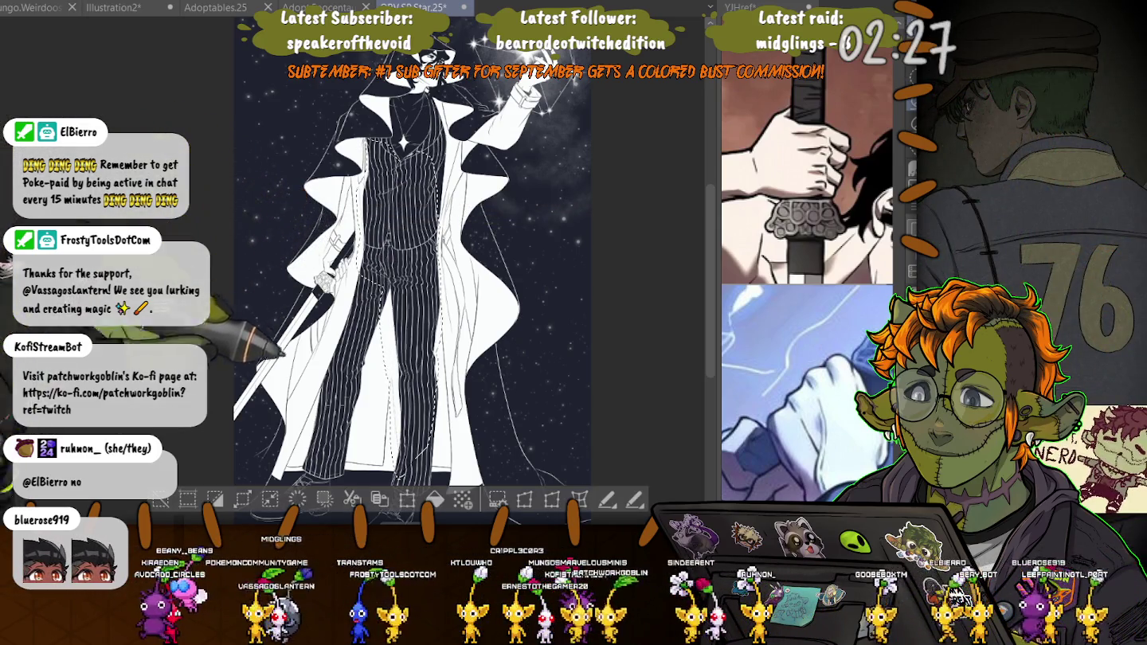
{"action": "key", "text": "ctrl+d"}
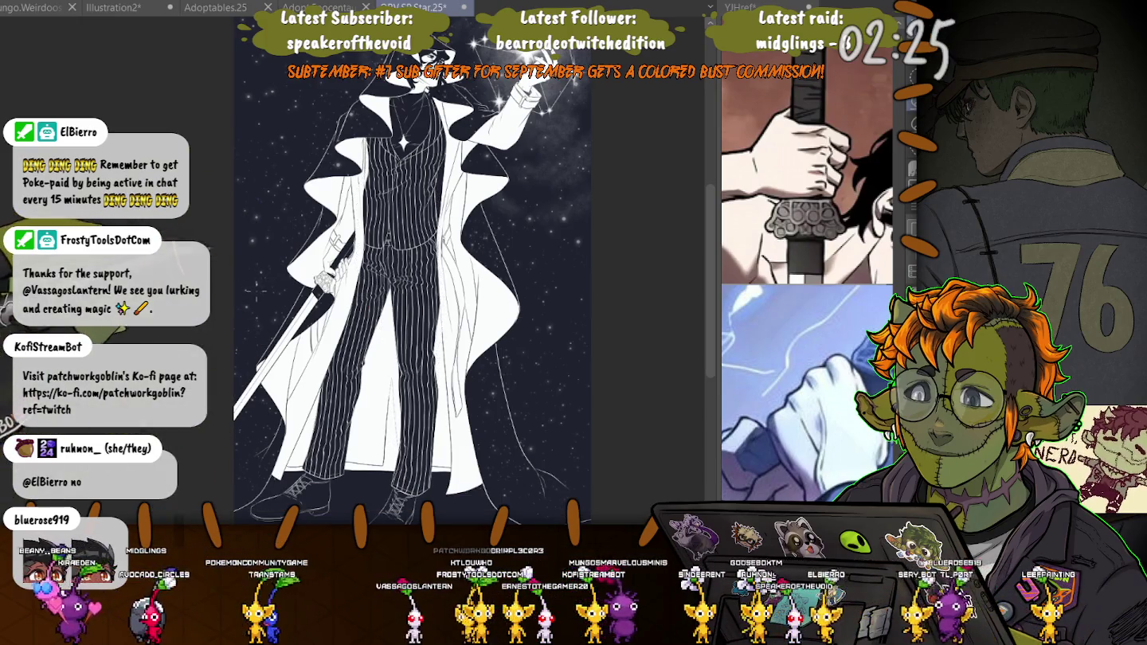
- Zoom into the trousers and sketch faint new lines over the pinstripes
{"action": "scroll", "coordinate": [257, 328], "scroll_direction": "up", "scroll_amount": 2}
{"action": "scroll", "coordinate": [258, 329], "scroll_direction": "up", "scroll_amount": 2}
{"action": "scroll", "coordinate": [257, 328], "scroll_direction": "up", "scroll_amount": 2}
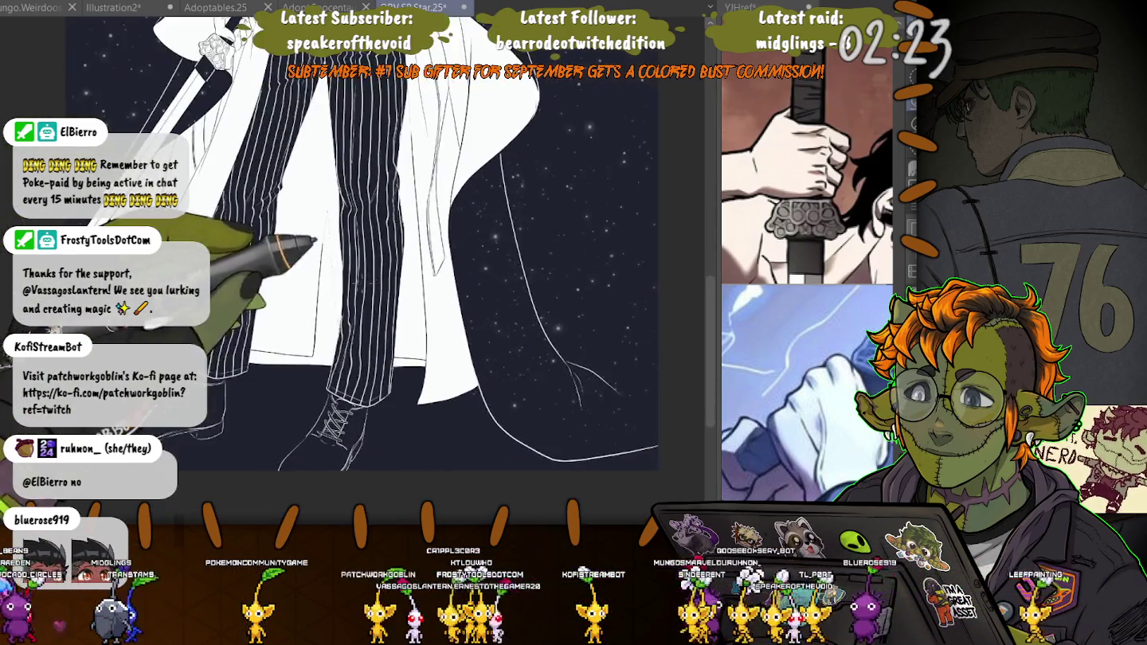
{"action": "scroll", "coordinate": [256, 329], "scroll_direction": "up", "scroll_amount": 2}
{"action": "scroll", "coordinate": [358, 302], "scroll_direction": "up", "scroll_amount": 2}
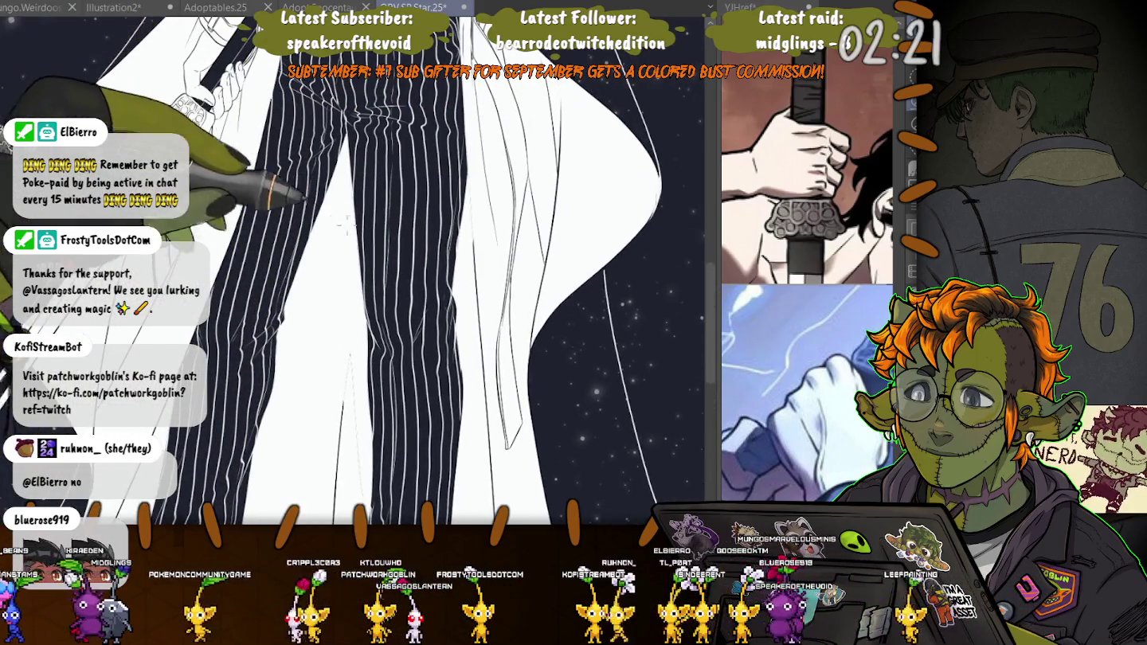
{"action": "scroll", "coordinate": [427, 291], "scroll_direction": "up", "scroll_amount": 2}
{"action": "scroll", "coordinate": [426, 292], "scroll_direction": "up", "scroll_amount": 2}
{"action": "scroll", "coordinate": [427, 292], "scroll_direction": "up", "scroll_amount": 2}
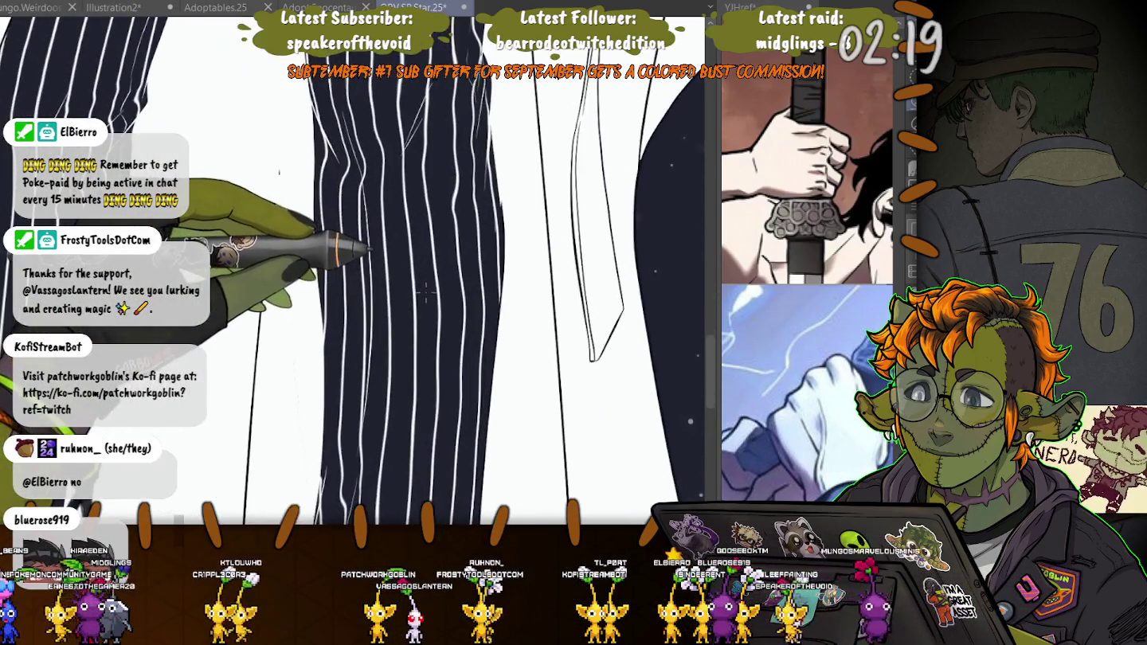
{"action": "scroll", "coordinate": [426, 273], "scroll_direction": "down", "scroll_amount": 2}
{"action": "scroll", "coordinate": [426, 273], "scroll_direction": "down", "scroll_amount": 1}
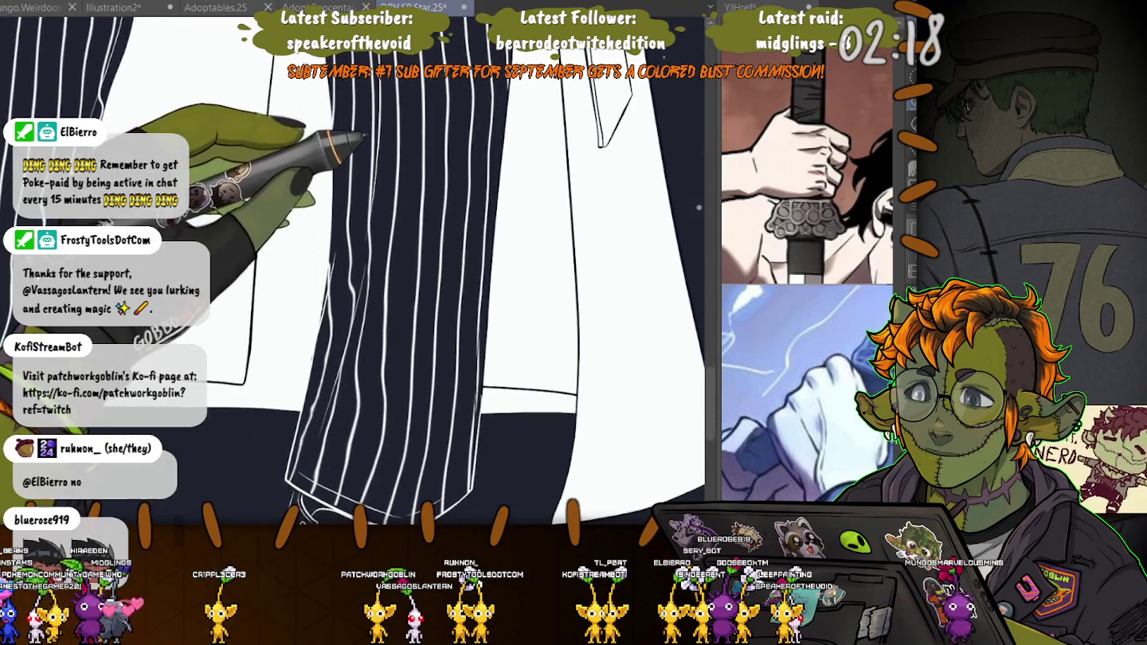
{"action": "scroll", "coordinate": [426, 273], "scroll_direction": "down", "scroll_amount": 2}
{"action": "scroll", "coordinate": [436, 213], "scroll_direction": "down", "scroll_amount": 2}
{"action": "scroll", "coordinate": [436, 213], "scroll_direction": "down", "scroll_amount": 1}
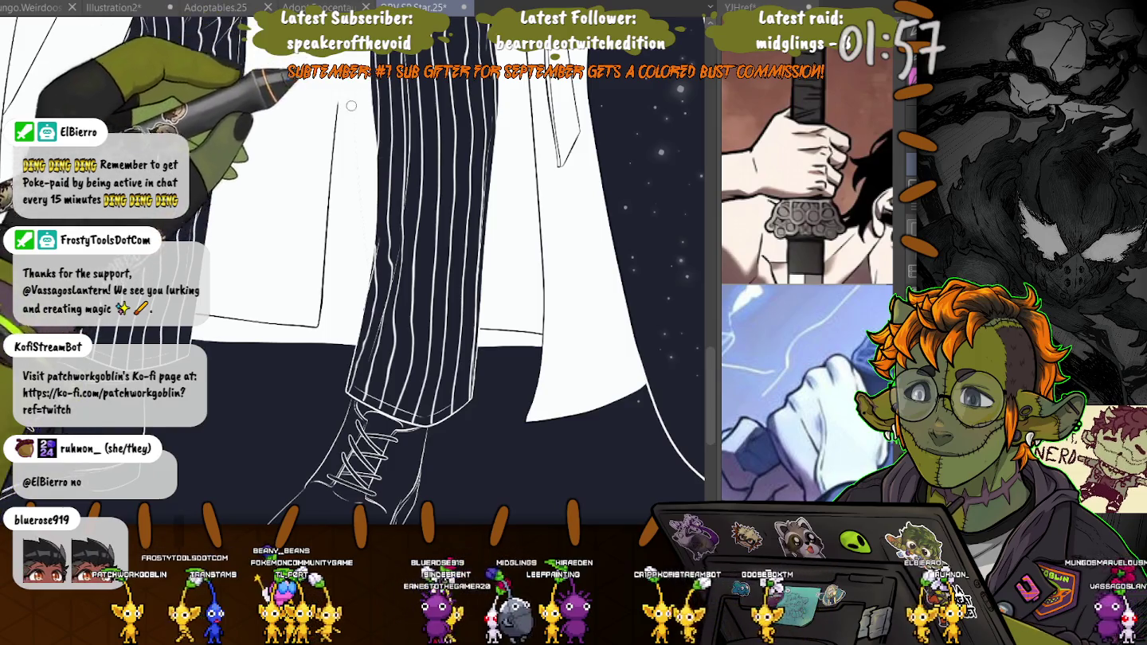
{"action": "scroll", "coordinate": [413, 274], "scroll_direction": "up", "scroll_amount": 3}
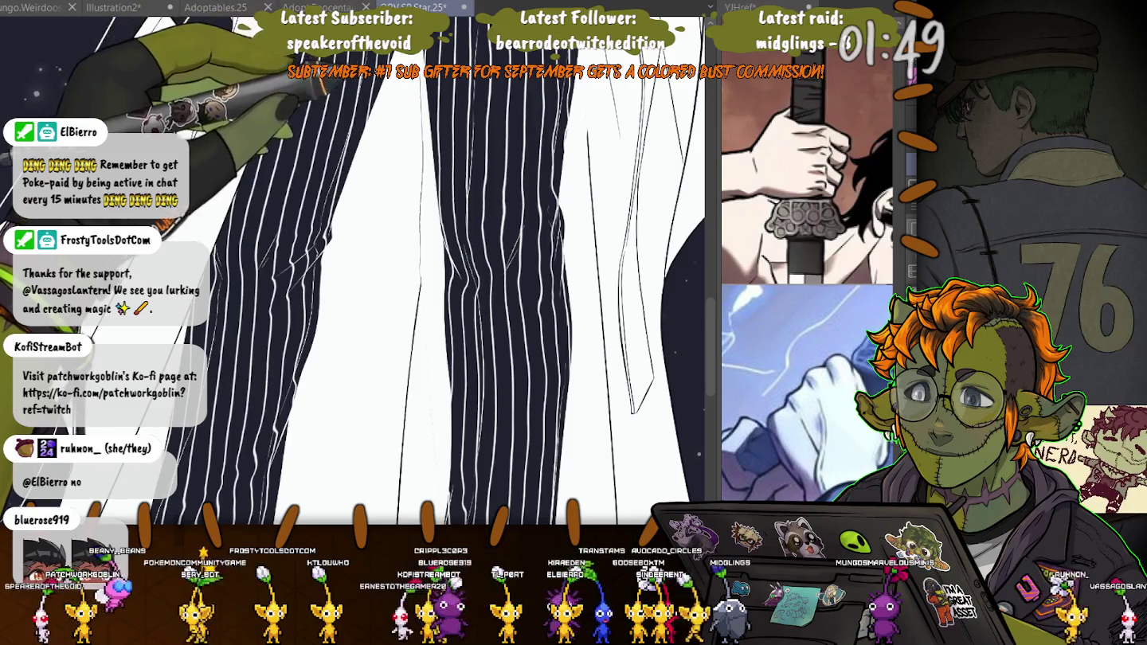
{"action": "scroll", "coordinate": [417, 198], "scroll_direction": "down", "scroll_amount": 2}
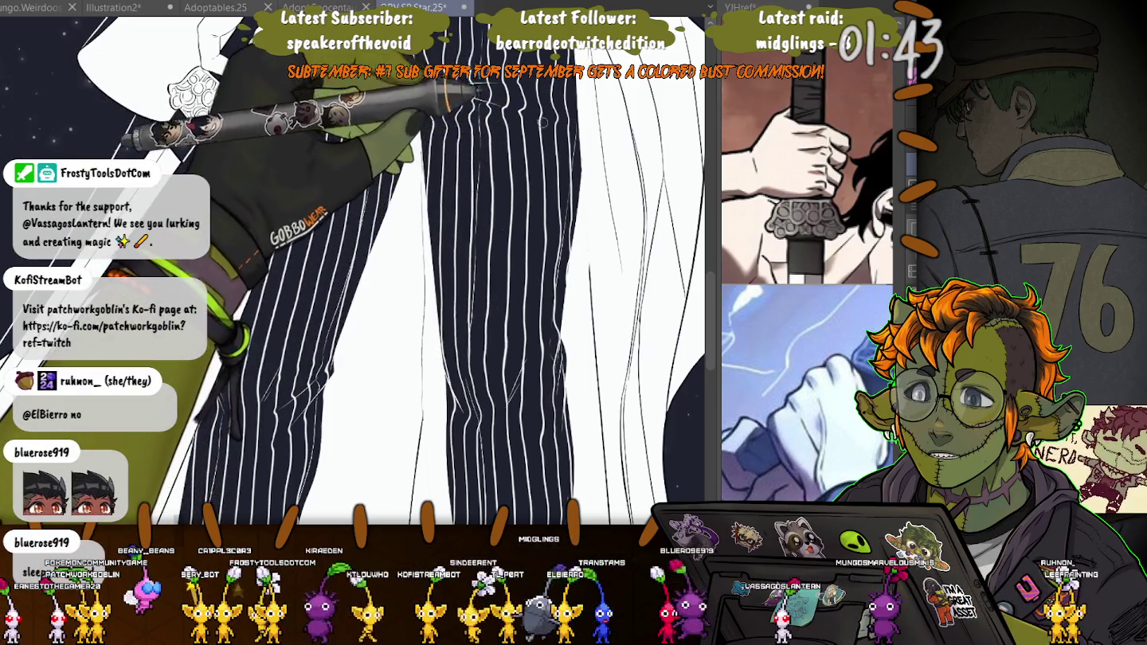
{"action": "left_click_drag", "start_coordinate": [477, 91], "coordinate": [509, 191]}
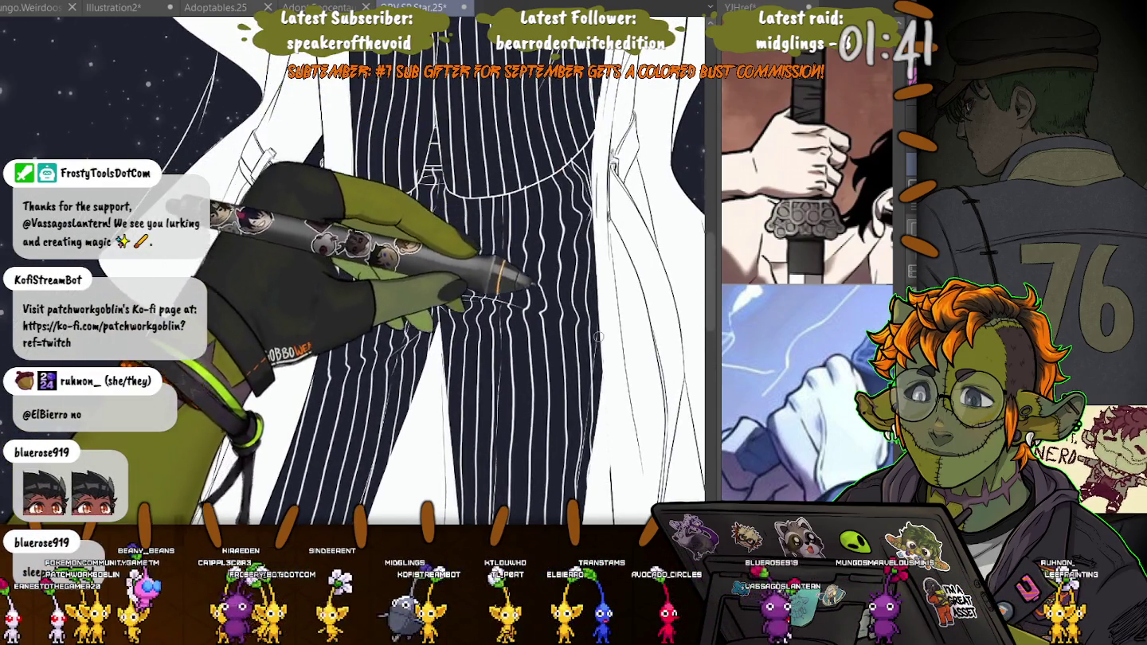
- Pan down past the gloved hand and cane to the trouser hem and shoe
{"action": "scroll", "coordinate": [521, 127], "scroll_direction": "up", "scroll_amount": 2}
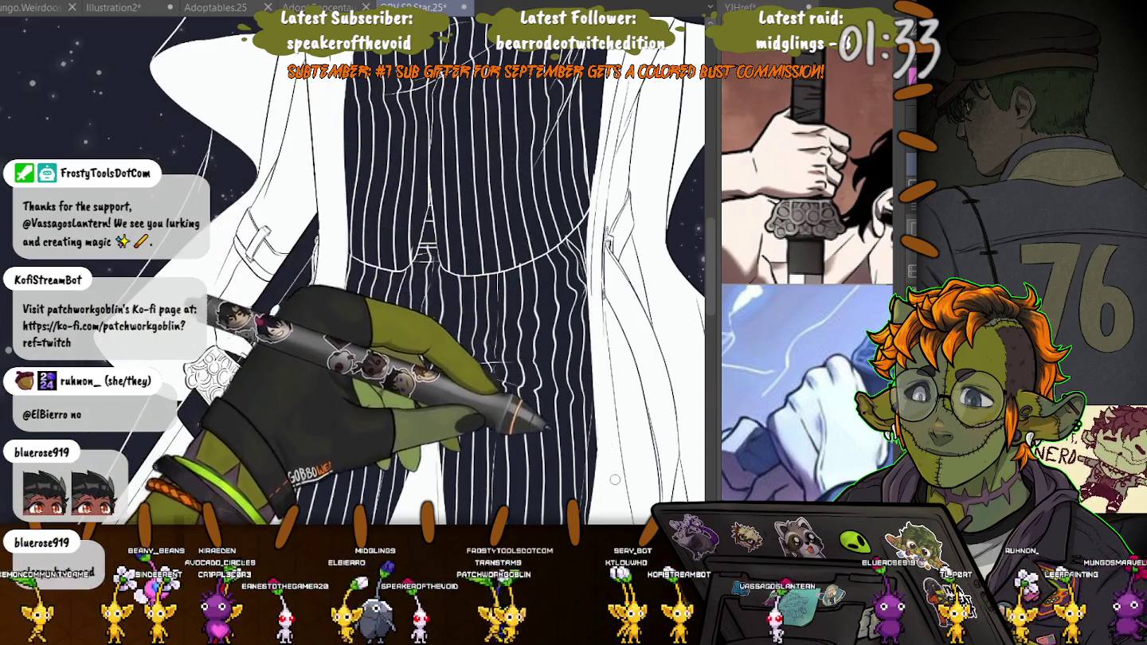
{"action": "scroll", "coordinate": [547, 135], "scroll_direction": "up", "scroll_amount": 2}
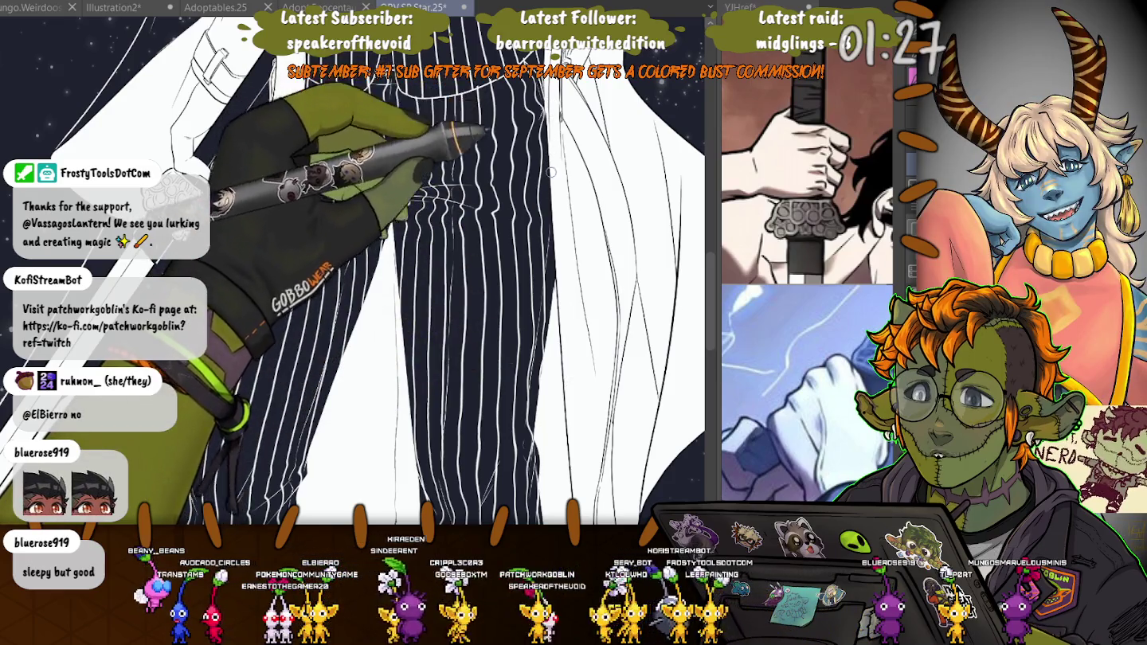
{"action": "scroll", "coordinate": [548, 191], "scroll_direction": "up", "scroll_amount": 2}
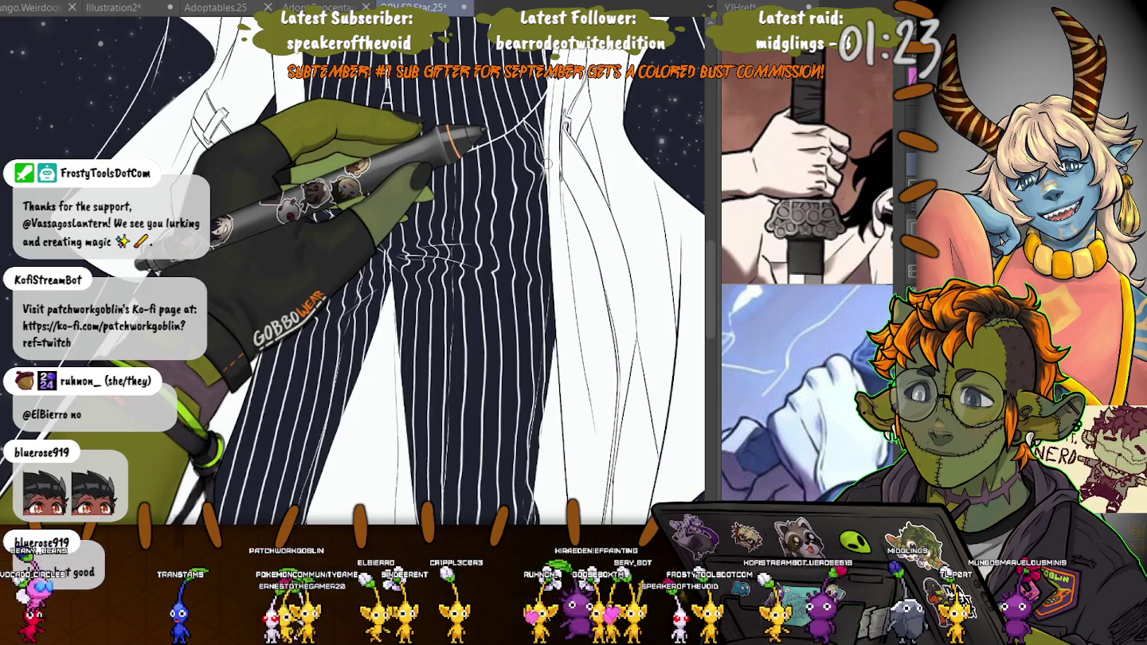
{"action": "left_click_drag", "start_coordinate": [321, 191], "coordinate": [376, 139]}
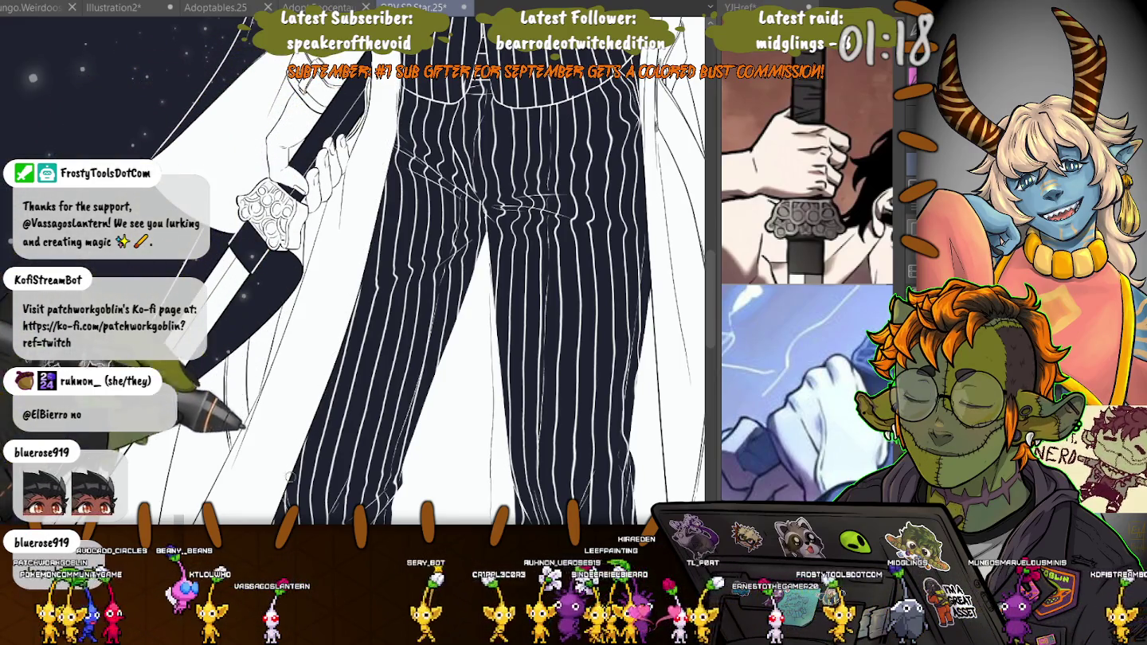
{"action": "scroll", "coordinate": [294, 450], "scroll_direction": "up", "scroll_amount": 2}
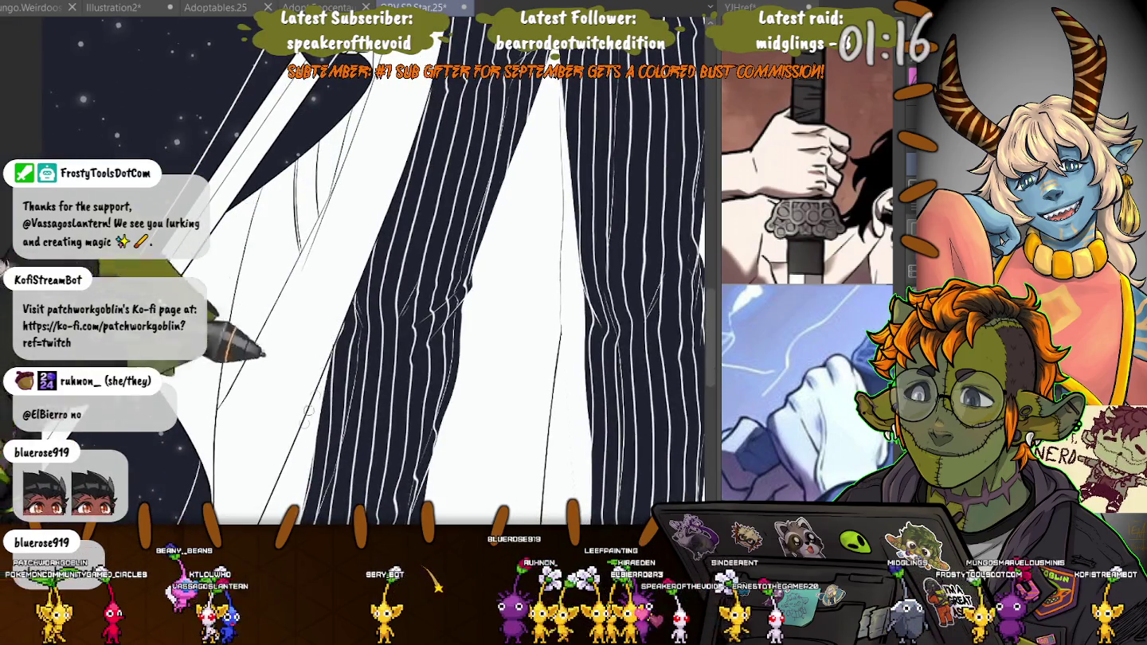
{"action": "left_click_drag", "start_coordinate": [323, 352], "coordinate": [405, 183]}
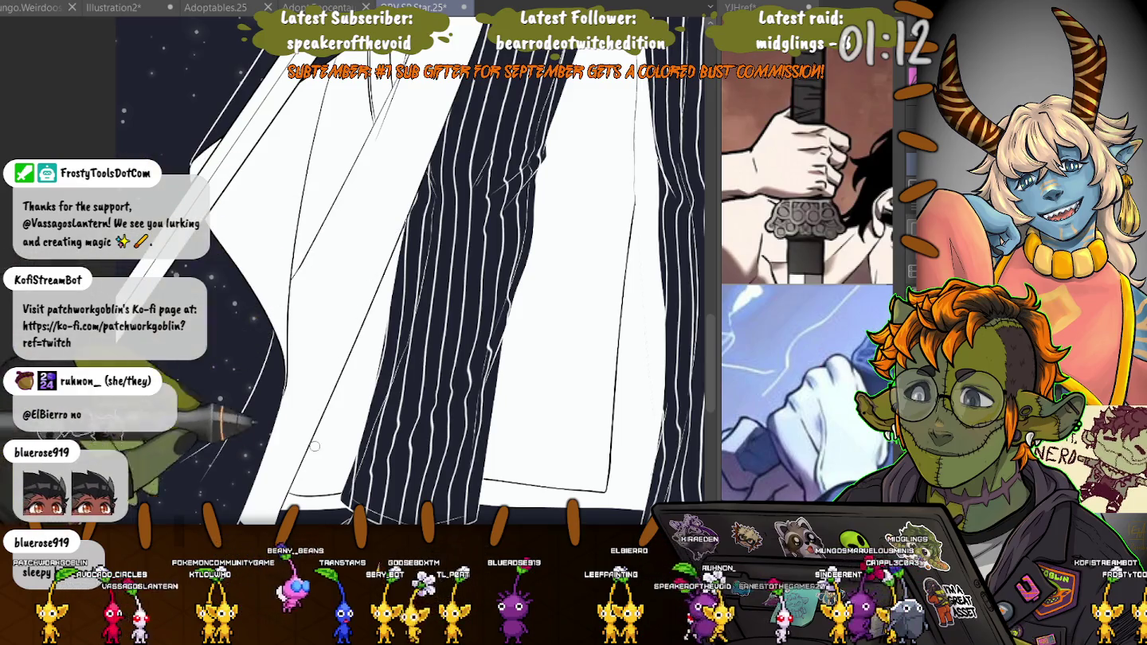
{"action": "left_click_drag", "start_coordinate": [414, 319], "coordinate": [383, 275]}
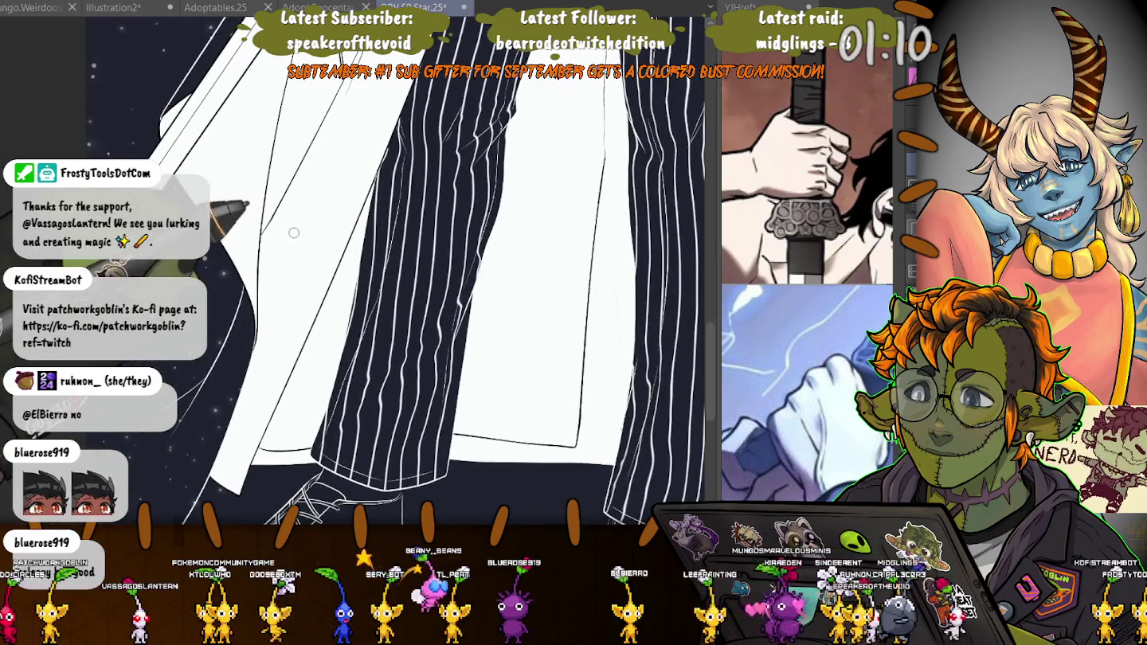
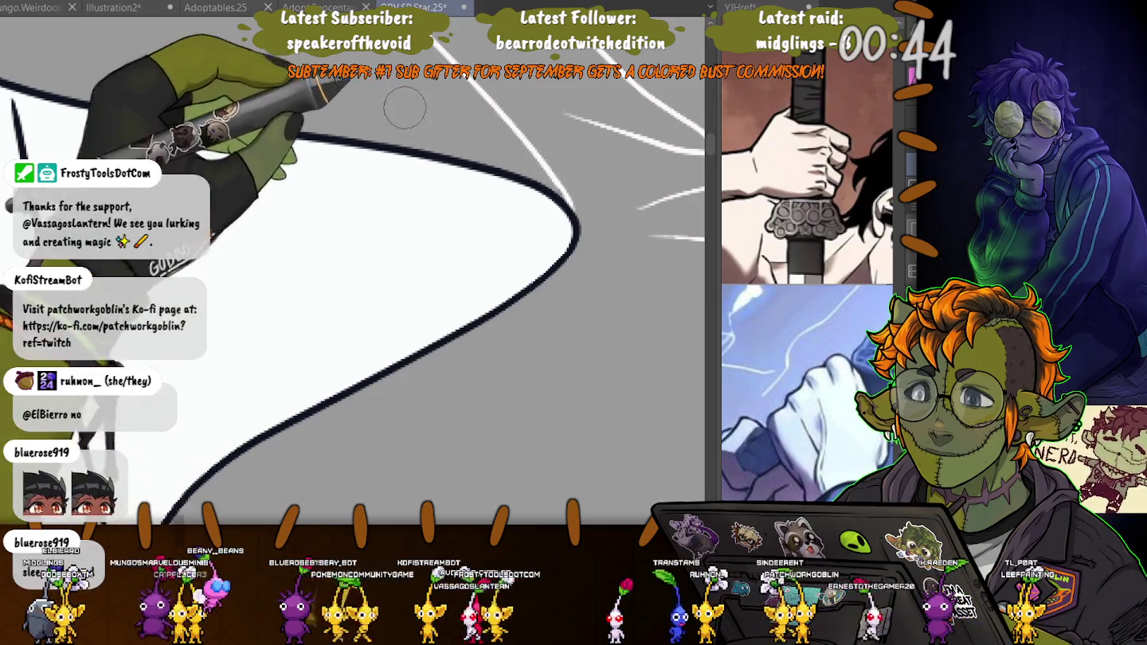
- Tilt the canvas and paint a tapering grey band under the white neck area, reshaping its edge
{"action": "scroll", "coordinate": [264, 324], "scroll_direction": "down", "scroll_amount": 3}
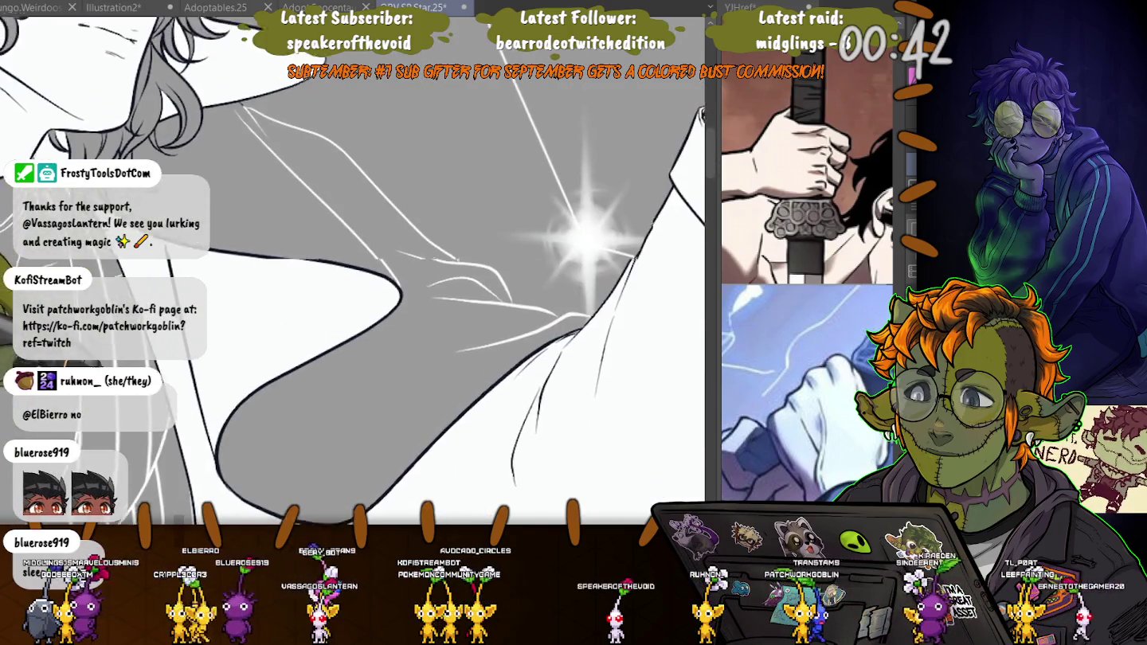
{"action": "scroll", "coordinate": [358, 271], "scroll_direction": "down", "scroll_amount": 1}
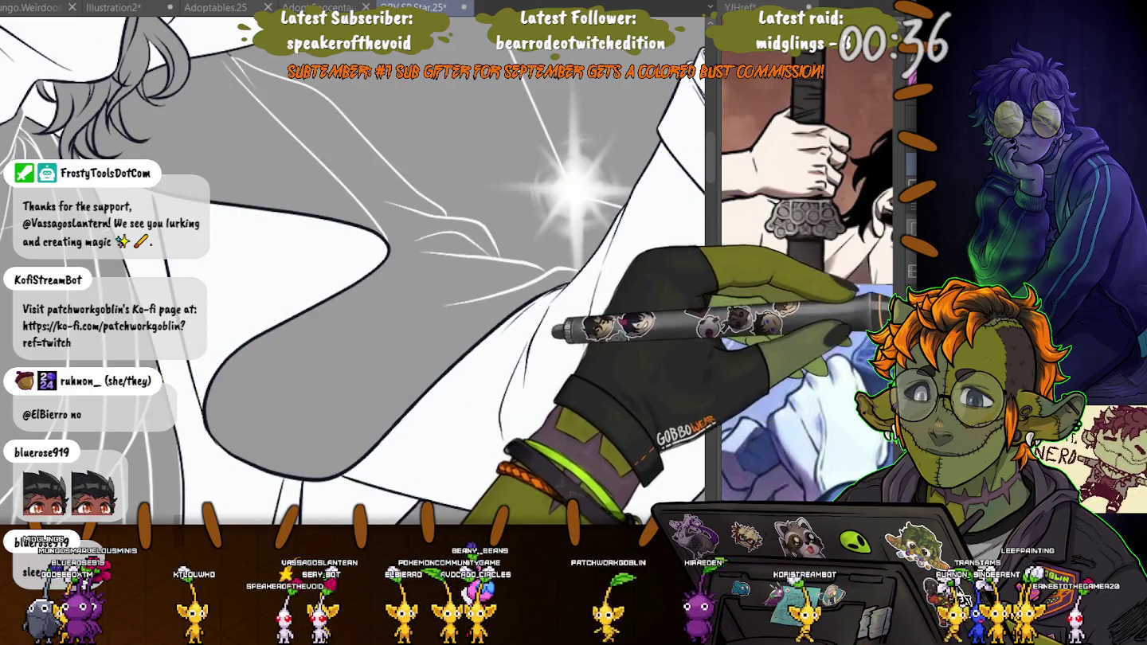
{"action": "scroll", "coordinate": [313, 305], "scroll_direction": "down", "scroll_amount": 3}
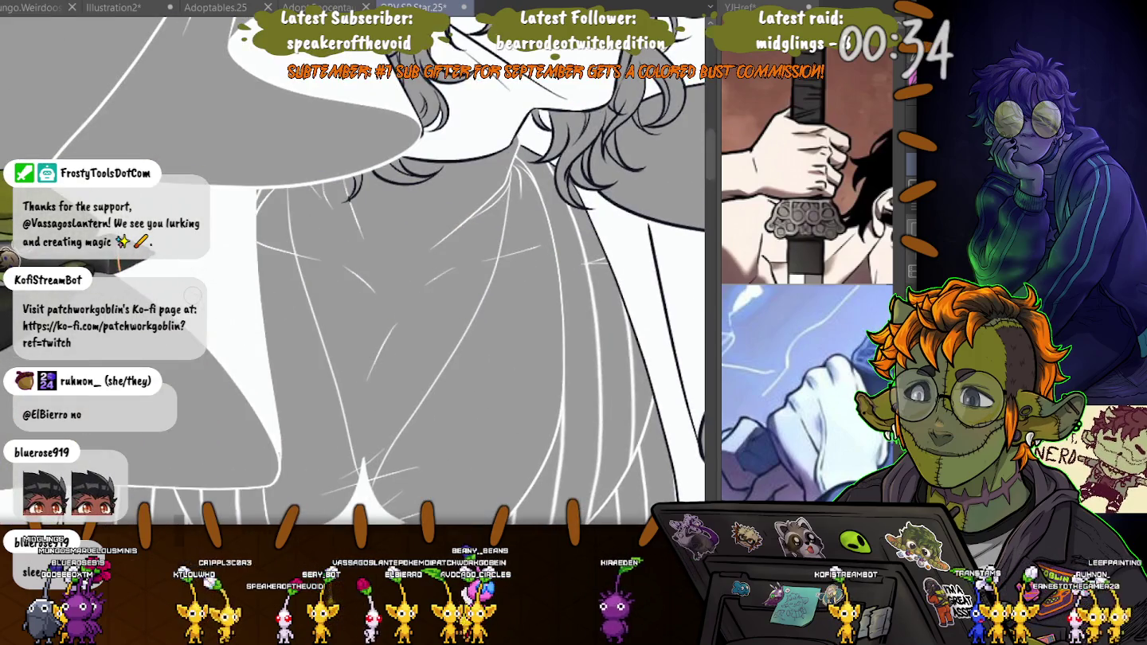
{"action": "mouse_move", "coordinate": [244, 287]}
{"action": "left_mouse_down"}
{"action": "mouse_move", "coordinate": [303, 276]}
{"action": "mouse_move", "coordinate": [239, 240]}
{"action": "mouse_move", "coordinate": [653, 273]}
{"action": "mouse_move", "coordinate": [401, 190]}
{"action": "left_mouse_up"}
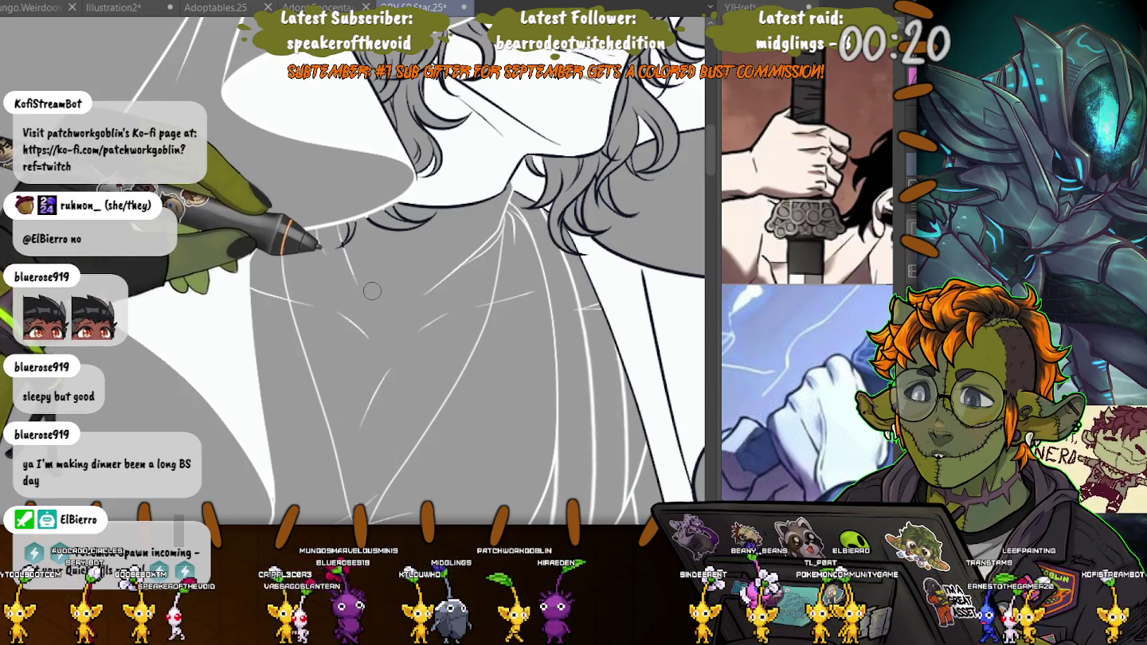
{"action": "left_click_drag", "start_coordinate": [383, 247], "coordinate": [406, 182]}
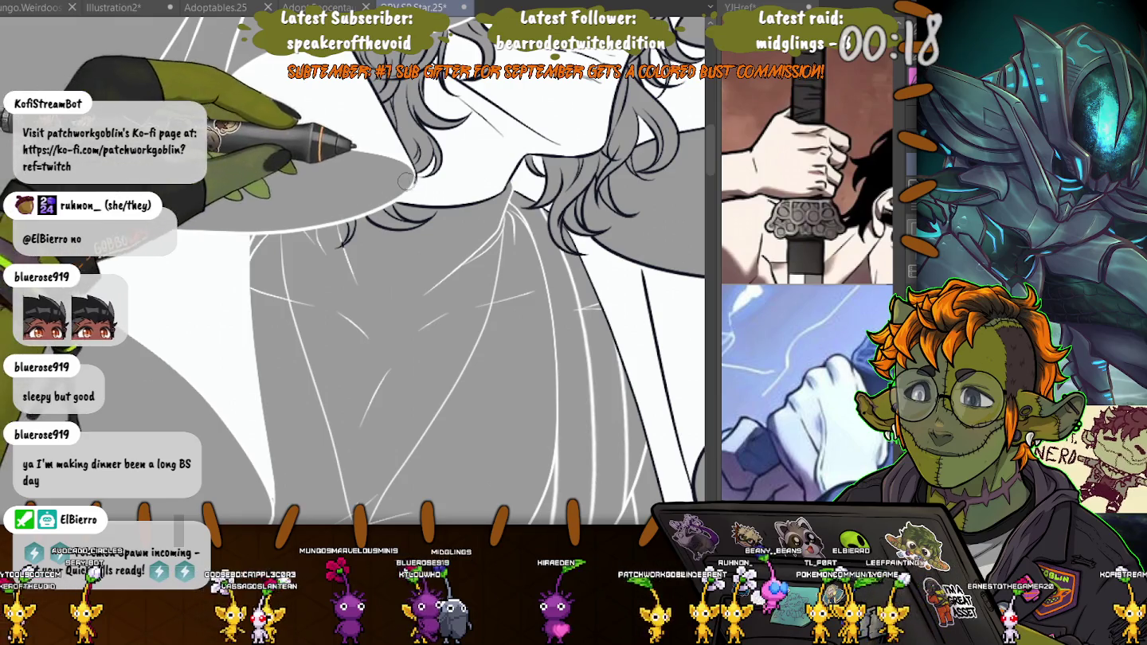
{"action": "left_click_drag", "start_coordinate": [365, 213], "coordinate": [304, 230]}
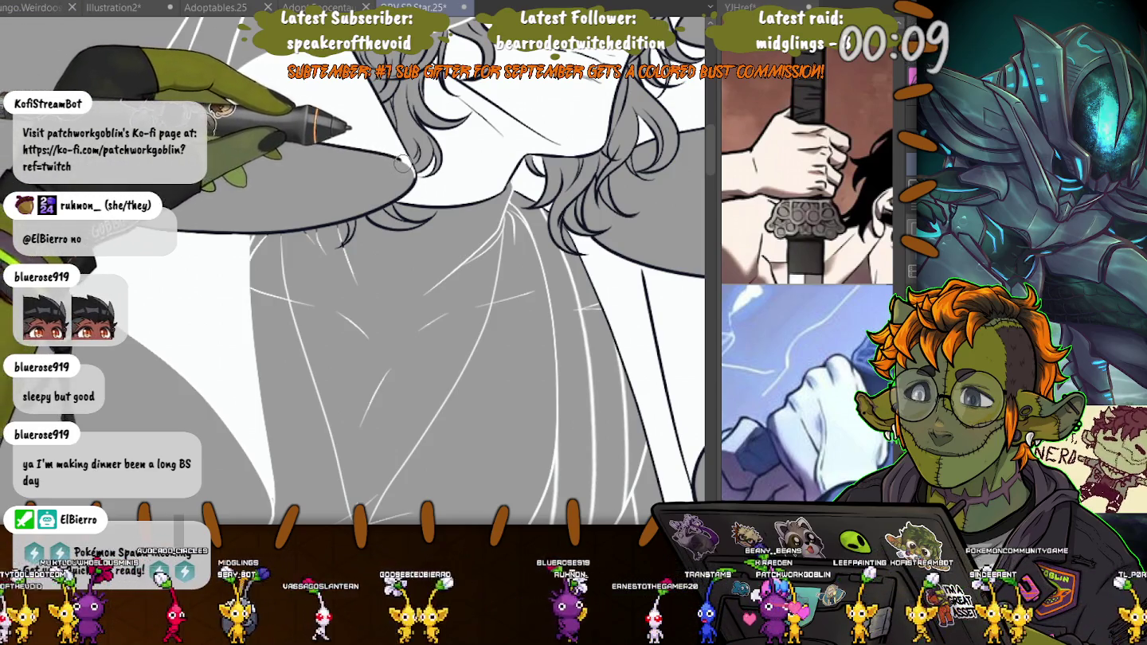
{"action": "scroll", "coordinate": [404, 163], "scroll_direction": "up", "scroll_amount": 5}
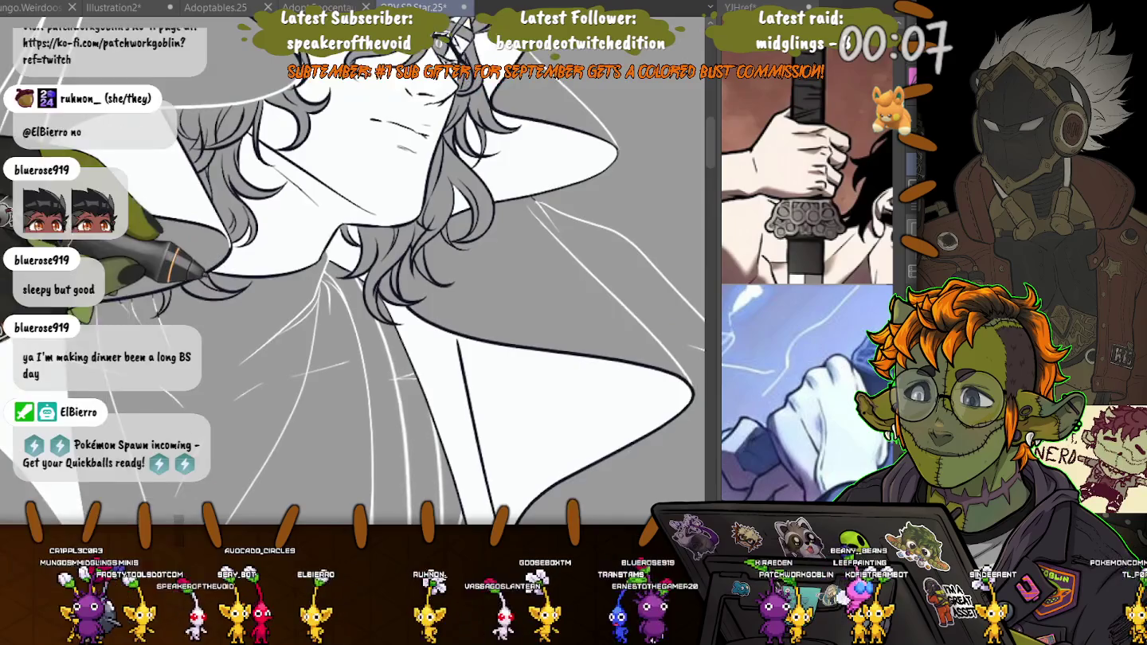
- Pan and rotate the view around the face, then zoom in on the hat brim edge
{"action": "left_click_drag", "start_coordinate": [229, 247], "coordinate": [275, 261]}
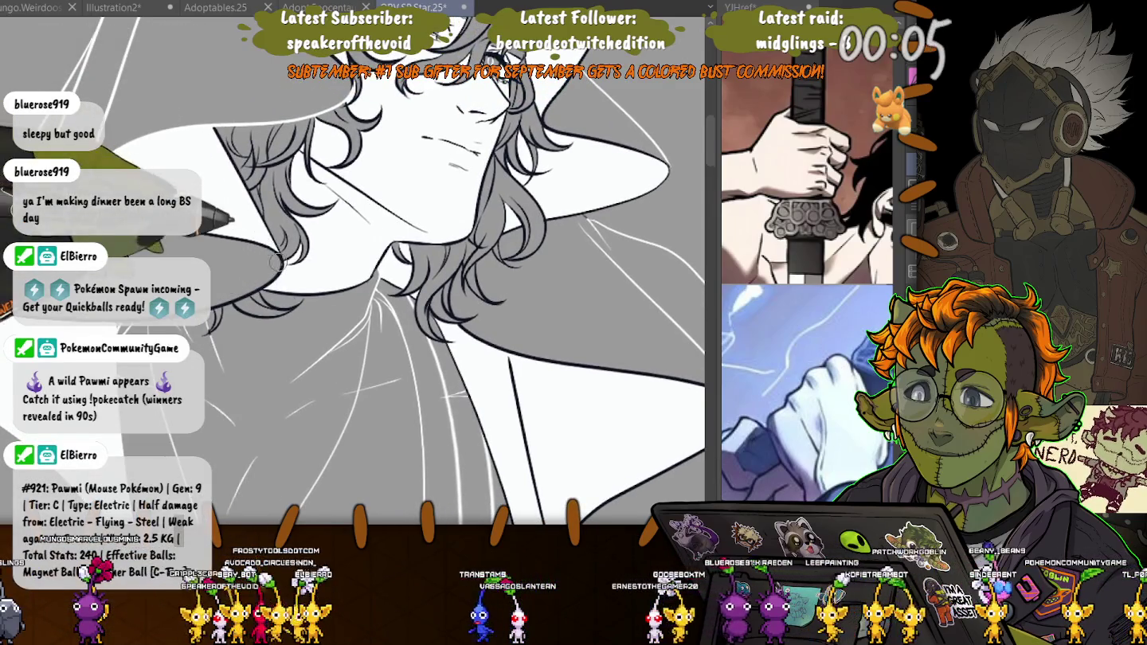
{"action": "left_click_drag", "start_coordinate": [276, 261], "coordinate": [379, 286]}
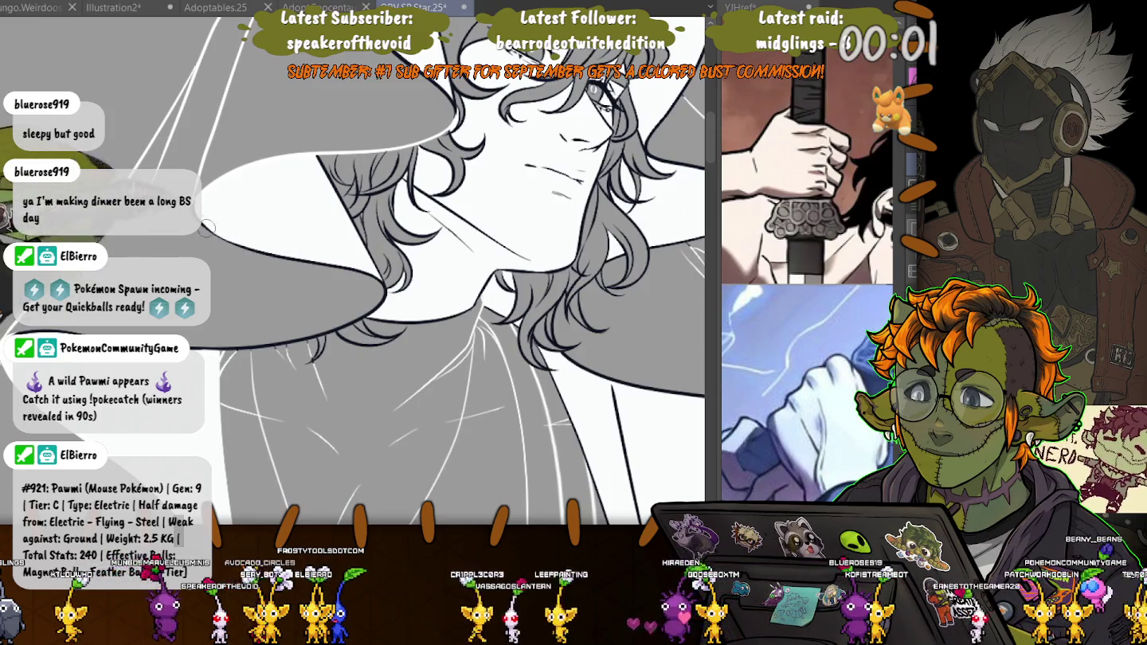
{"action": "mouse_move", "coordinate": [380, 286]}
{"action": "left_mouse_down"}
{"action": "mouse_move", "coordinate": [180, 310]}
{"action": "mouse_move", "coordinate": [341, 373]}
{"action": "left_mouse_up"}
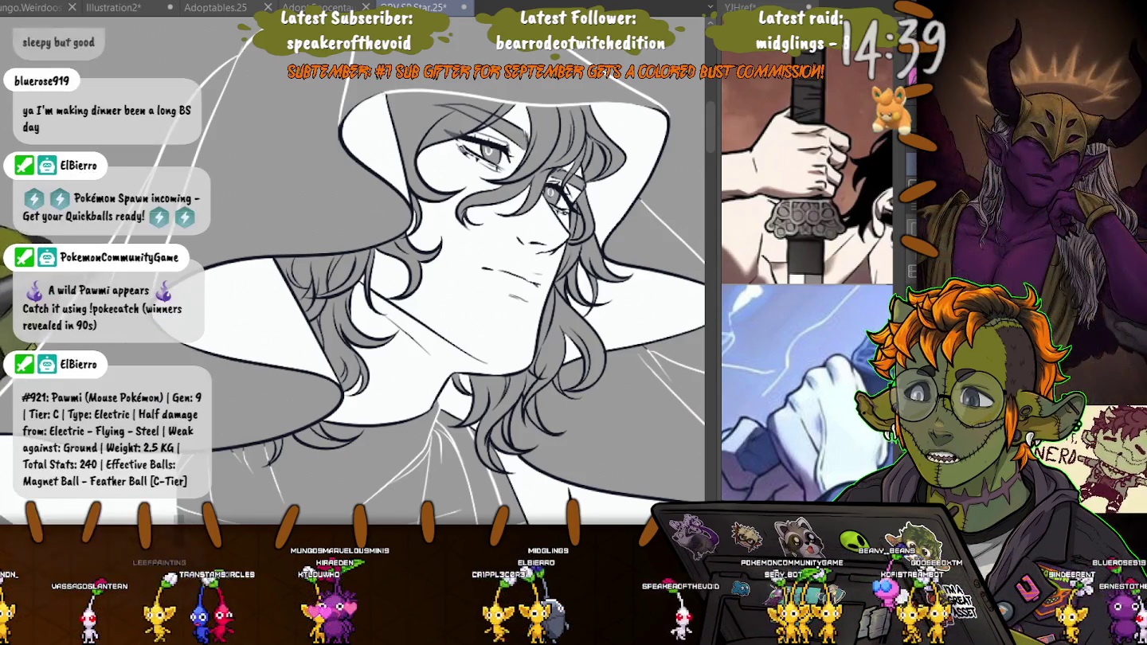
{"action": "left_click_drag", "start_coordinate": [438, 303], "coordinate": [477, 287]}
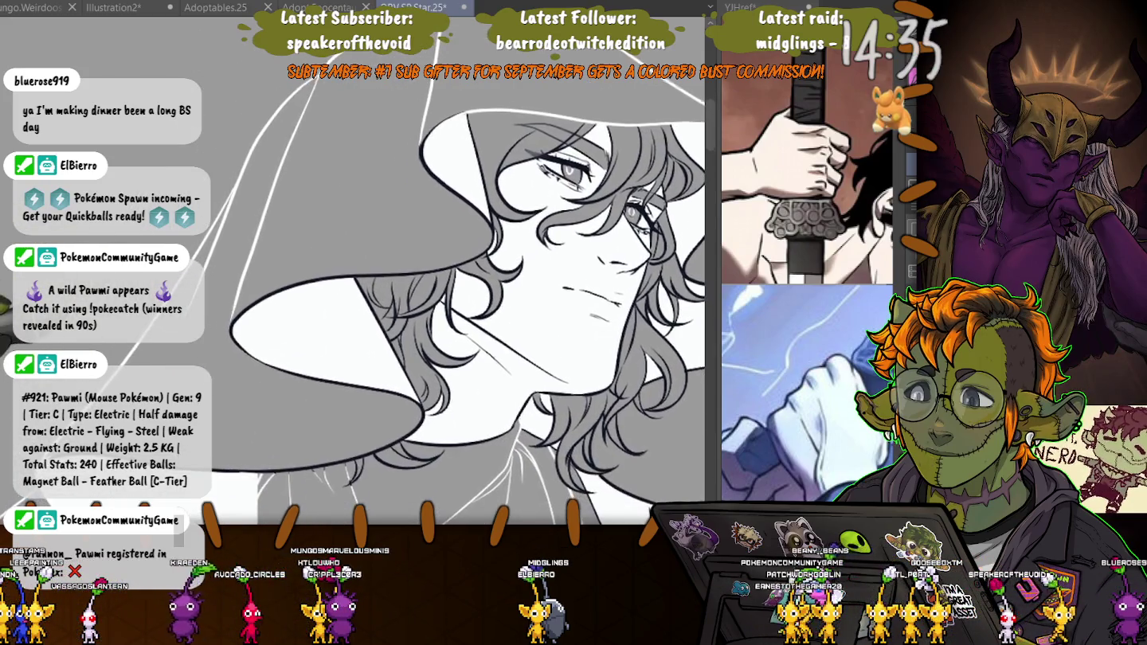
{"action": "scroll", "coordinate": [226, 125], "scroll_direction": "up", "scroll_amount": 5}
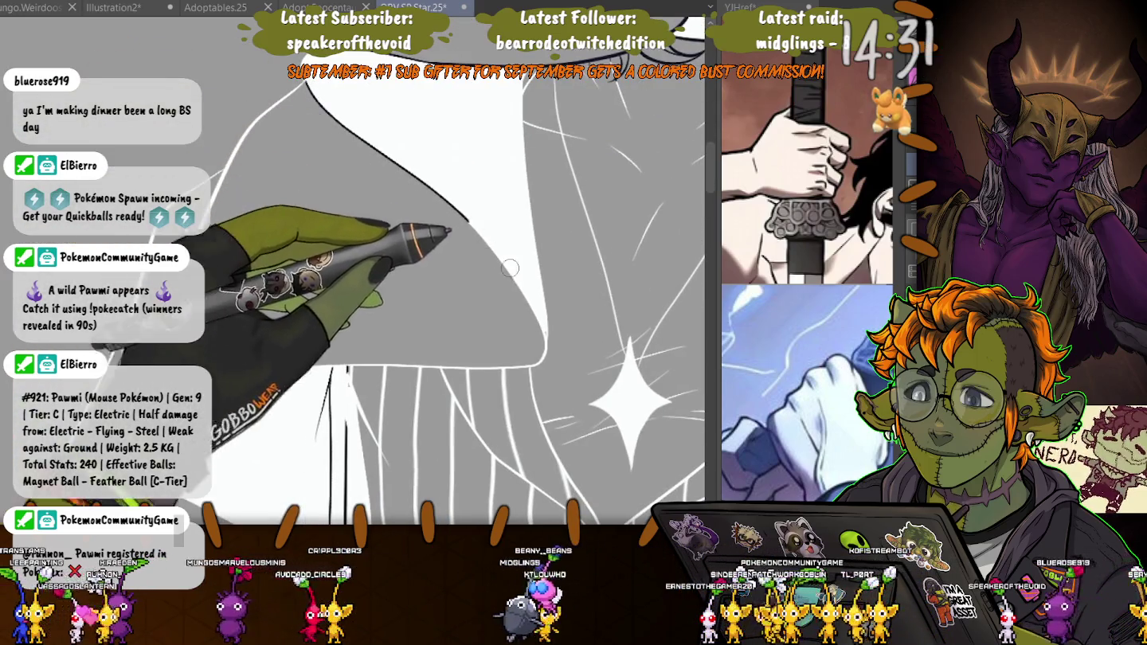
- Ink a thin dark outline along the lower edge of the white hat brim, extending it downward
{"action": "mouse_move", "coordinate": [319, 95]}
{"action": "left_mouse_down"}
{"action": "mouse_move", "coordinate": [541, 336]}
{"action": "mouse_move", "coordinate": [544, 362]}
{"action": "left_mouse_up"}
{"action": "left_click_drag", "start_coordinate": [521, 75], "coordinate": [542, 276]}
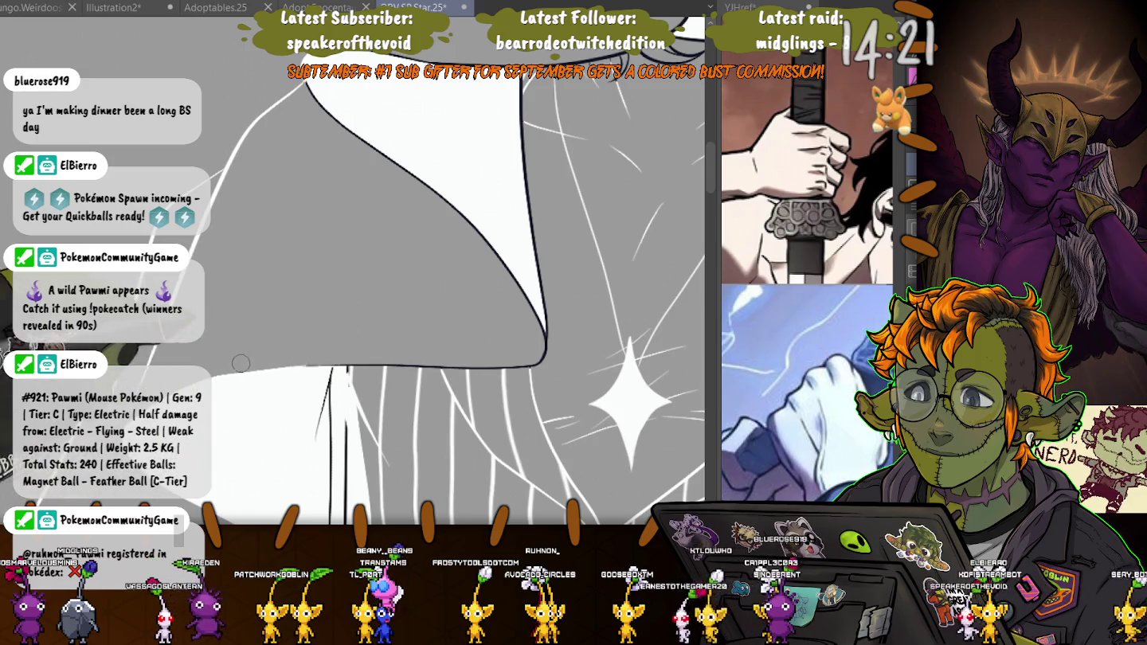
{"action": "left_click", "coordinate": [398, 363], "text": "shift"}
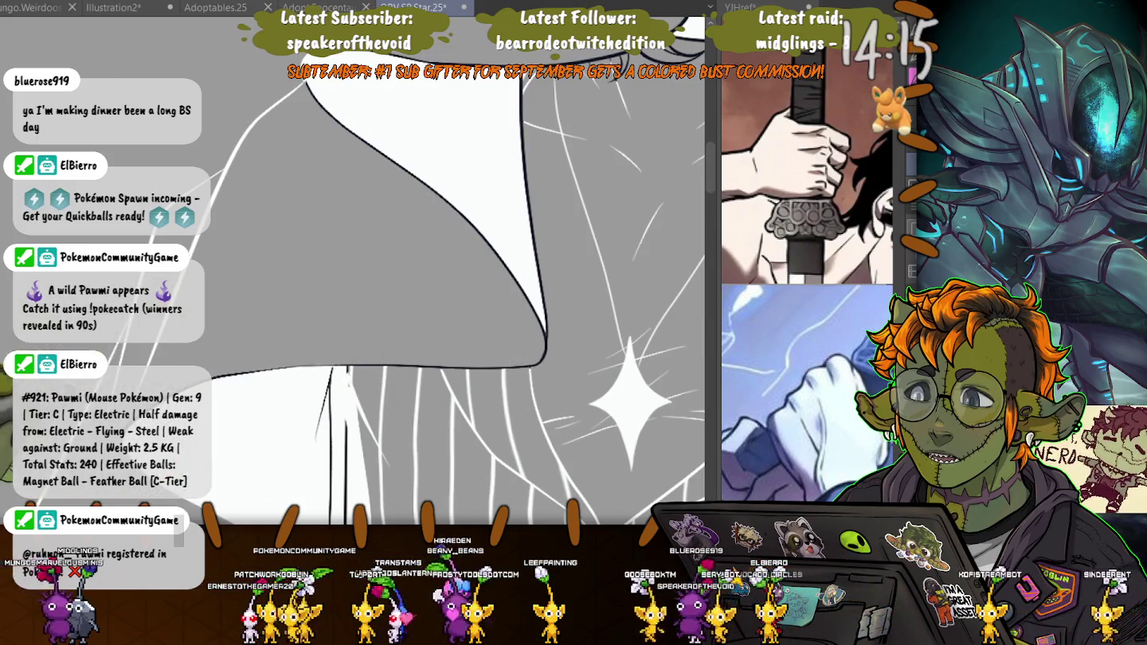
{"action": "scroll", "coordinate": [413, 287], "scroll_direction": "down", "scroll_amount": 5}
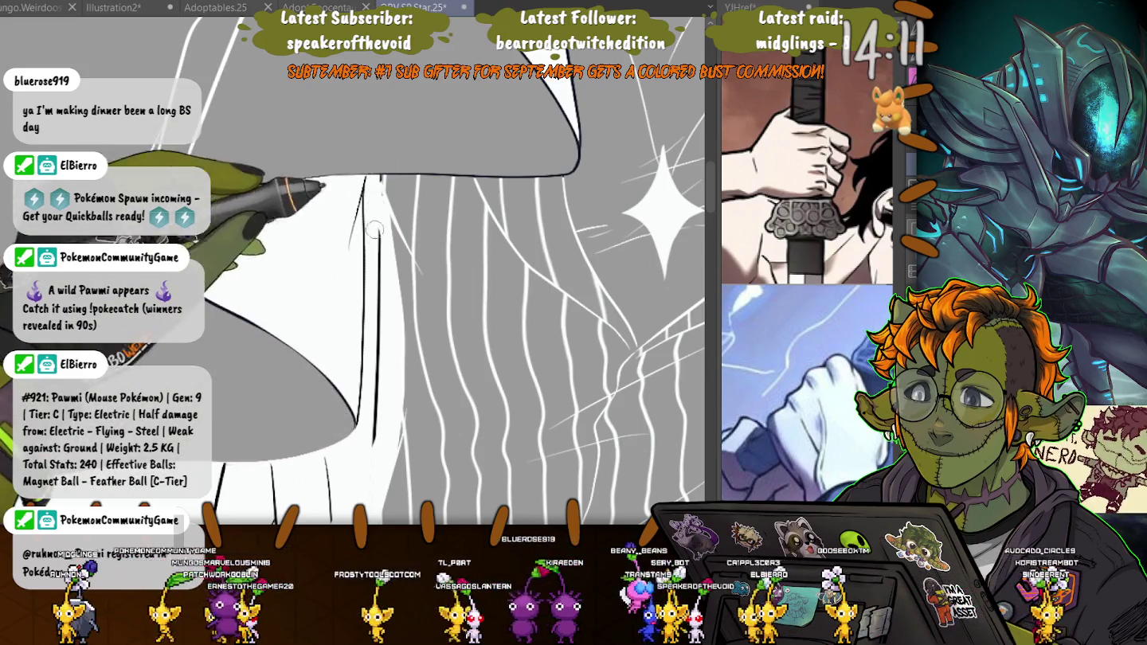
- Ink diagonal and tapering lines along the hat brim underside, plus a vertical stroke on the suit
{"action": "left_click_drag", "start_coordinate": [381, 195], "coordinate": [413, 269]}
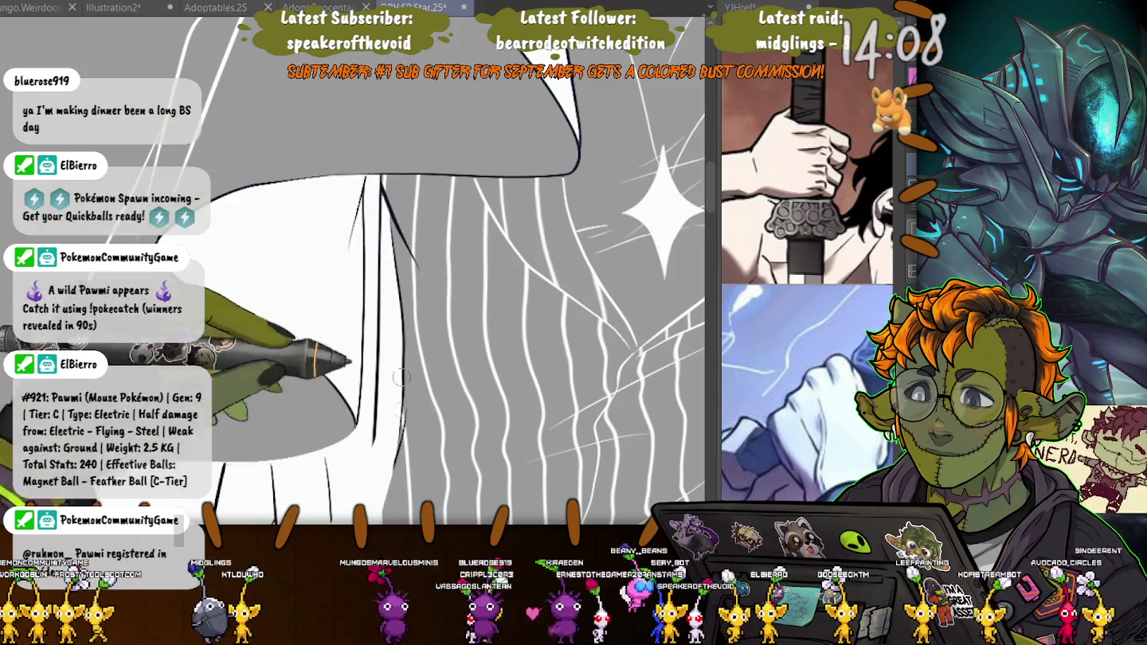
{"action": "left_click_drag", "start_coordinate": [396, 438], "coordinate": [378, 308]}
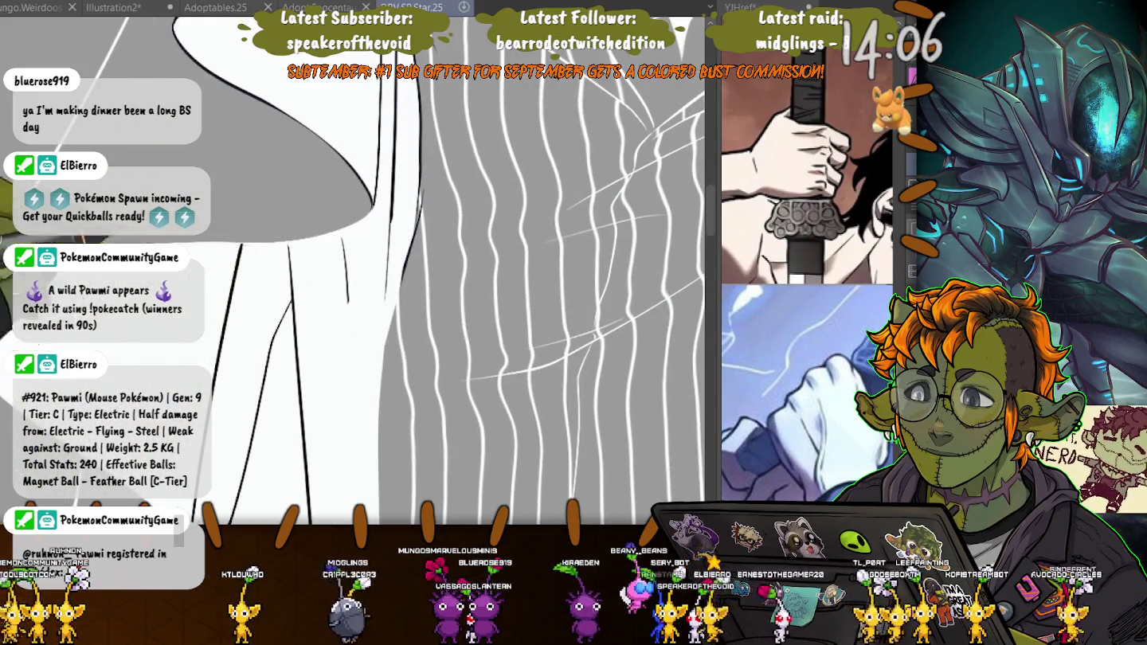
{"action": "left_click_drag", "start_coordinate": [374, 239], "coordinate": [538, 242]}
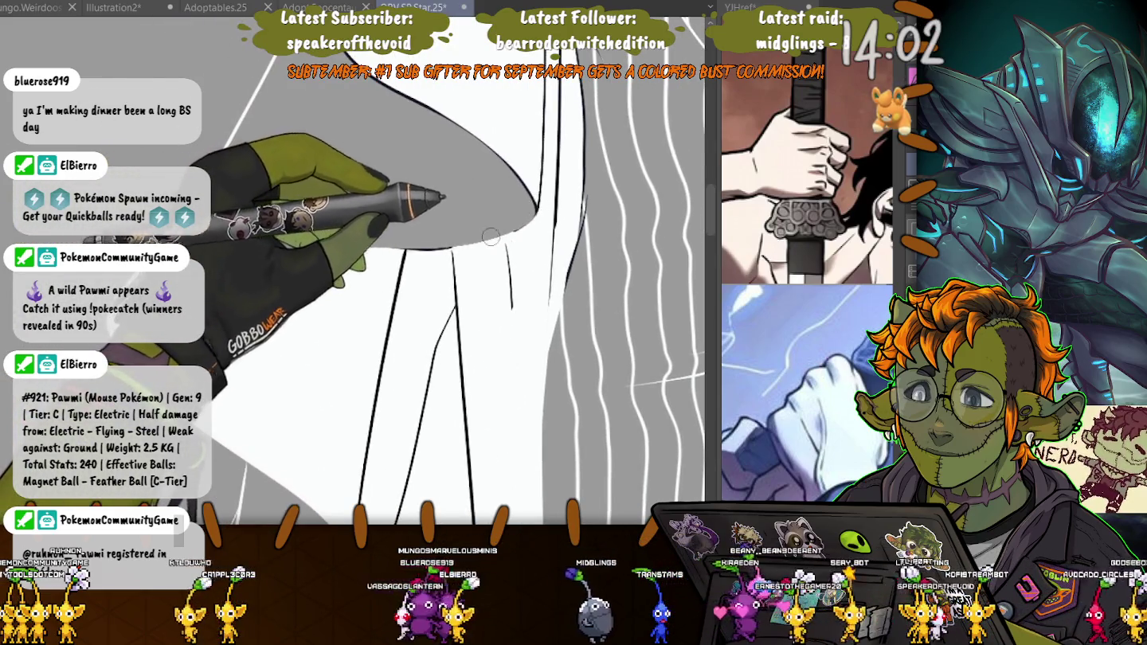
{"action": "left_click_drag", "start_coordinate": [491, 236], "coordinate": [211, 268]}
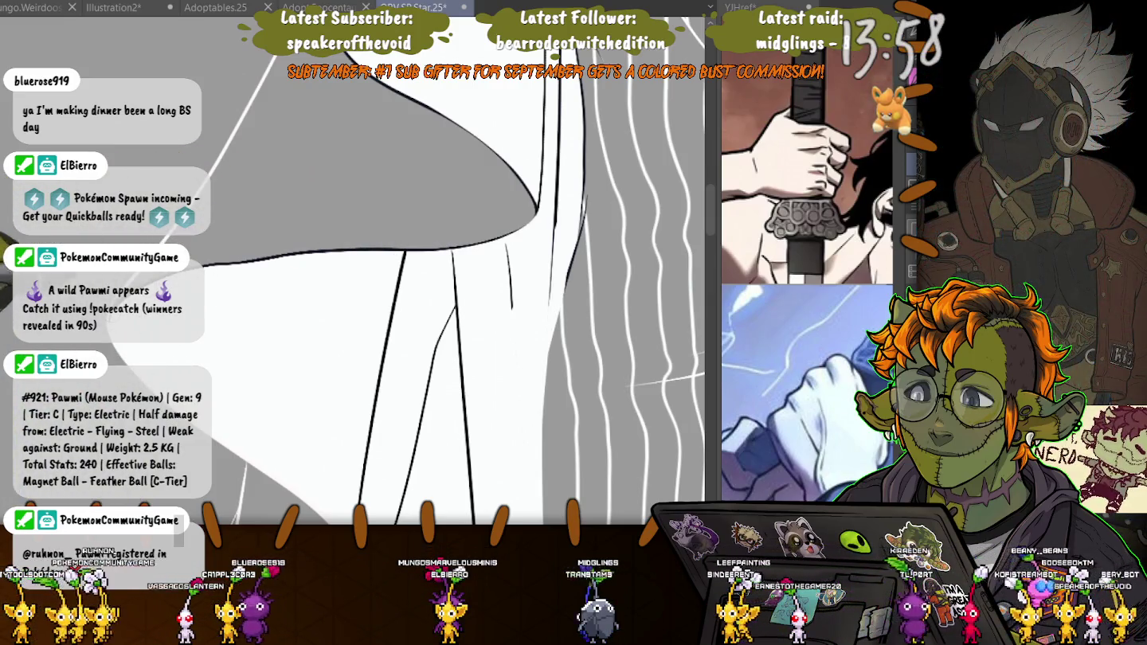
{"action": "left_click_drag", "start_coordinate": [402, 254], "coordinate": [461, 84]}
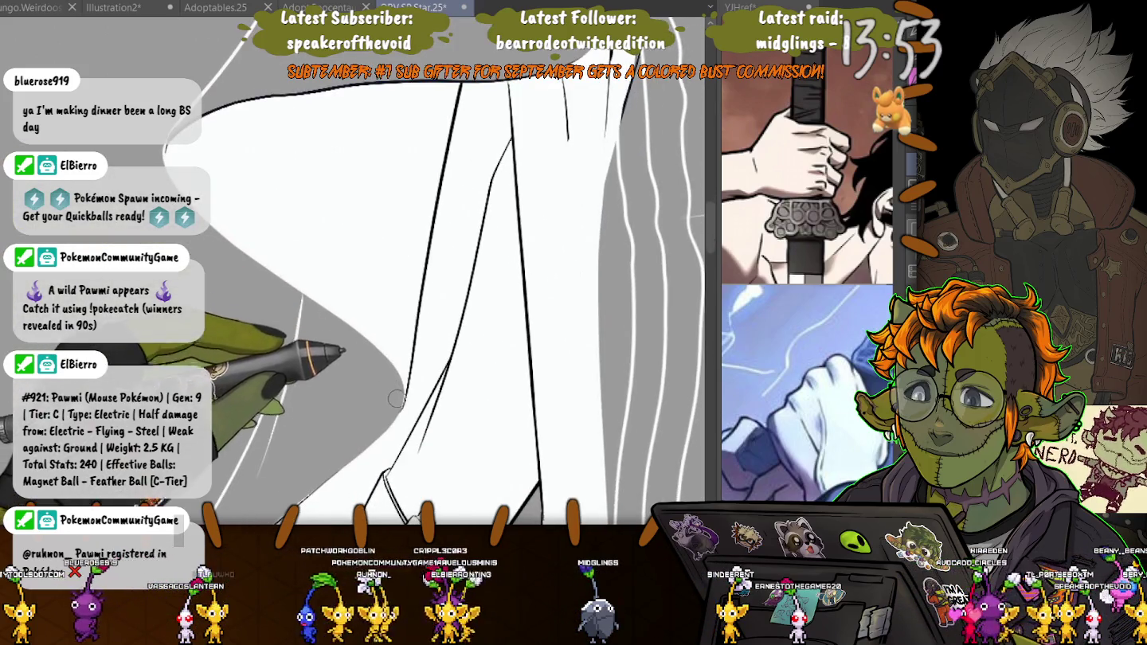
{"action": "left_click_drag", "start_coordinate": [397, 361], "coordinate": [214, 228]}
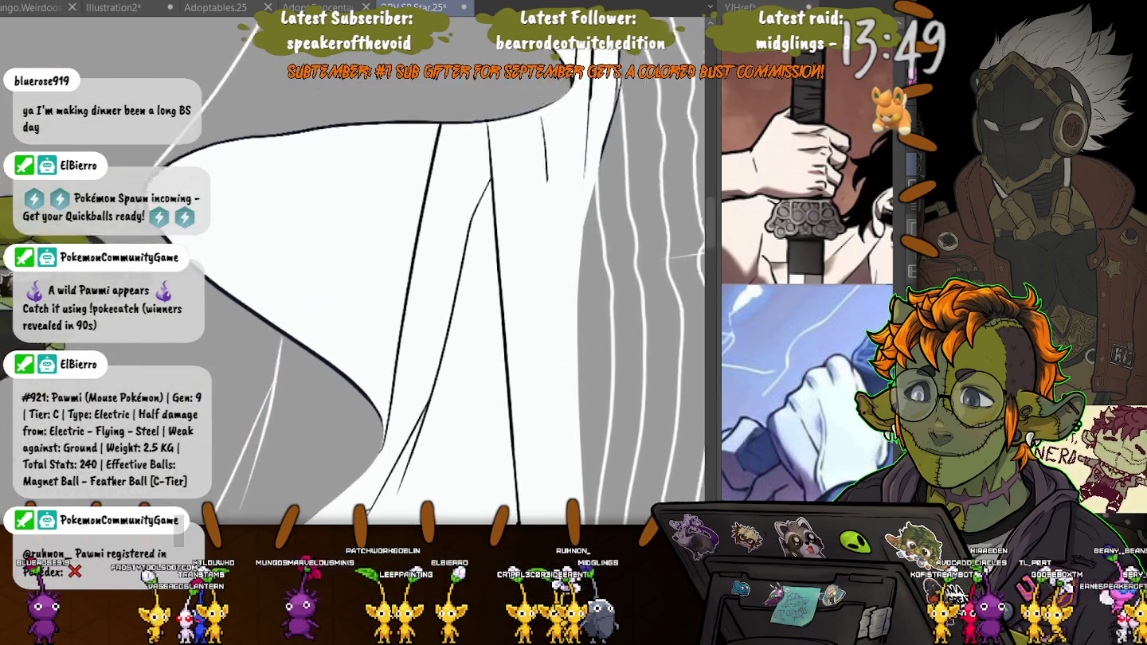
{"action": "left_click_drag", "start_coordinate": [399, 319], "coordinate": [503, 156]}
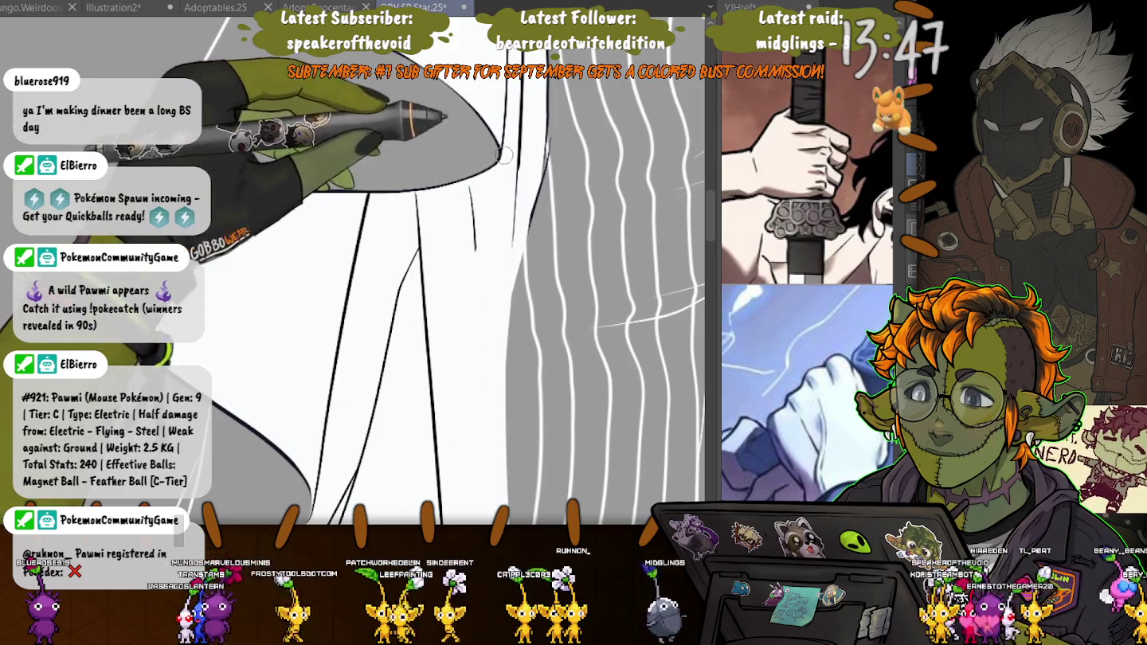
{"action": "left_click_drag", "start_coordinate": [504, 156], "coordinate": [478, 263]}
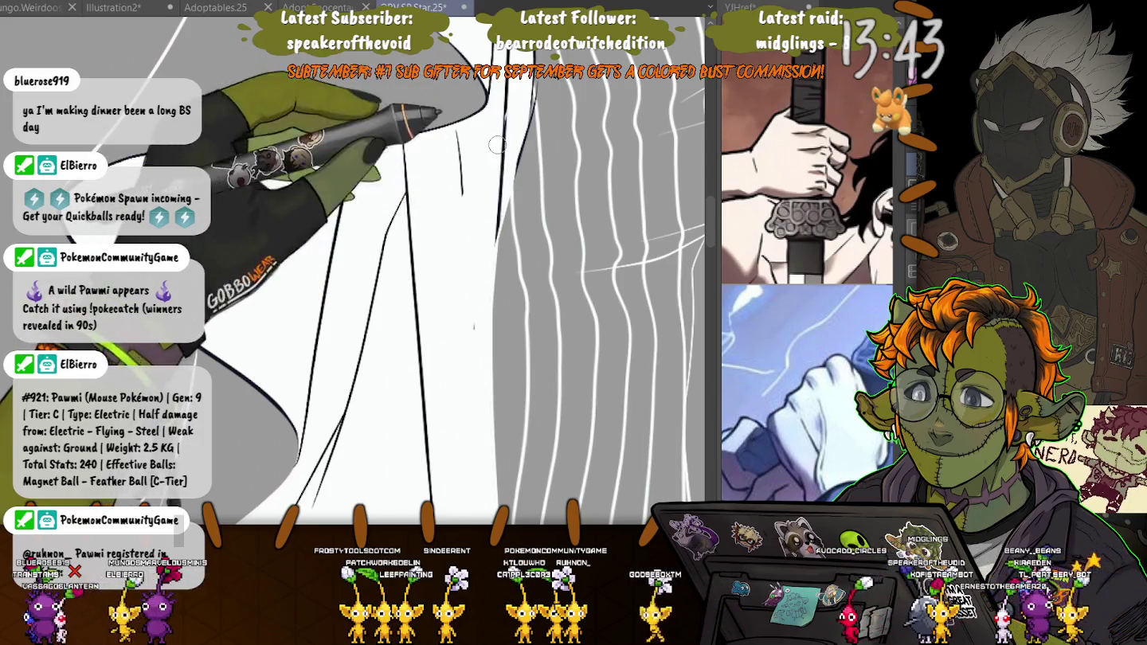
{"action": "left_click_drag", "start_coordinate": [471, 302], "coordinate": [480, 438]}
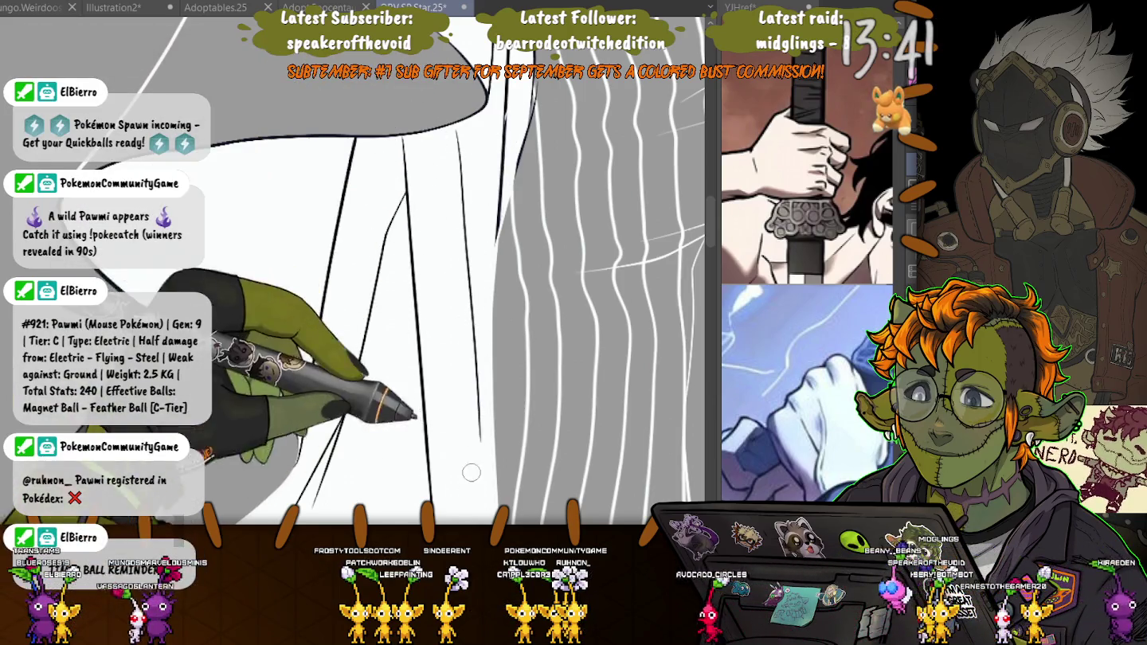
- Move across the striped suit until the ornate sword guard and grey sheath are centred
{"action": "scroll", "coordinate": [460, 255], "scroll_direction": "down", "scroll_amount": 5}
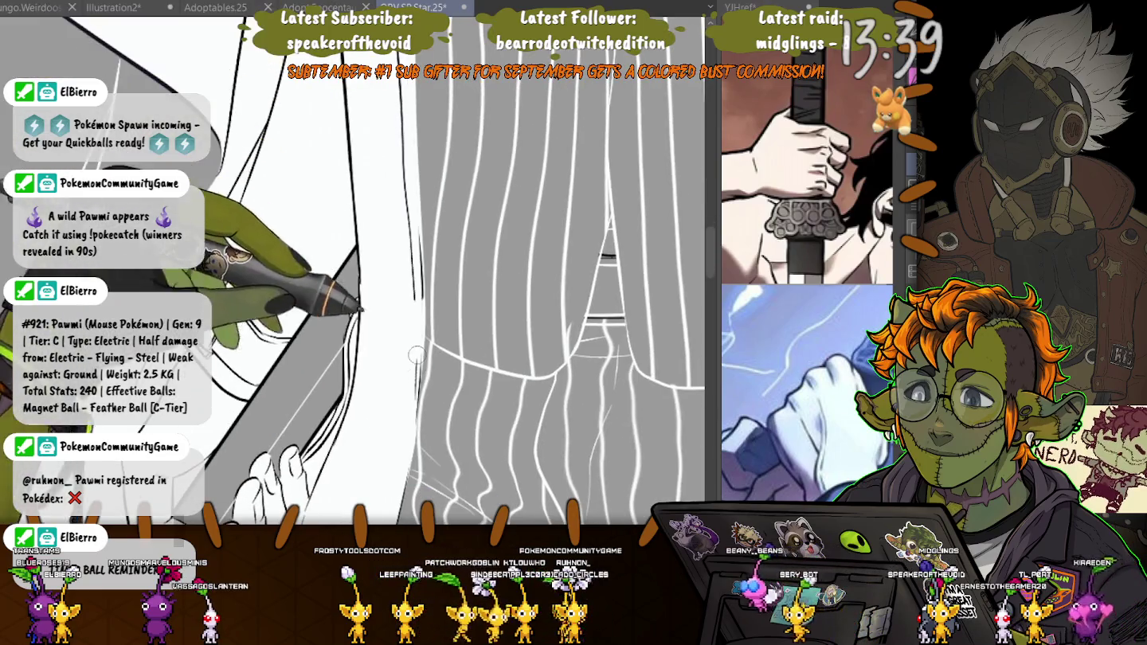
{"action": "left_click_drag", "start_coordinate": [398, 330], "coordinate": [288, 95]}
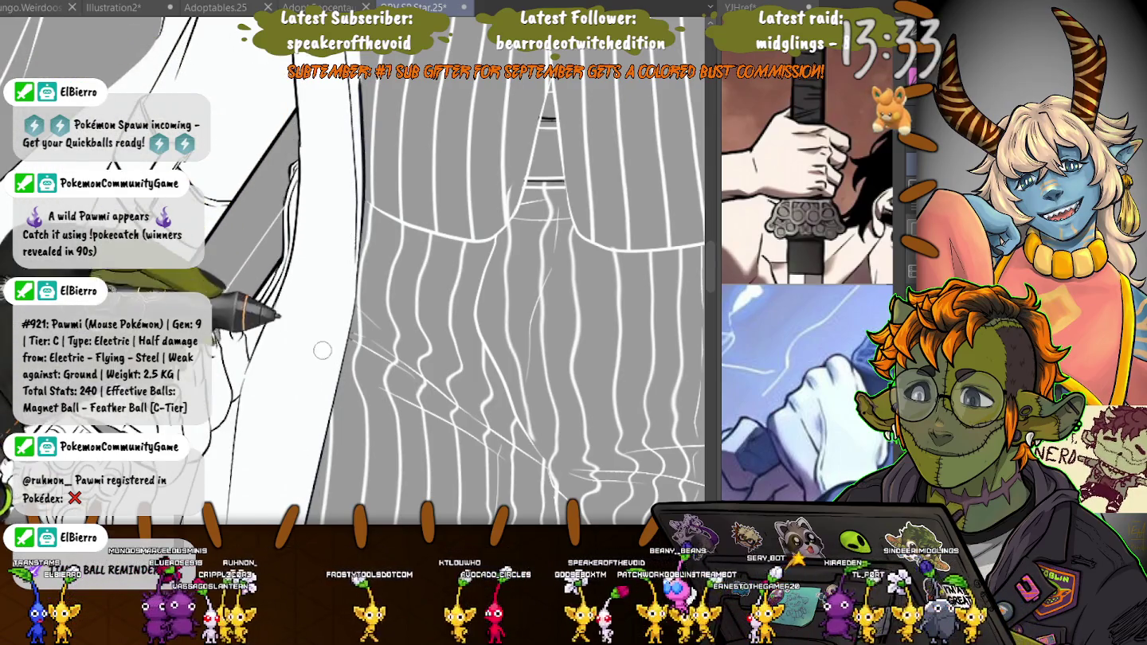
{"action": "left_click_drag", "start_coordinate": [320, 345], "coordinate": [350, 262]}
{"action": "left_click_drag", "start_coordinate": [446, 262], "coordinate": [462, 342]}
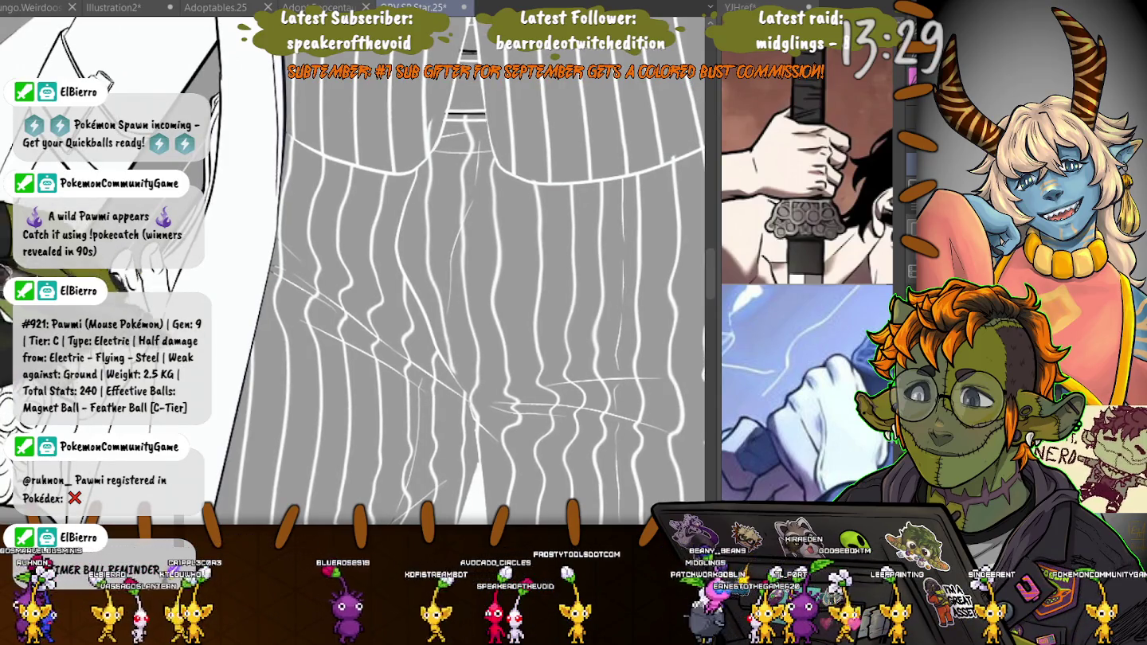
{"action": "left_click_drag", "start_coordinate": [204, 307], "coordinate": [319, 199]}
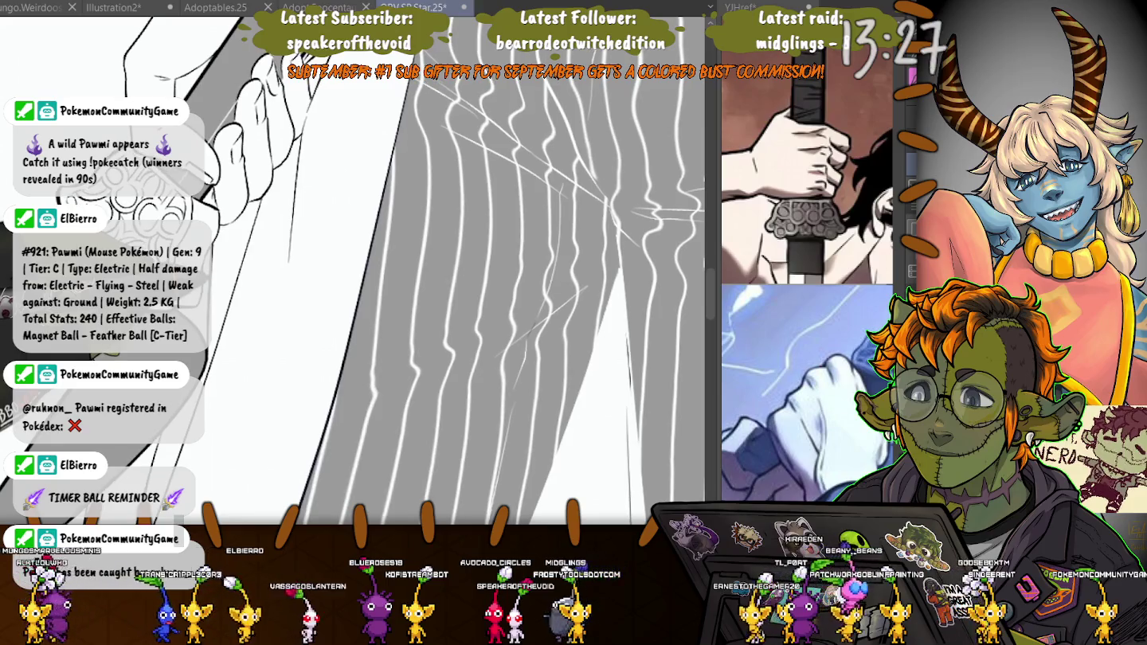
{"action": "left_click_drag", "start_coordinate": [541, 288], "coordinate": [506, 219]}
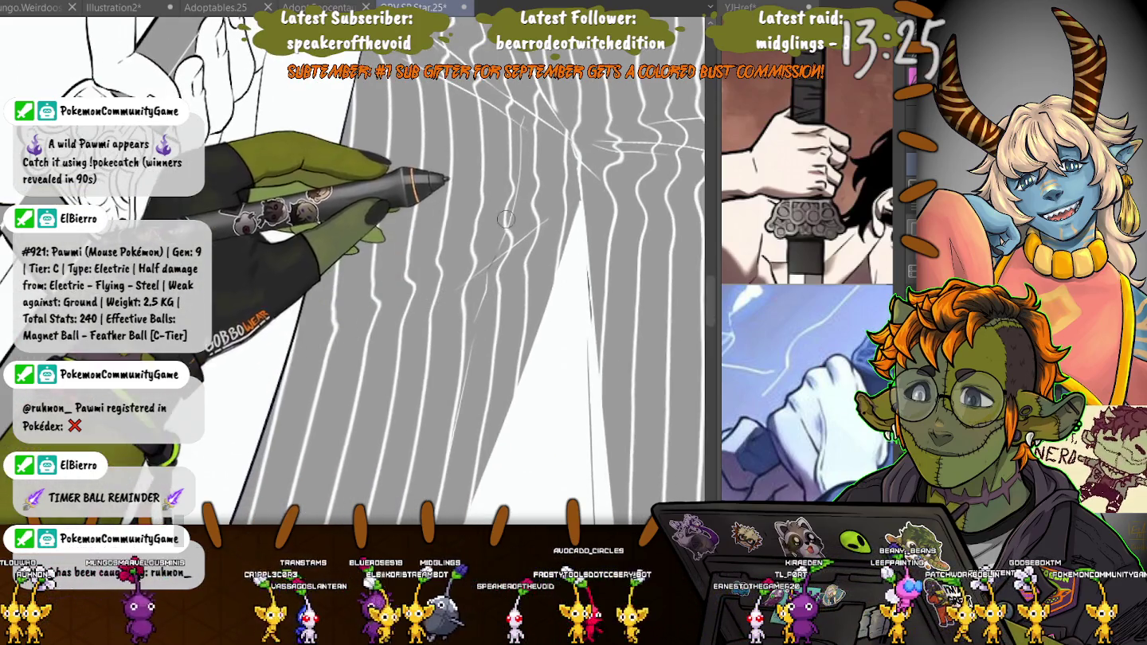
{"action": "left_click_drag", "start_coordinate": [505, 219], "coordinate": [605, 239]}
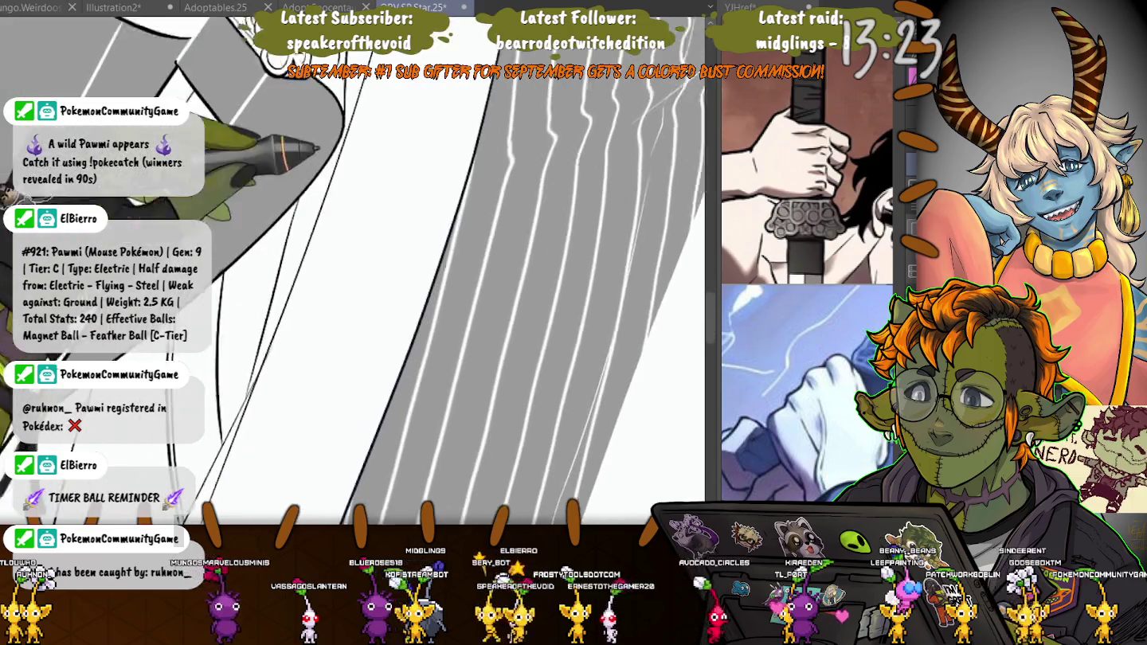
{"action": "left_click_drag", "start_coordinate": [127, 375], "coordinate": [221, 461]}
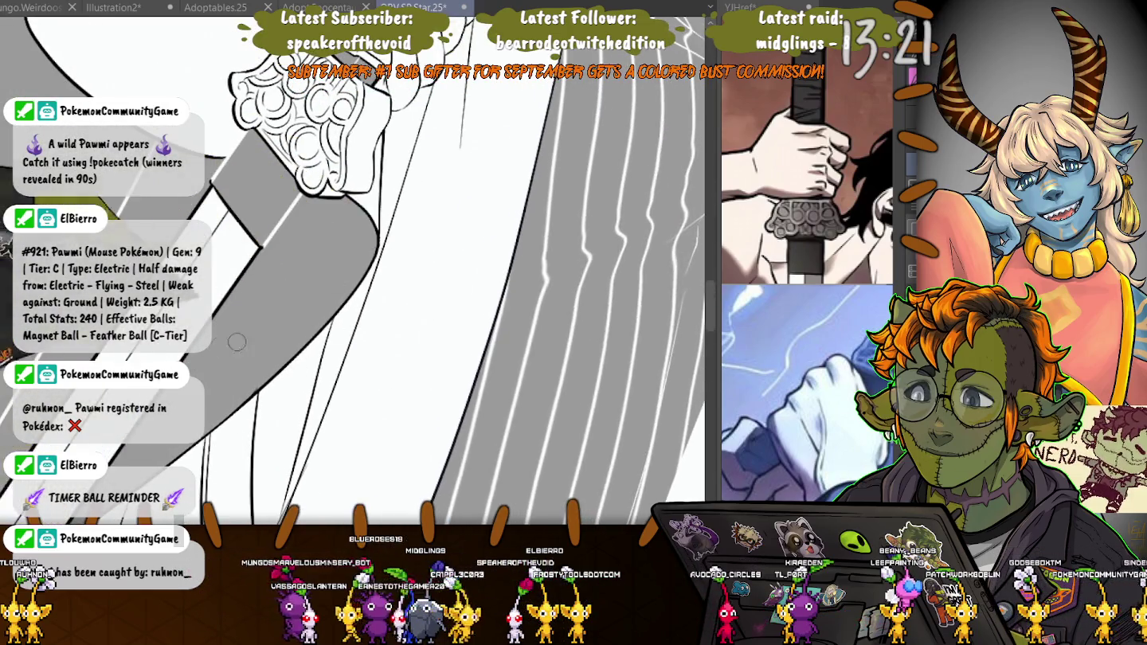
{"action": "left_click_drag", "start_coordinate": [236, 341], "coordinate": [338, 273]}
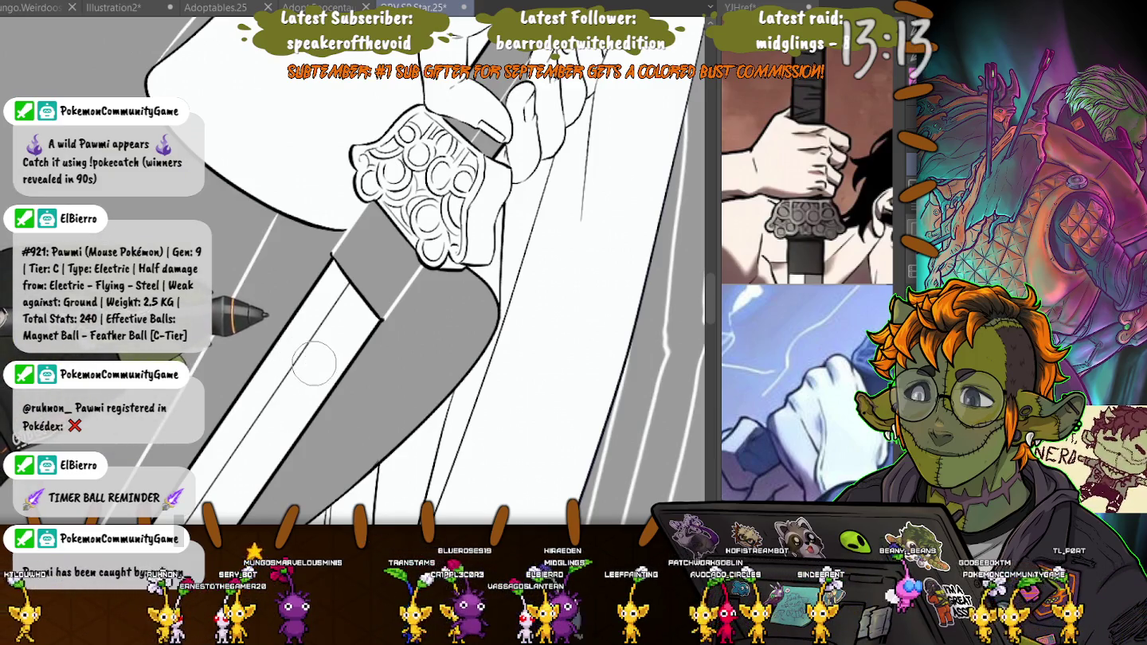
- Zoom and rotate the canvas along the sheath to frame the hand gripping the hilt
{"action": "scroll", "coordinate": [308, 358], "scroll_direction": "up", "scroll_amount": 3}
{"action": "scroll", "coordinate": [320, 239], "scroll_direction": "up", "scroll_amount": 3}
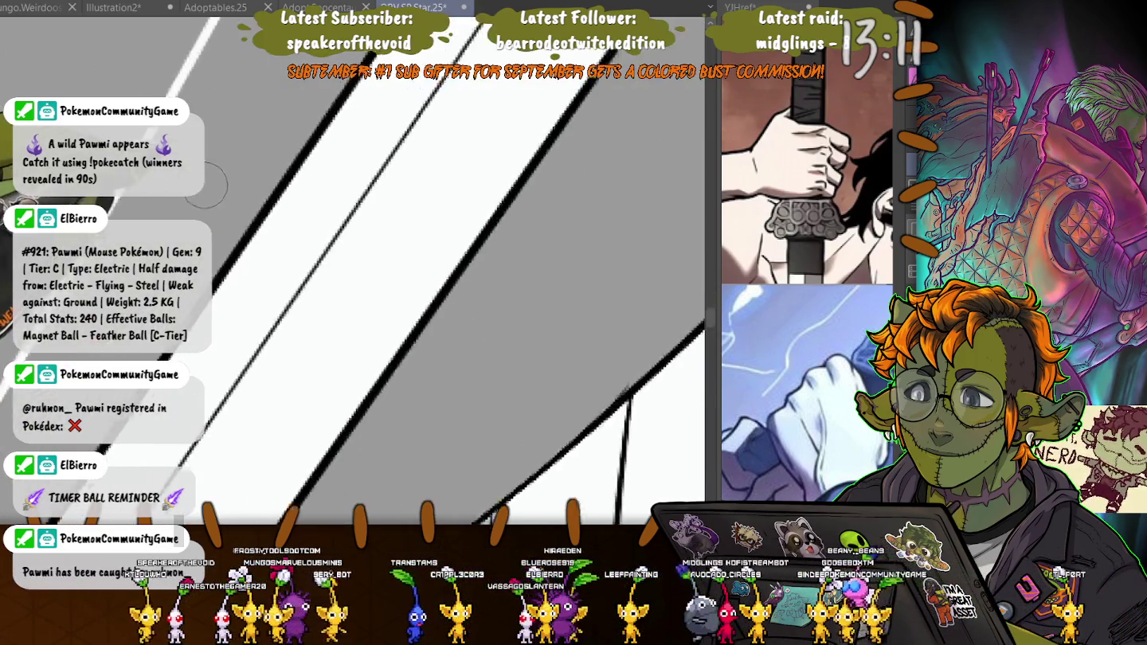
{"action": "scroll", "coordinate": [254, 261], "scroll_direction": "down", "scroll_amount": 3}
{"action": "scroll", "coordinate": [320, 278], "scroll_direction": "down", "scroll_amount": 3}
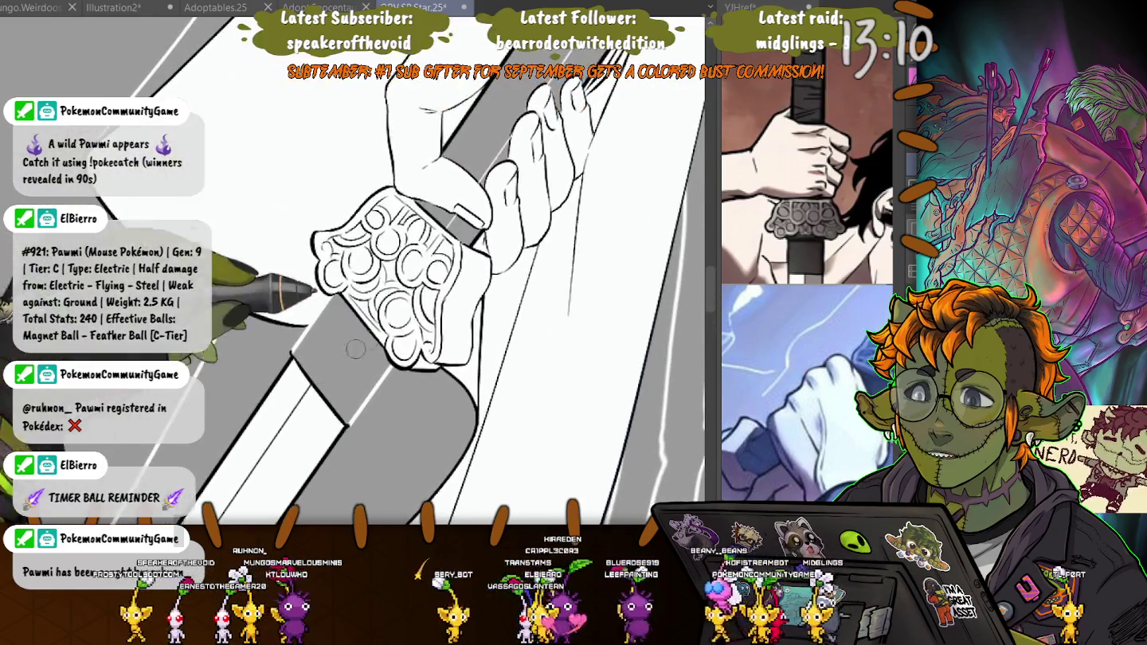
{"action": "scroll", "coordinate": [398, 342], "scroll_direction": "up", "scroll_amount": 1}
{"action": "scroll", "coordinate": [427, 377], "scroll_direction": "up", "scroll_amount": 2}
{"action": "left_click_drag", "start_coordinate": [427, 378], "coordinate": [439, 273]}
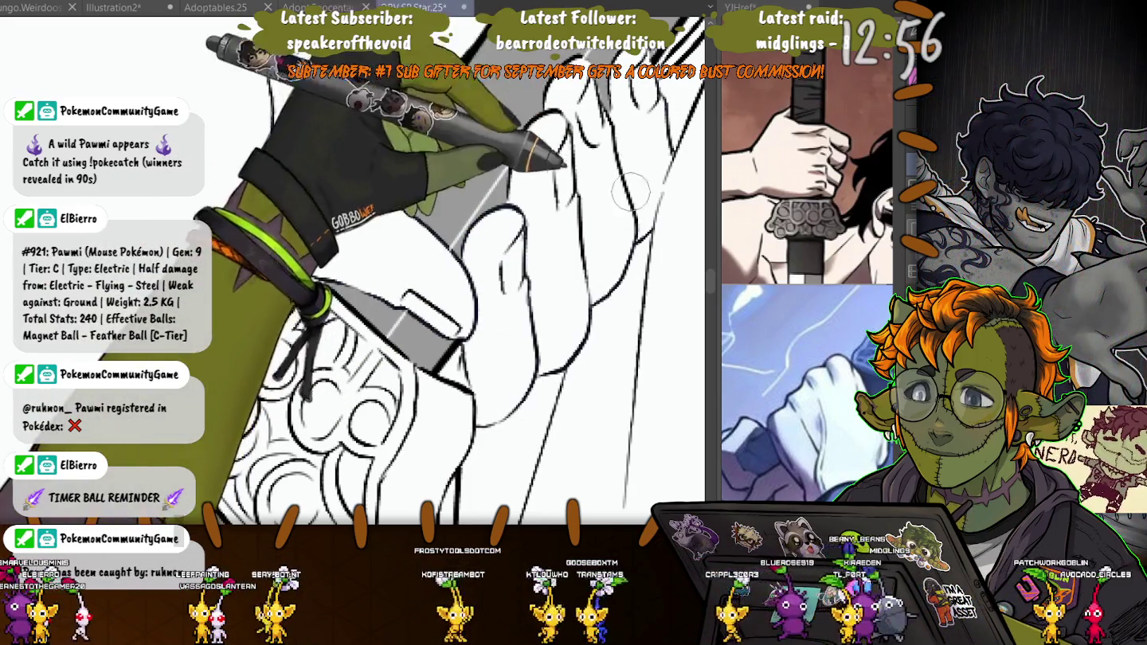
{"action": "left_click_drag", "start_coordinate": [628, 191], "coordinate": [478, 263]}
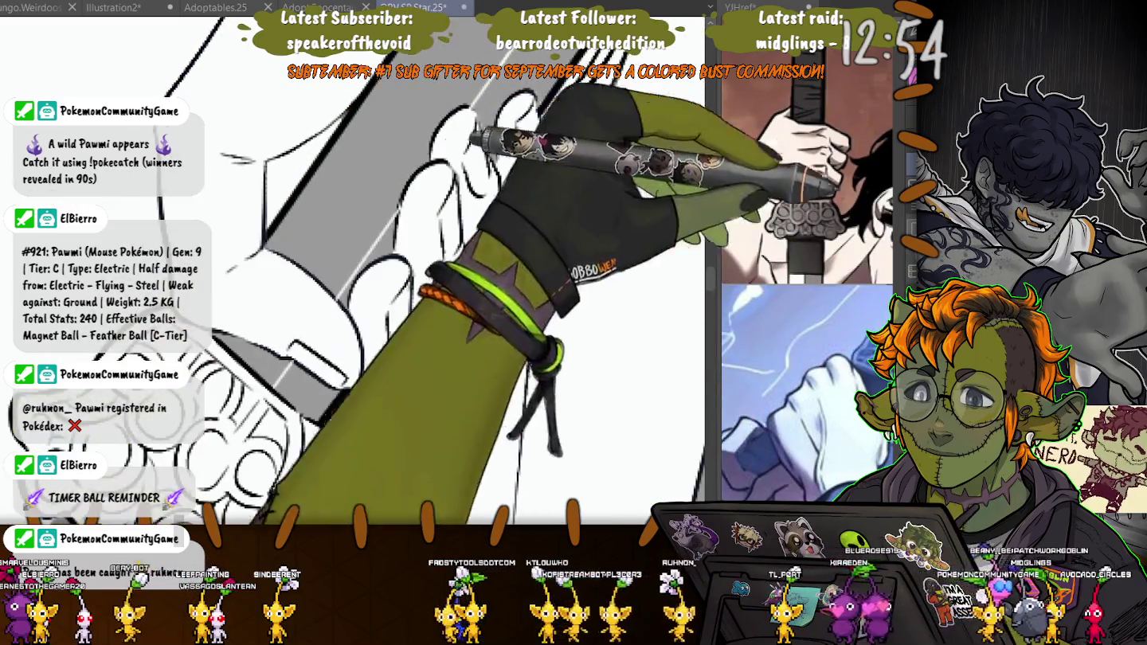
{"action": "left_click_drag", "start_coordinate": [521, 171], "coordinate": [355, 255]}
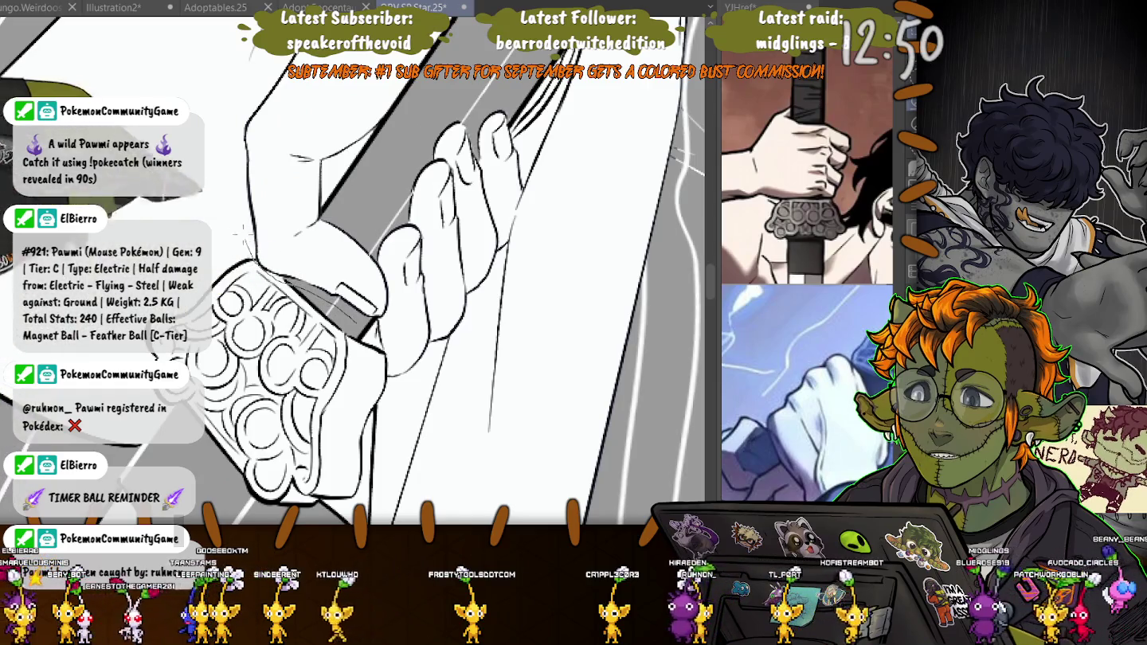
- Lasso the gripping fingers and the sheath area, extending the selection up the sheath
{"action": "mouse_move", "coordinate": [521, 95]}
{"action": "left_mouse_down"}
{"action": "mouse_move", "coordinate": [542, 253]}
{"action": "mouse_move", "coordinate": [382, 395]}
{"action": "left_mouse_up"}
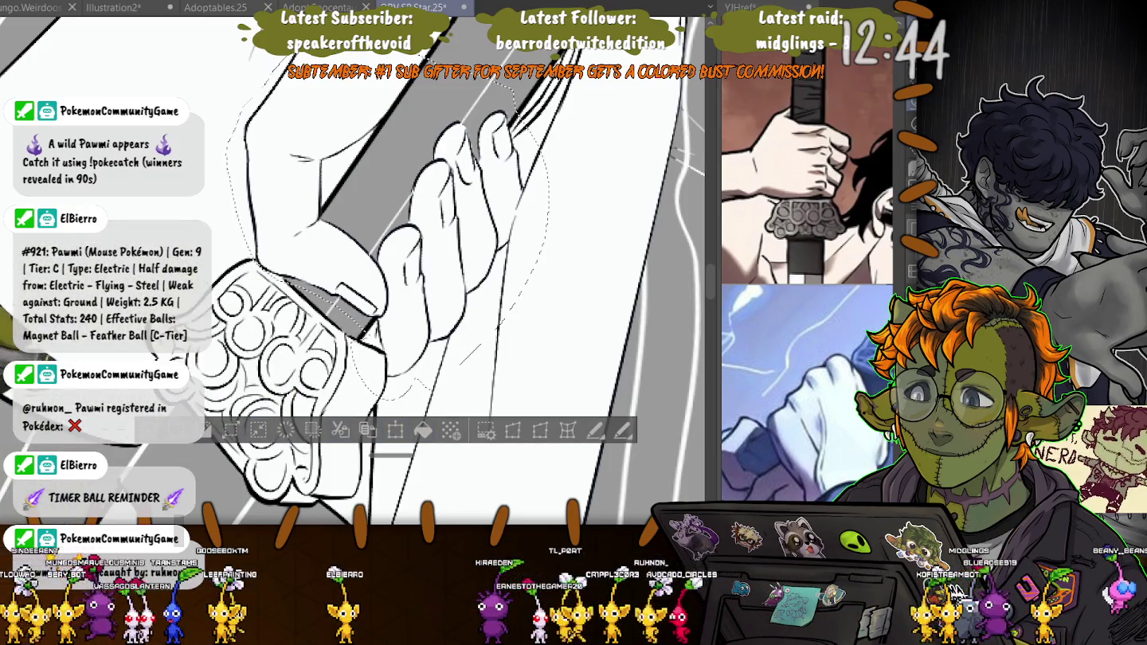
{"action": "scroll", "coordinate": [305, 259], "scroll_direction": "up", "scroll_amount": 5}
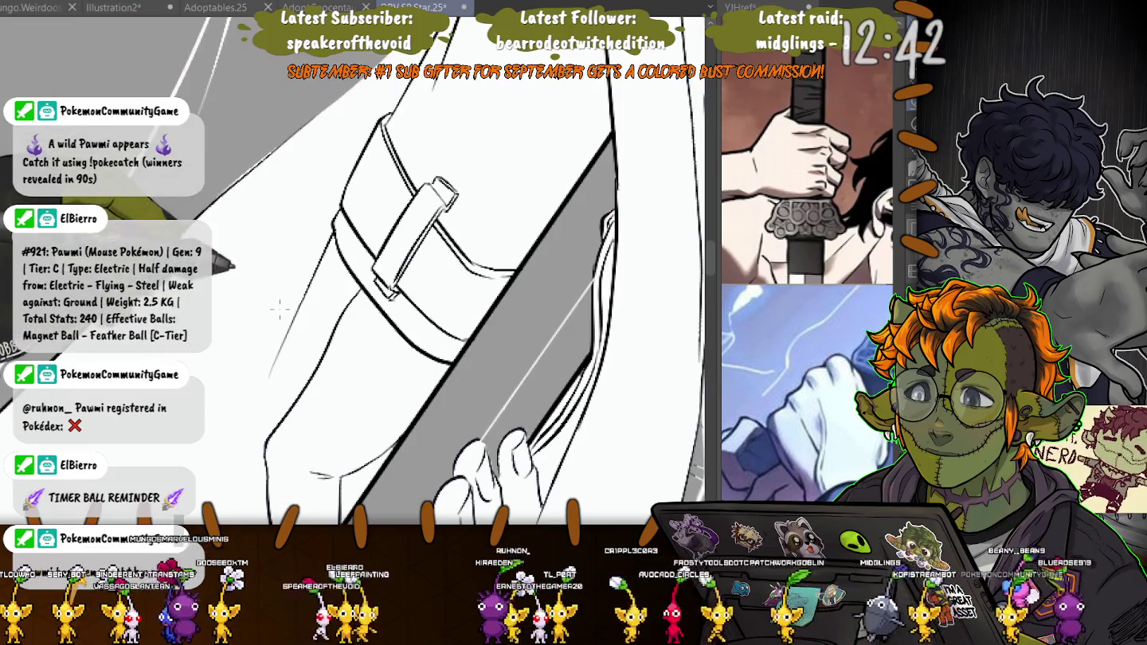
{"action": "left_click_drag", "start_coordinate": [280, 311], "coordinate": [490, 150]}
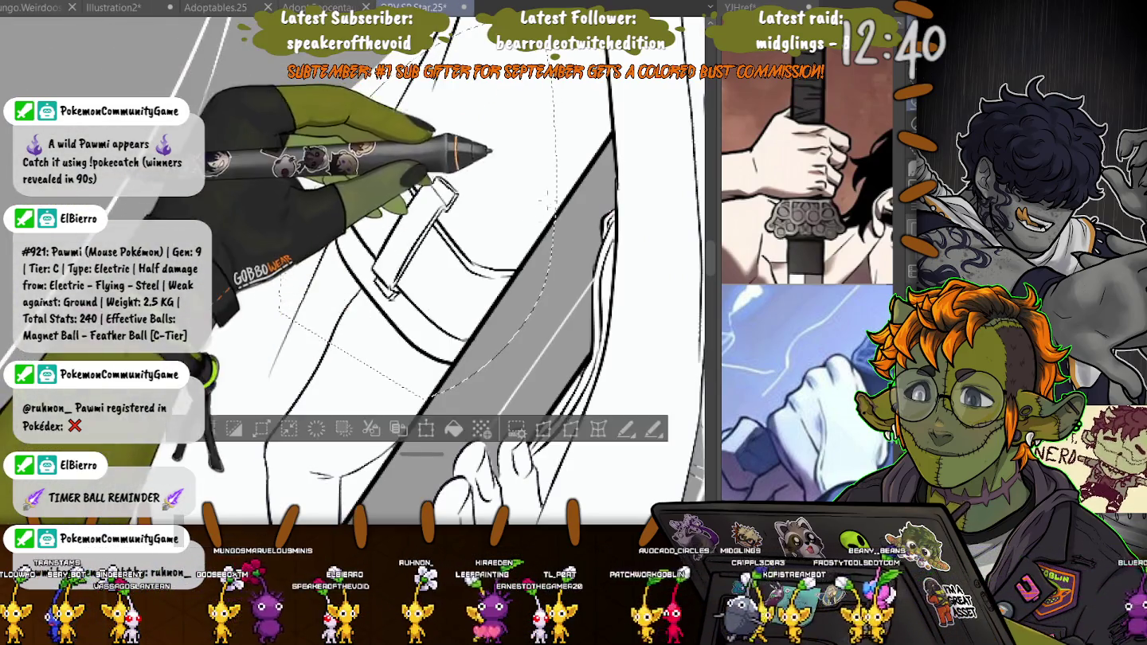
{"action": "scroll", "coordinate": [491, 150], "scroll_direction": "down", "scroll_amount": 3}
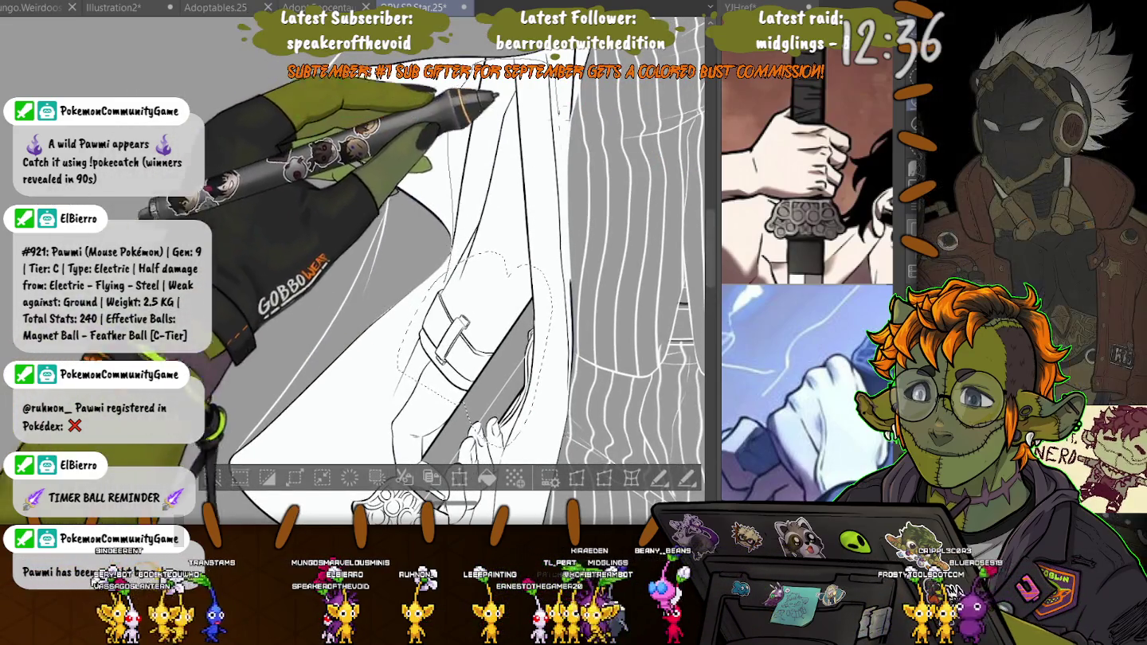
{"action": "left_click_drag", "start_coordinate": [477, 263], "coordinate": [478, 63]}
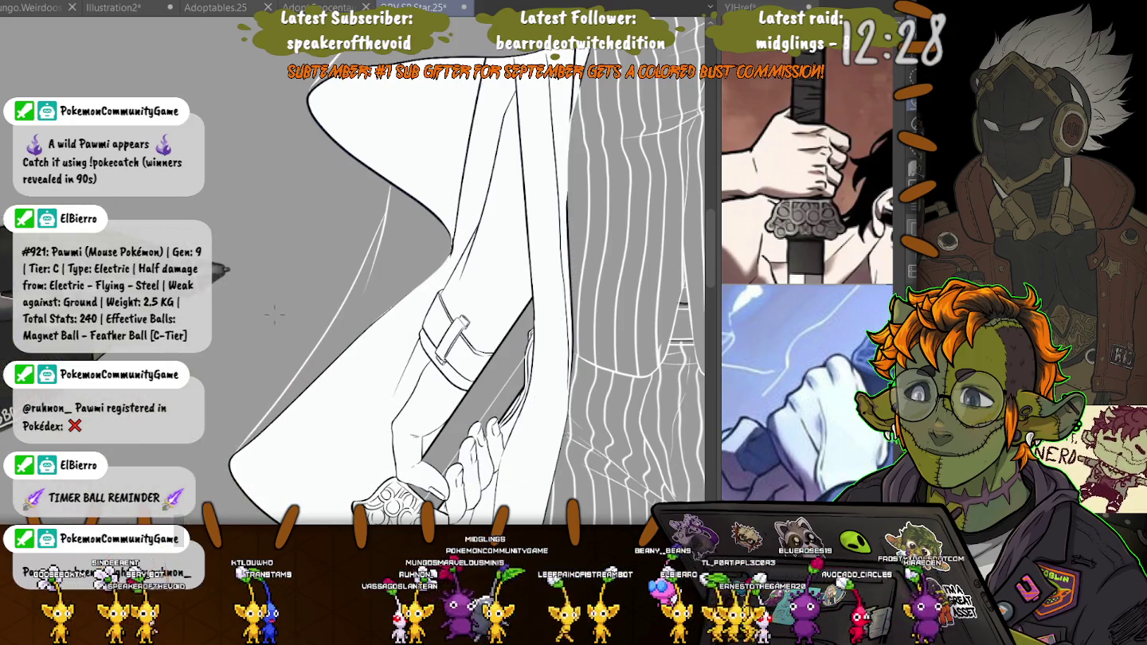
{"action": "scroll", "coordinate": [275, 315], "scroll_direction": "up", "scroll_amount": 2}
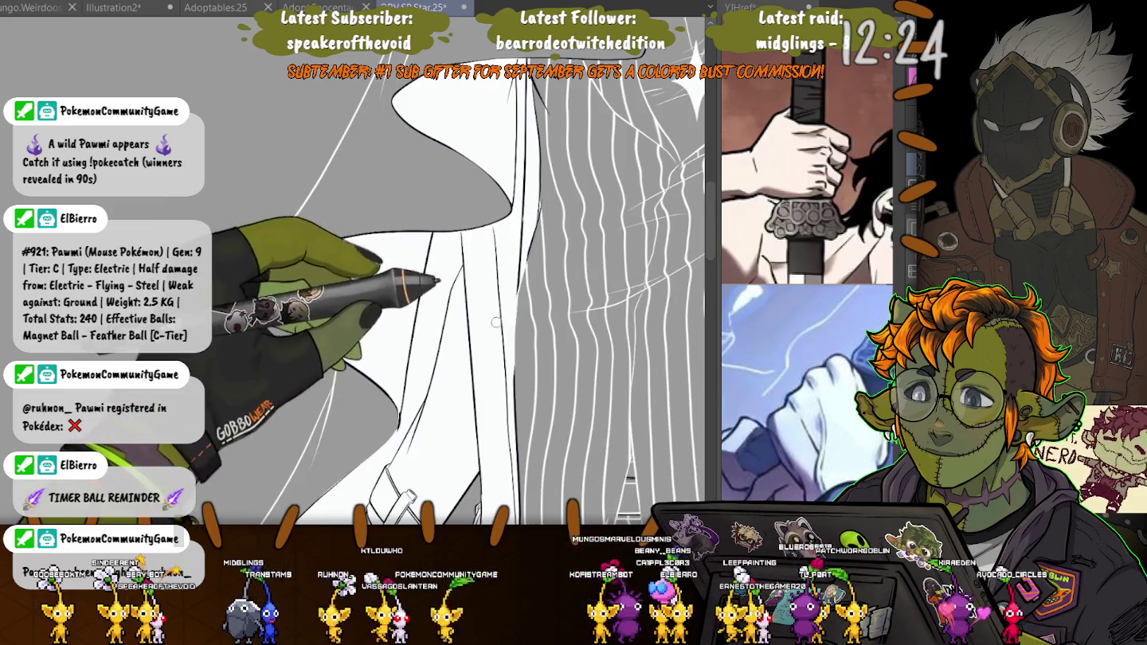
{"action": "left_click_drag", "start_coordinate": [513, 391], "coordinate": [475, 156]}
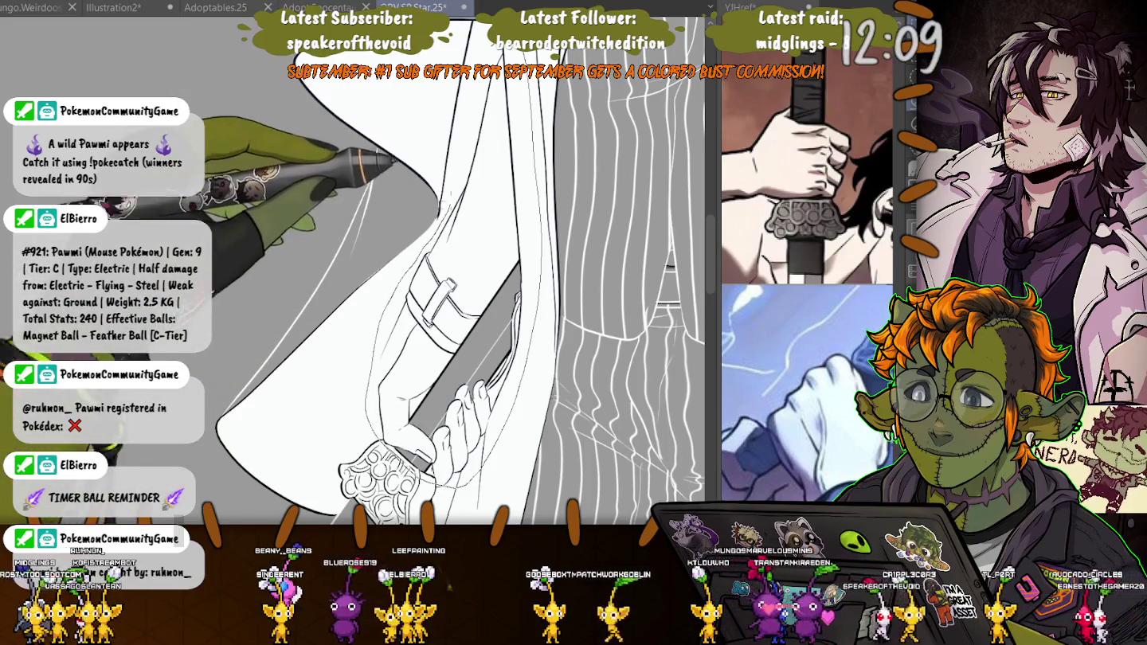
- Lasso sections of the long hair and draw white strand lines inside the grey hair
{"action": "left_click", "coordinate": [375, 344]}
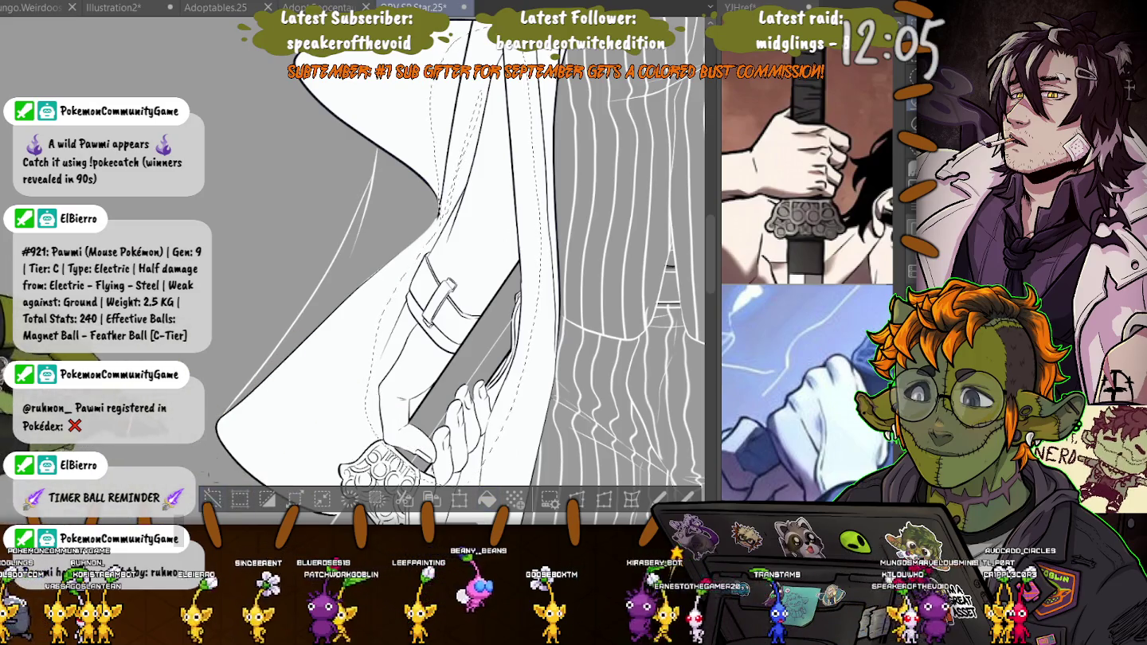
{"action": "scroll", "coordinate": [447, 271], "scroll_direction": "down", "scroll_amount": 5}
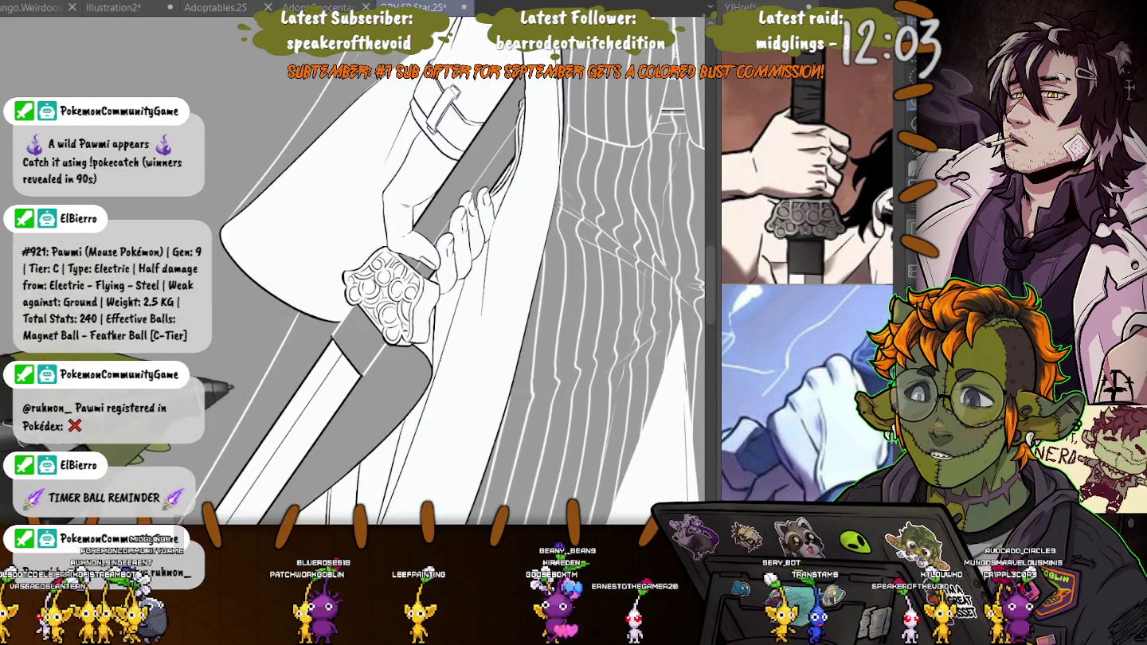
{"action": "scroll", "coordinate": [358, 271], "scroll_direction": "down", "scroll_amount": 5}
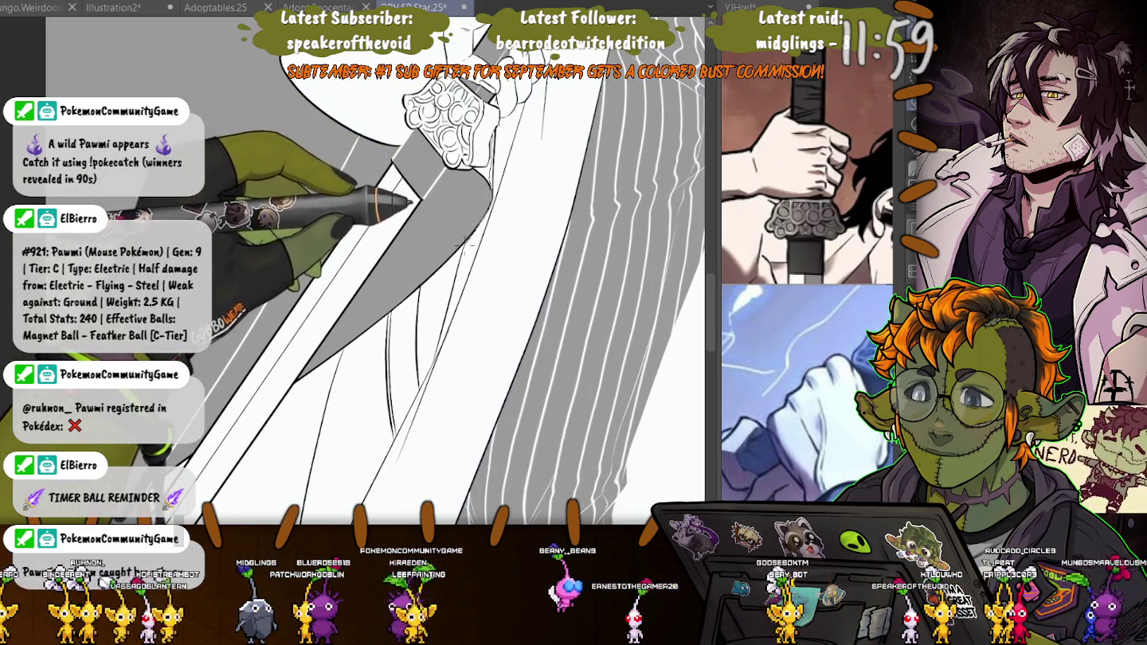
{"action": "left_click_drag", "start_coordinate": [388, 338], "coordinate": [365, 309]}
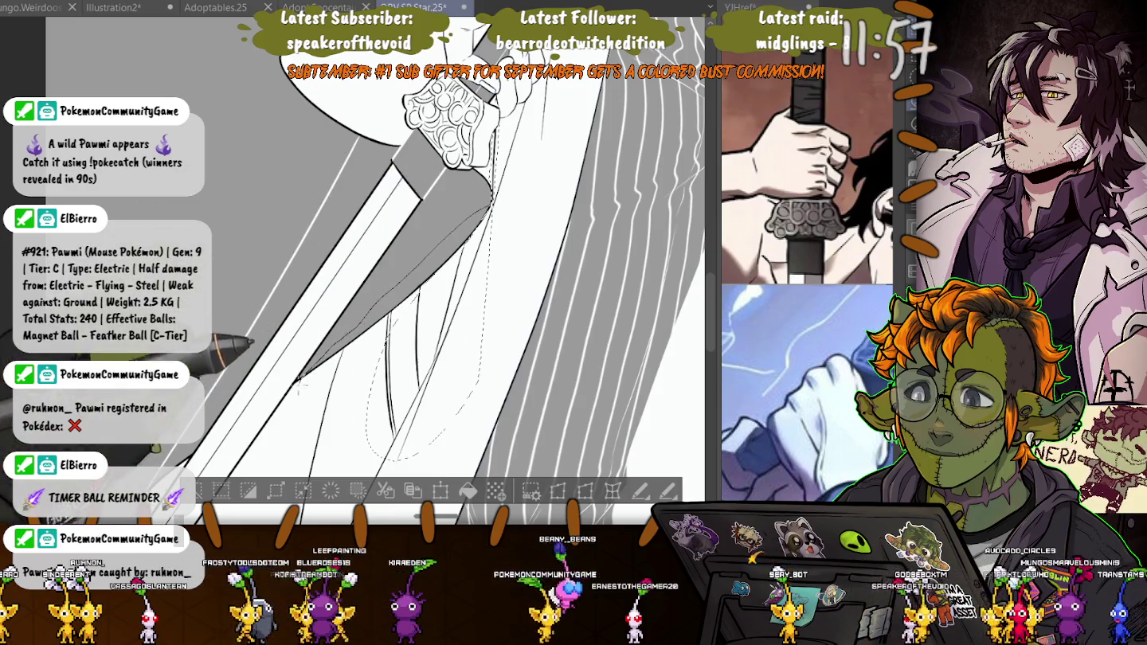
{"action": "left_click_drag", "start_coordinate": [295, 430], "coordinate": [566, 105]}
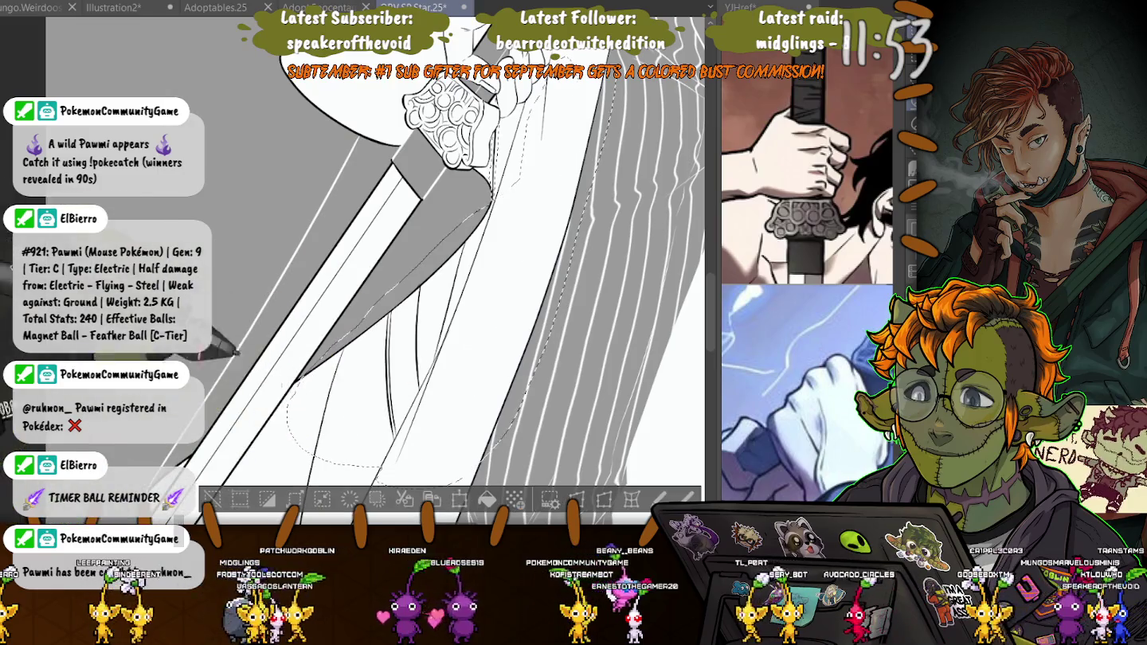
{"action": "scroll", "coordinate": [358, 279], "scroll_direction": "down", "scroll_amount": 5}
{"action": "left_click_drag", "start_coordinate": [612, 263], "coordinate": [592, 494]}
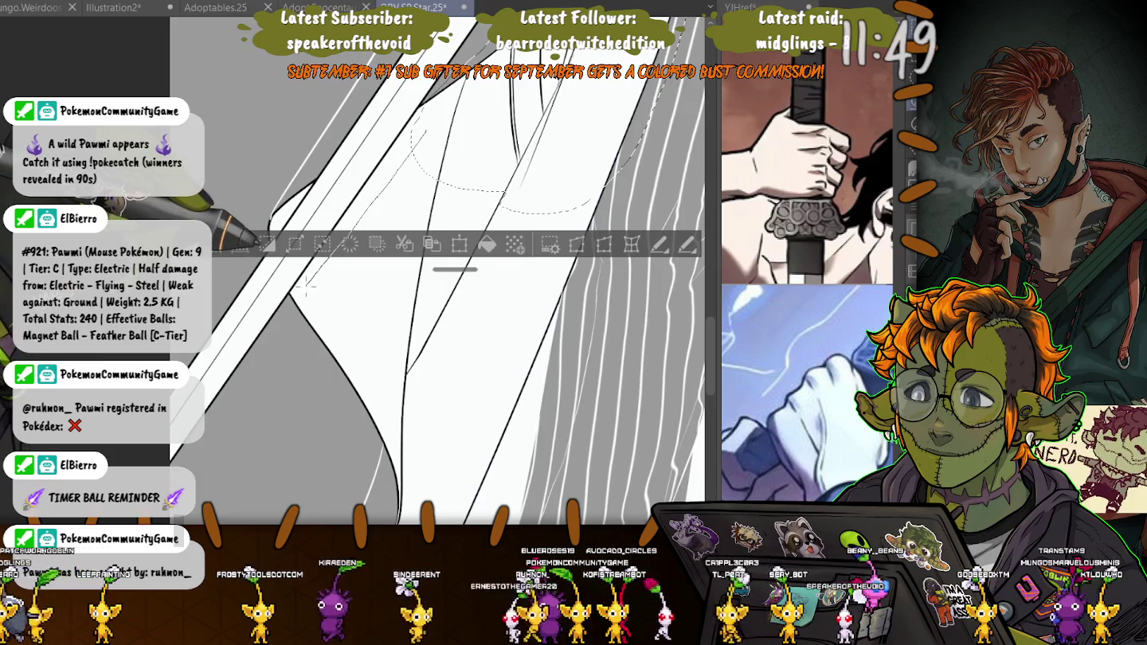
{"action": "mouse_move", "coordinate": [362, 443]}
{"action": "left_mouse_down"}
{"action": "mouse_move", "coordinate": [510, 220]}
{"action": "mouse_move", "coordinate": [286, 119]}
{"action": "left_mouse_up"}
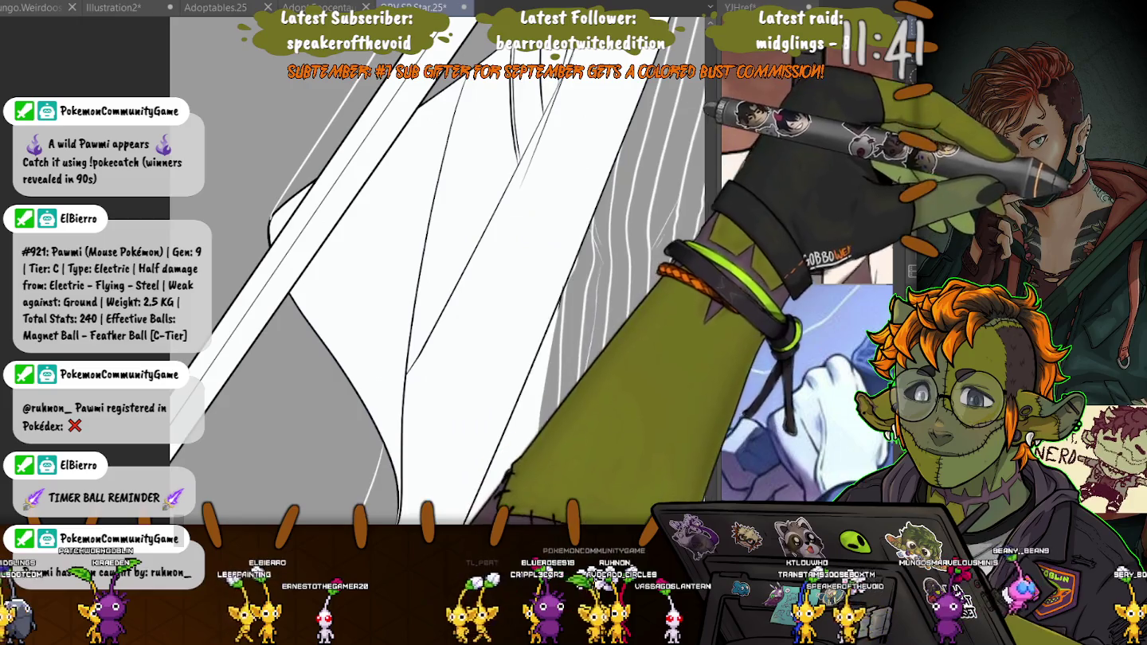
- Switch back to the brush tool with the B shortcut
{"action": "key", "text": "b"}
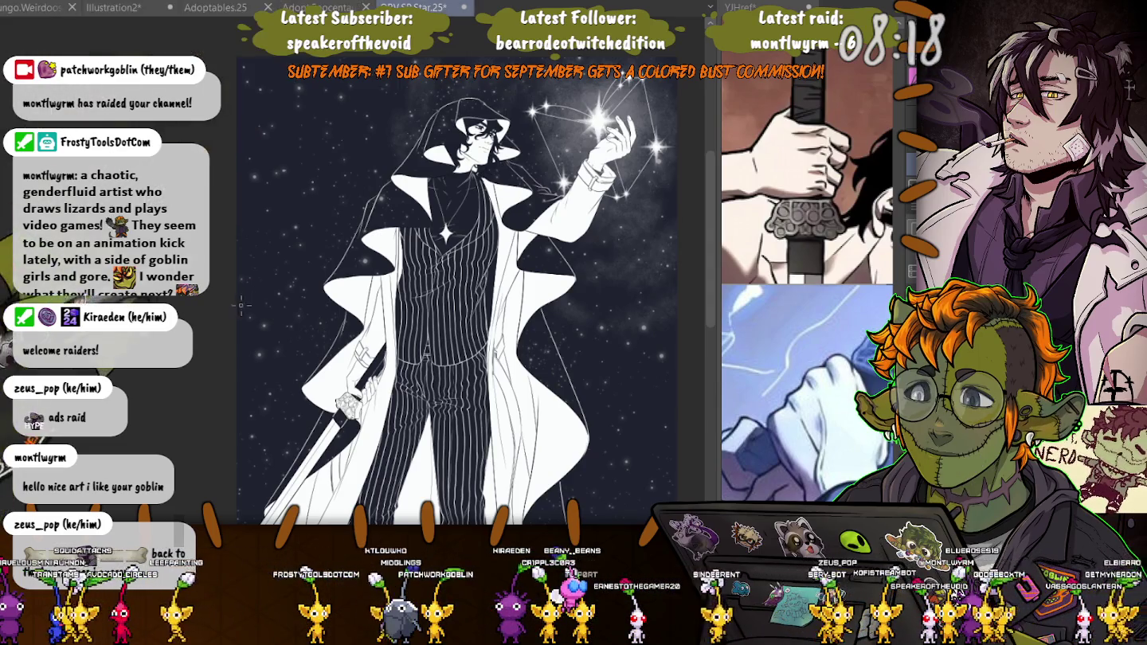
{"action": "scroll", "coordinate": [463, 286], "scroll_direction": "up", "scroll_amount": 3}
{"action": "left_click_drag", "start_coordinate": [461, 399], "coordinate": [462, 238]}
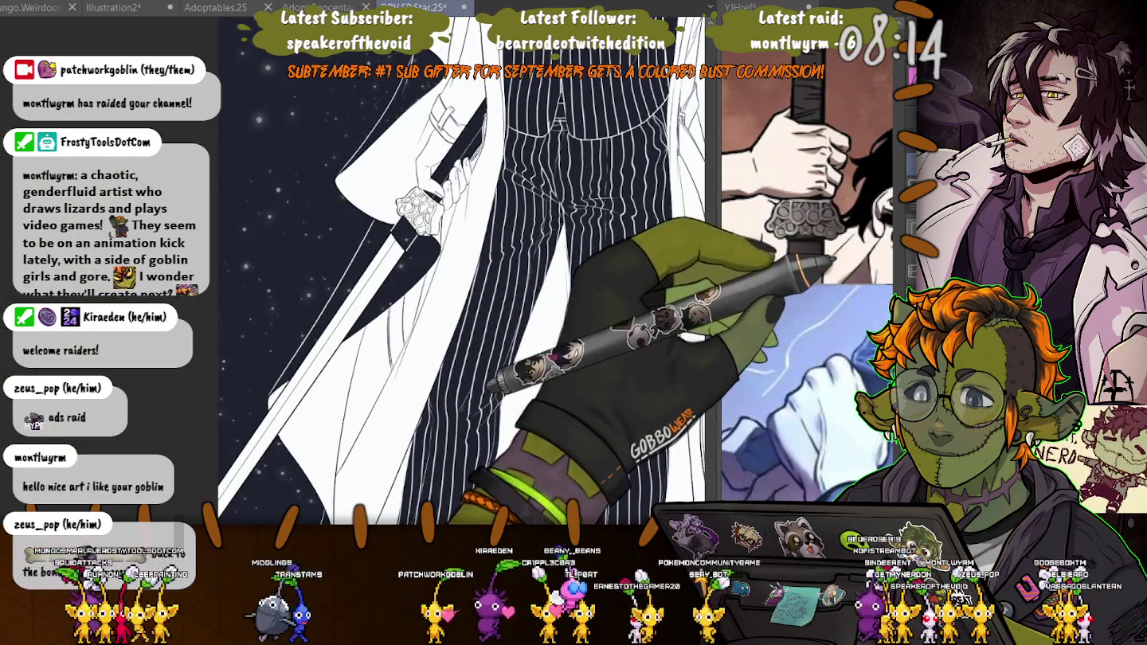
{"action": "scroll", "coordinate": [602, 196], "scroll_direction": "down", "scroll_amount": 5}
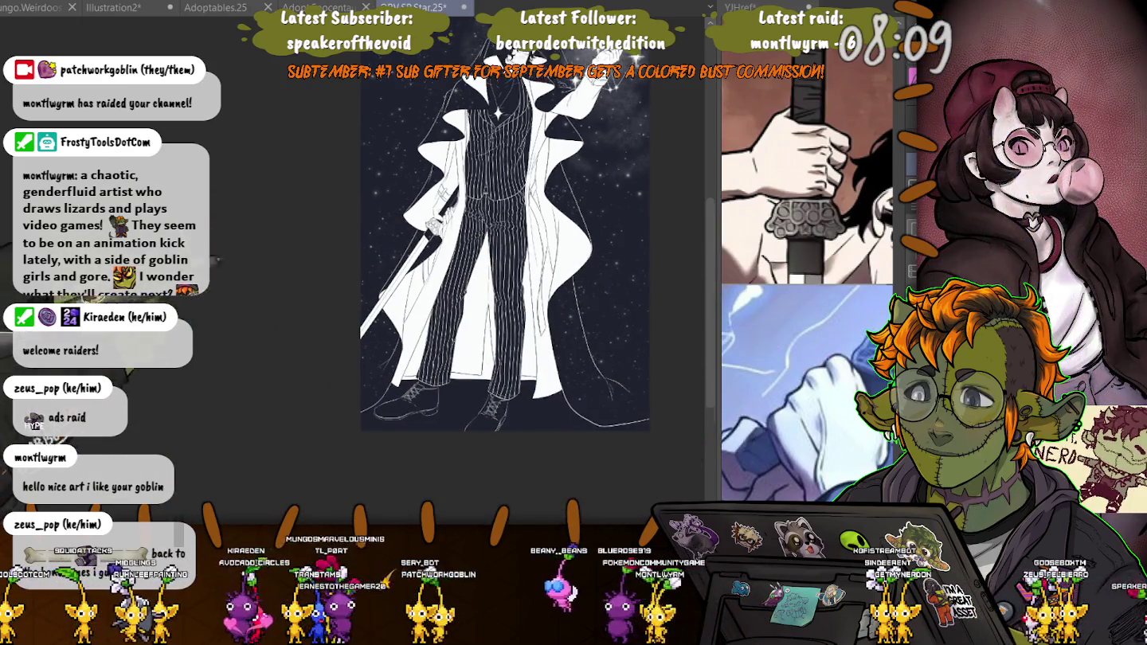
{"action": "scroll", "coordinate": [362, 129], "scroll_direction": "up", "scroll_amount": 4}
{"action": "scroll", "coordinate": [362, 129], "scroll_direction": "up", "scroll_amount": 2}
{"action": "scroll", "coordinate": [342, 147], "scroll_direction": "up", "scroll_amount": 2}
{"action": "scroll", "coordinate": [320, 166], "scroll_direction": "up", "scroll_amount": 2}
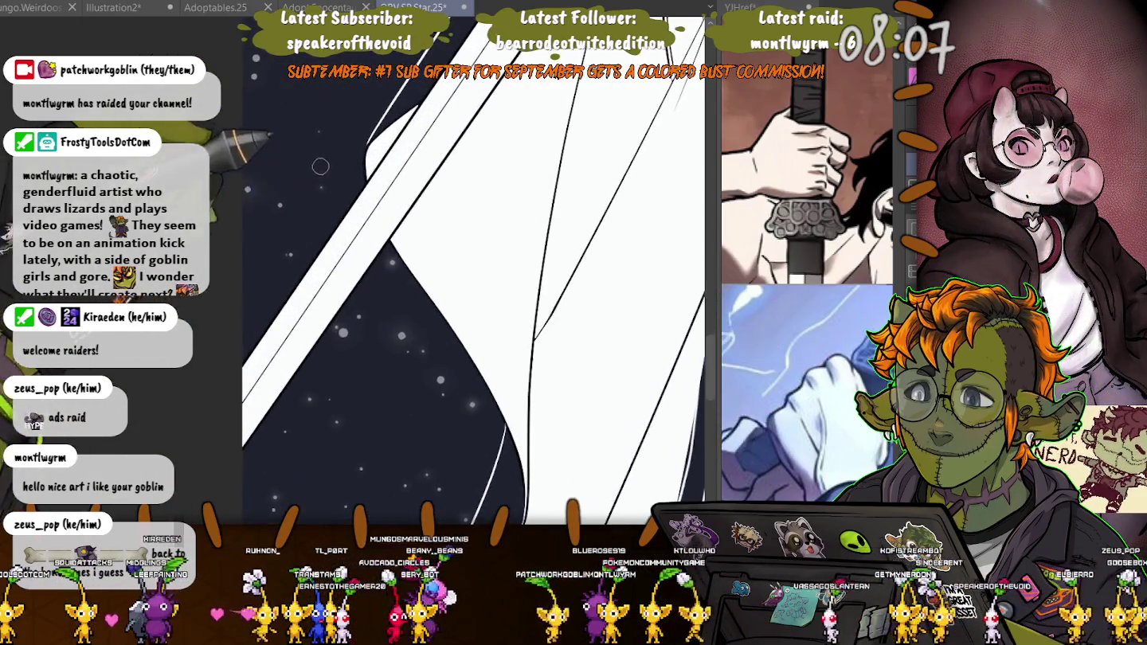
{"action": "scroll", "coordinate": [302, 152], "scroll_direction": "down", "scroll_amount": 1}
{"action": "scroll", "coordinate": [359, 154], "scroll_direction": "down", "scroll_amount": 1}
{"action": "scroll", "coordinate": [430, 159], "scroll_direction": "down", "scroll_amount": 1}
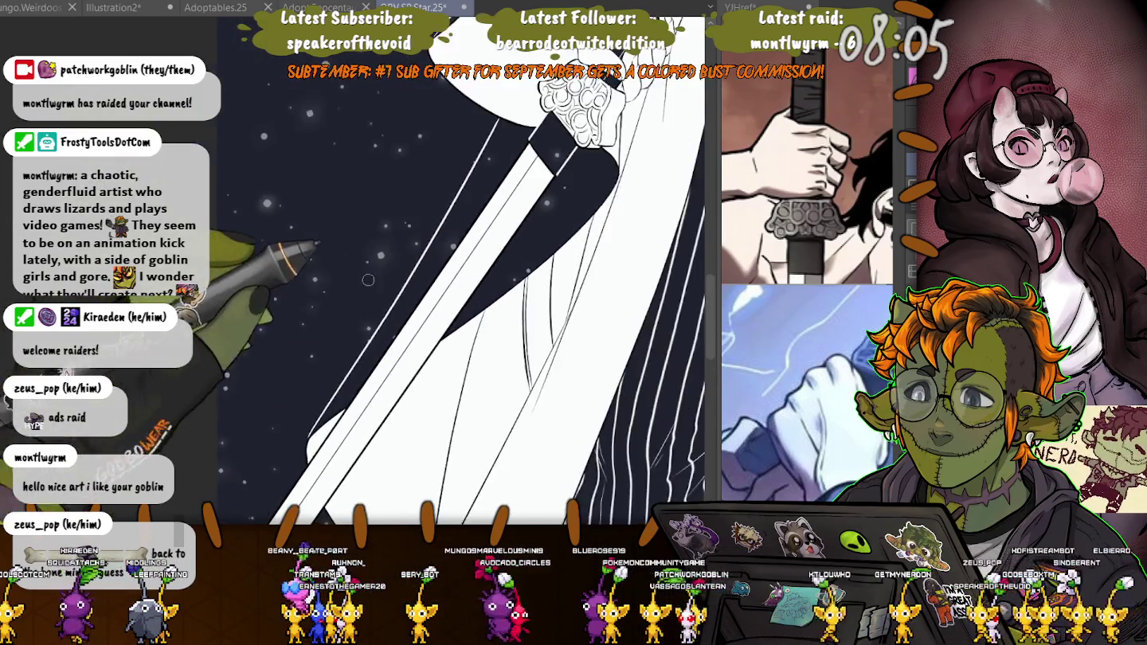
{"action": "scroll", "coordinate": [510, 166], "scroll_direction": "down", "scroll_amount": 1}
{"action": "scroll", "coordinate": [509, 177], "scroll_direction": "up", "scroll_amount": 1}
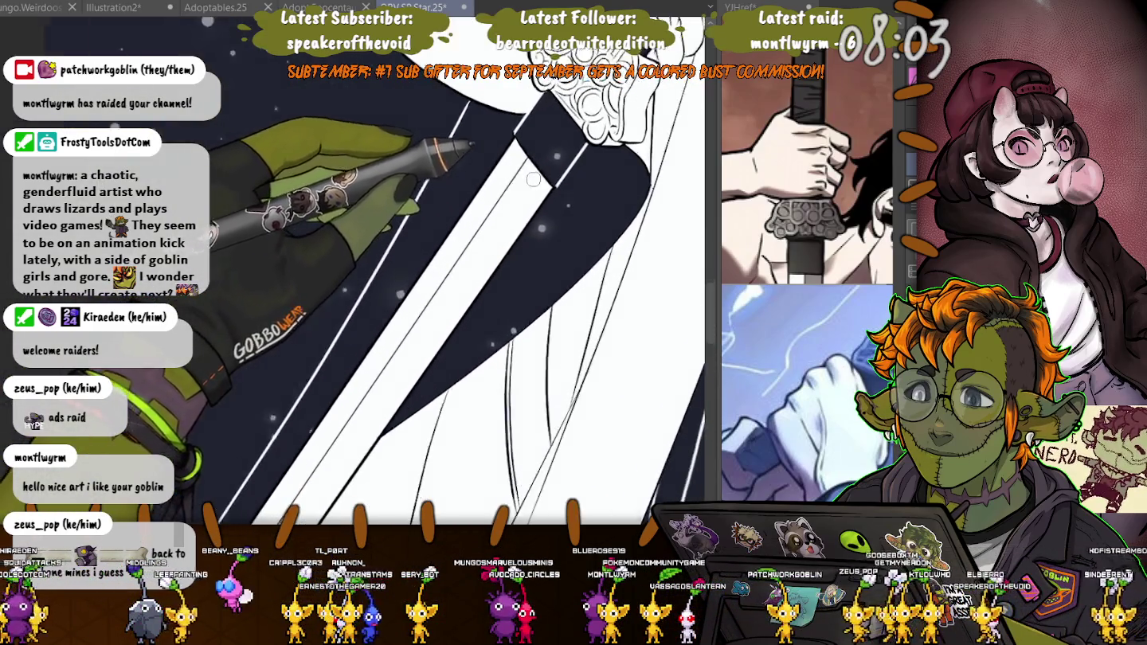
{"action": "scroll", "coordinate": [506, 147], "scroll_direction": "up", "scroll_amount": 1}
{"action": "scroll", "coordinate": [501, 119], "scroll_direction": "up", "scroll_amount": 1}
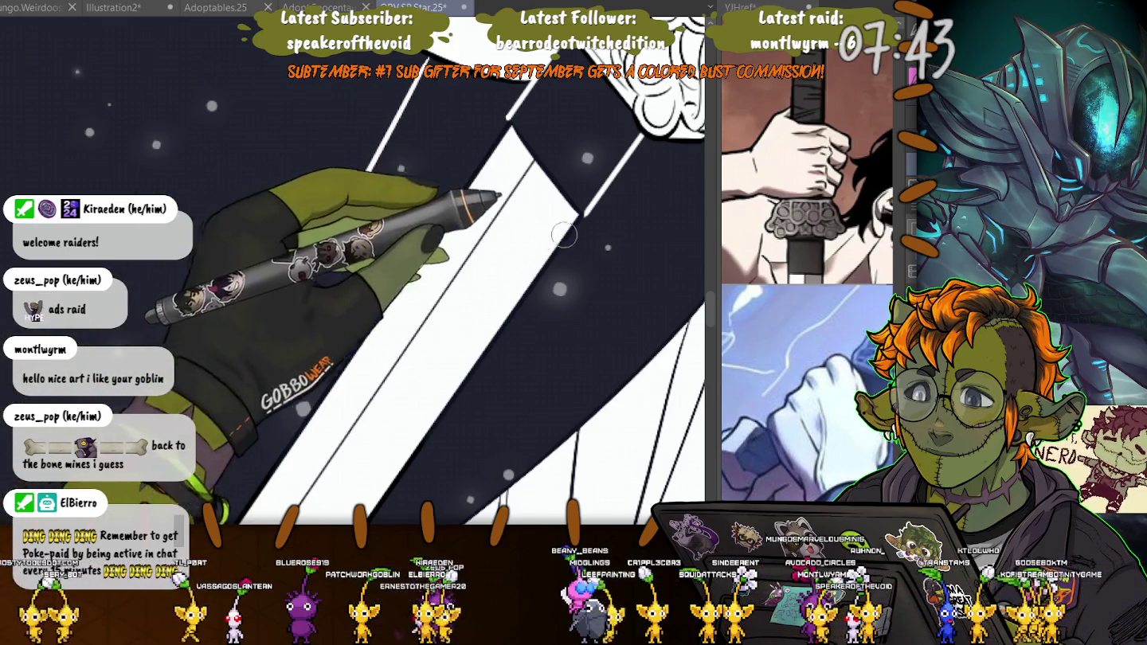
{"action": "left_click_drag", "start_coordinate": [394, 406], "coordinate": [470, 246]}
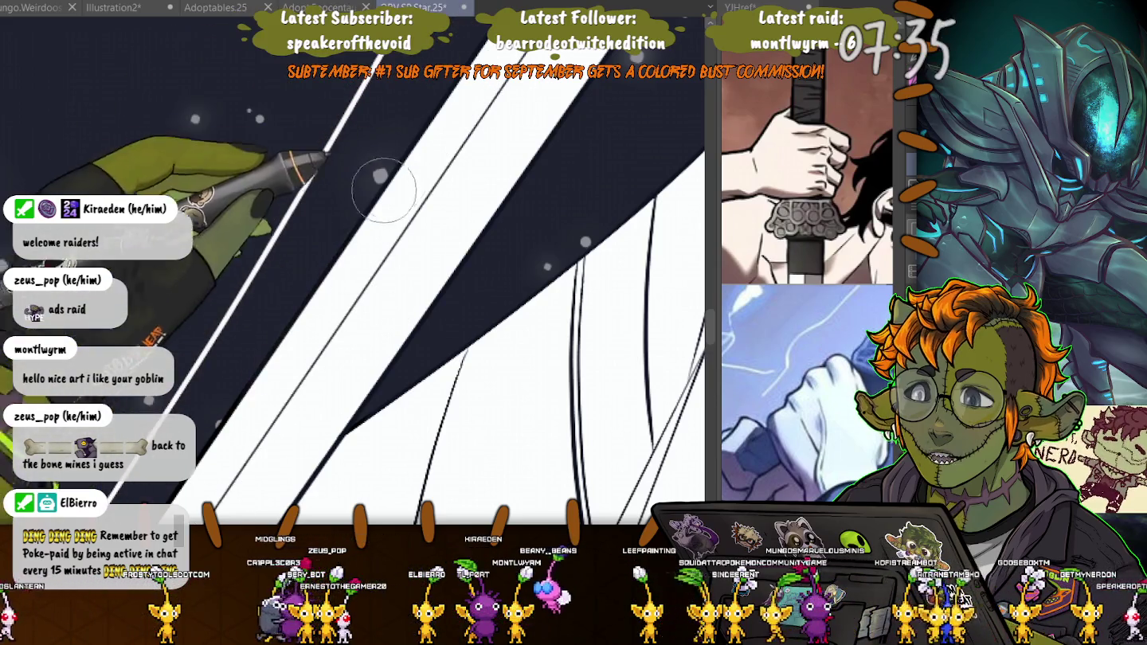
{"action": "key", "text": "ctrl+minus"}
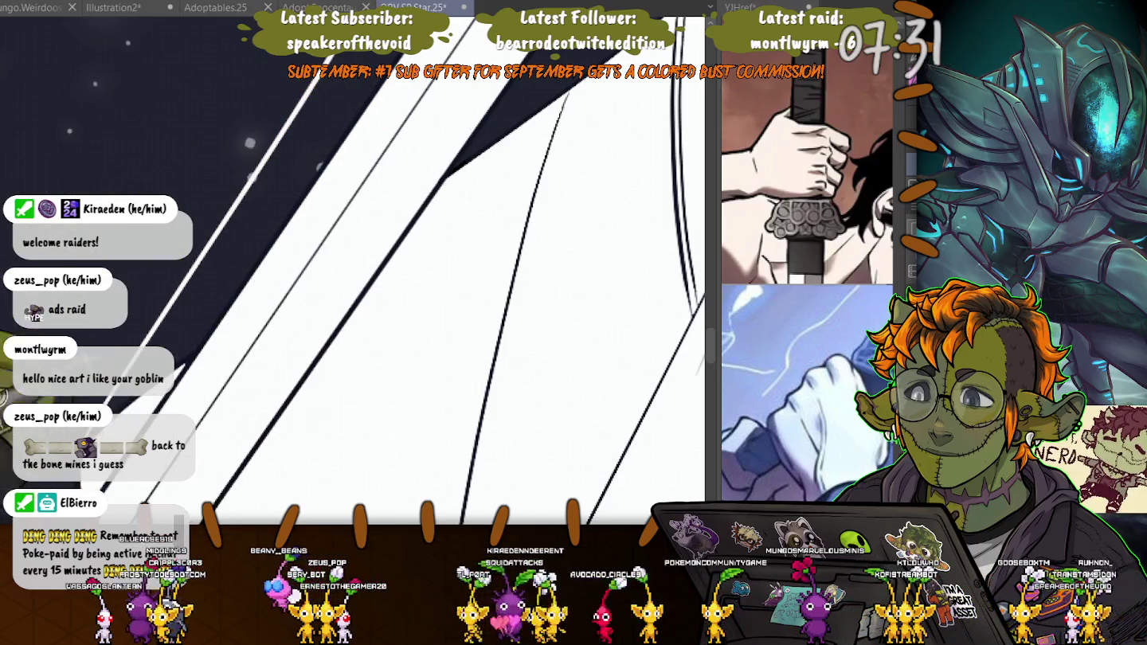
{"action": "left_click_drag", "start_coordinate": [463, 334], "coordinate": [358, 229]}
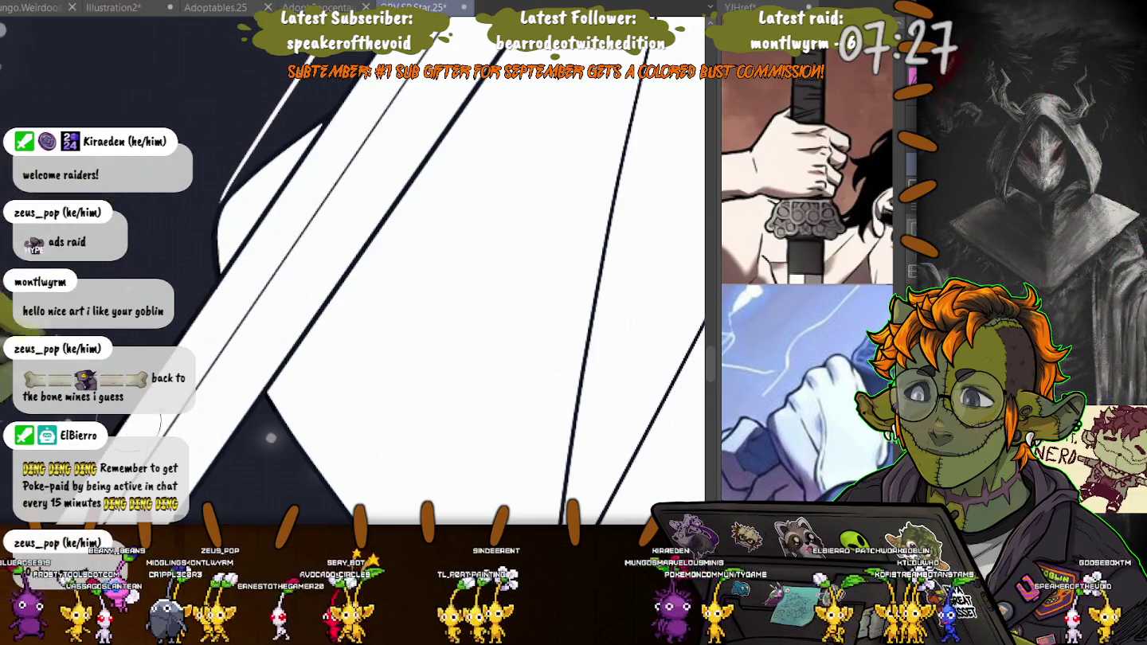
{"action": "left_click_drag", "start_coordinate": [154, 312], "coordinate": [172, 288]}
{"action": "scroll", "coordinate": [209, 301], "scroll_direction": "down", "scroll_amount": 3}
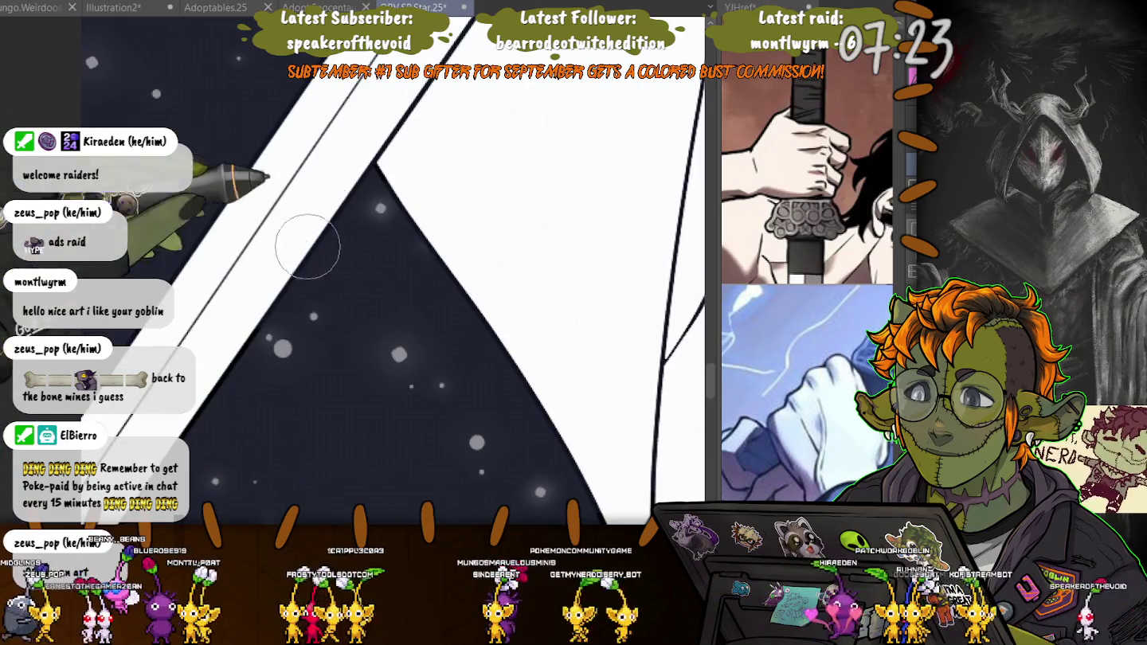
{"action": "scroll", "coordinate": [199, 367], "scroll_direction": "up", "scroll_amount": 3}
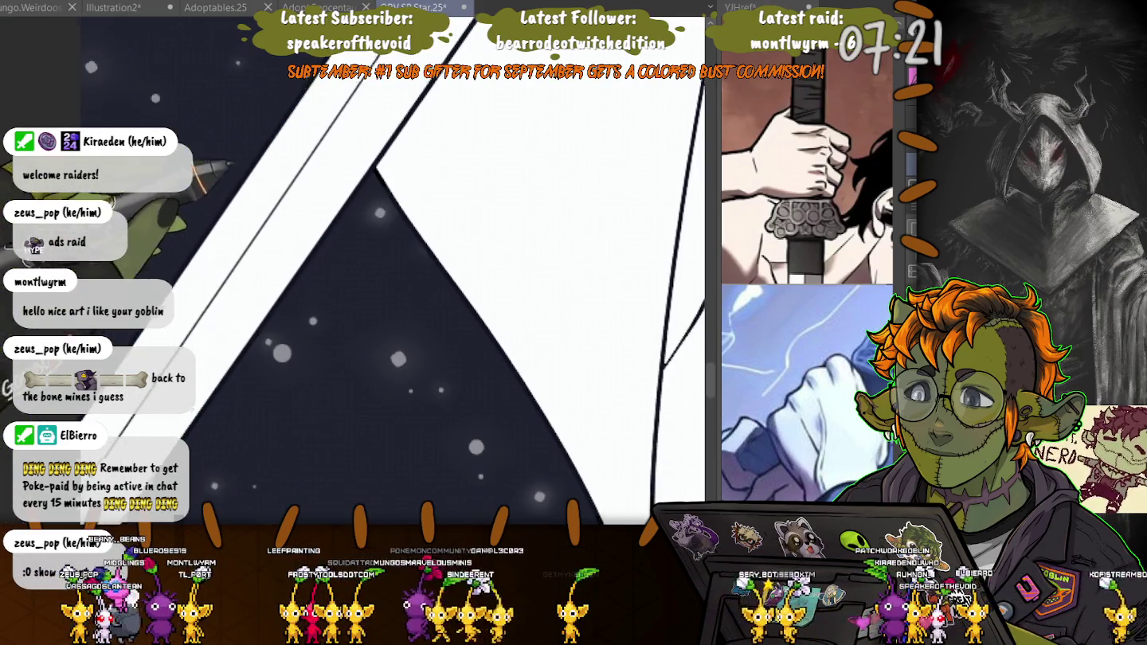
{"action": "scroll", "coordinate": [199, 366], "scroll_direction": "up", "scroll_amount": 3}
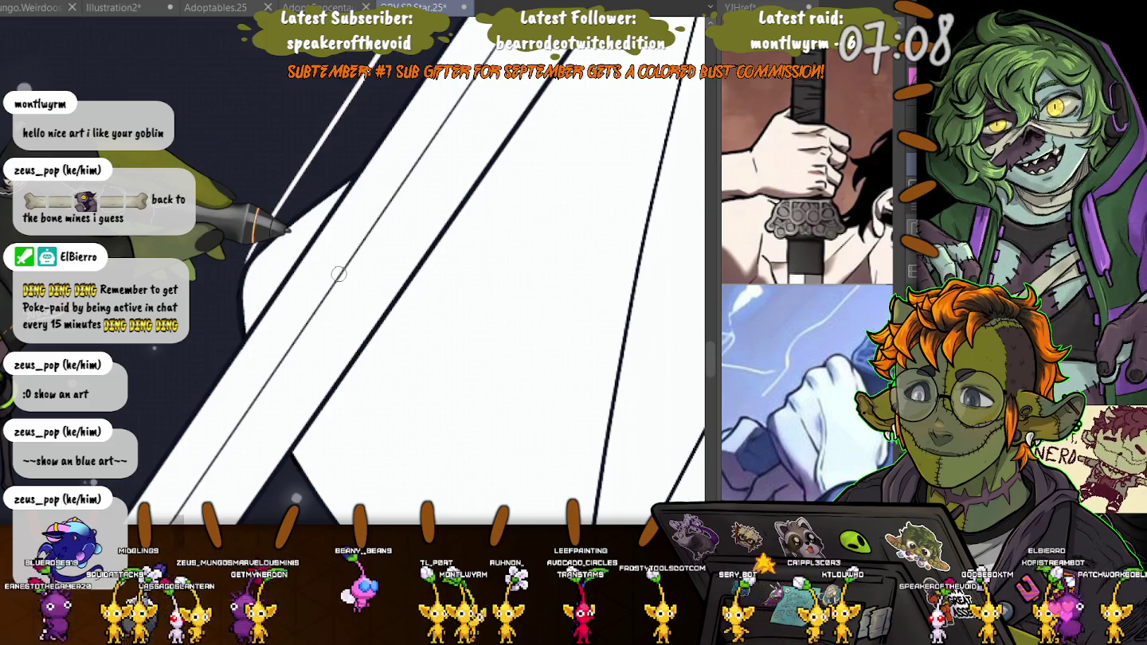
- Pan over the pinstriped torso, then switch to the ORV.VH2.25 painted swordsman document with Ctrl+Tab
{"action": "mouse_move", "coordinate": [340, 273]}
{"action": "left_mouse_down"}
{"action": "mouse_move", "coordinate": [537, 173]}
{"action": "mouse_move", "coordinate": [446, 239]}
{"action": "mouse_move", "coordinate": [371, 460]}
{"action": "left_mouse_up"}
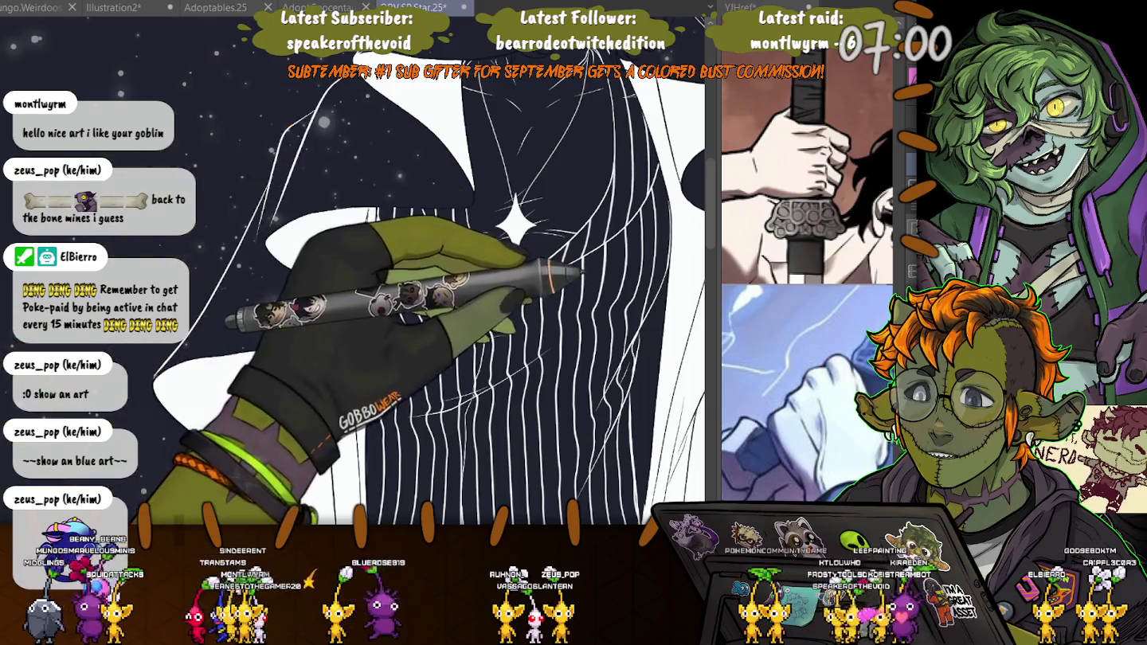
{"action": "left_click_drag", "start_coordinate": [371, 320], "coordinate": [413, 239]}
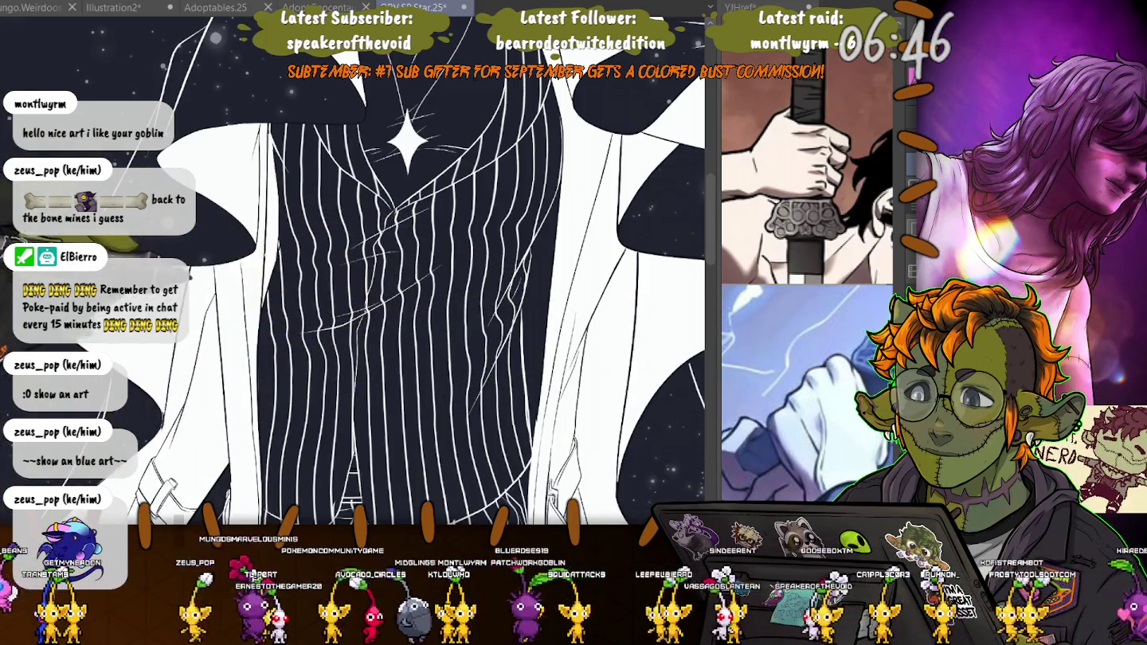
{"action": "key", "text": "ctrl+Tab"}
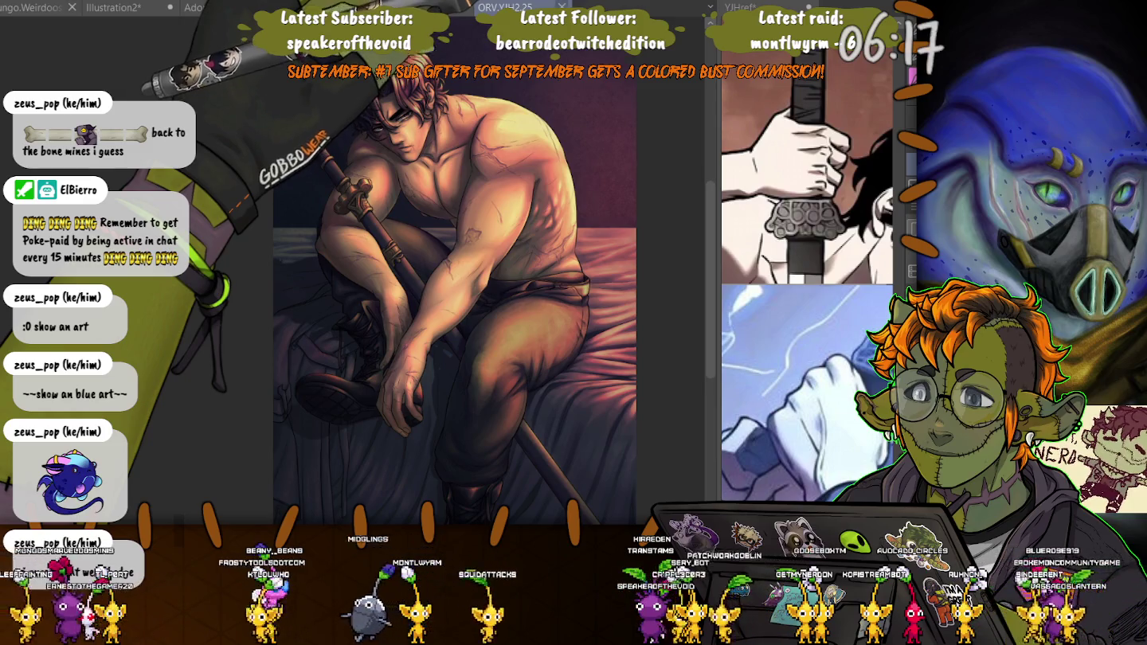
- Return to the ORV.SP.Star.25 pinstripe-suit canvas with Ctrl+Shift+Tab
{"action": "key", "text": "ctrl+shift+Tab"}
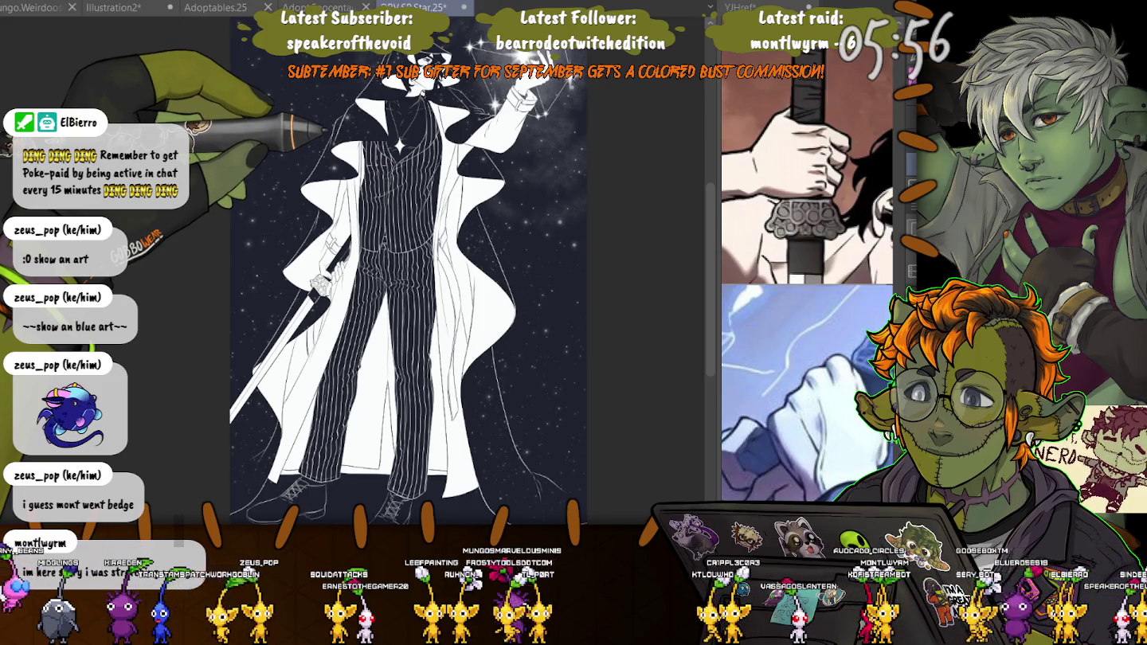
- Zoom into the head, then fit the whole figure with Ctrl+0 and pan down to the legs
{"action": "scroll", "coordinate": [408, 271], "scroll_direction": "up", "scroll_amount": 2}
{"action": "scroll", "coordinate": [408, 270], "scroll_direction": "up", "scroll_amount": 2}
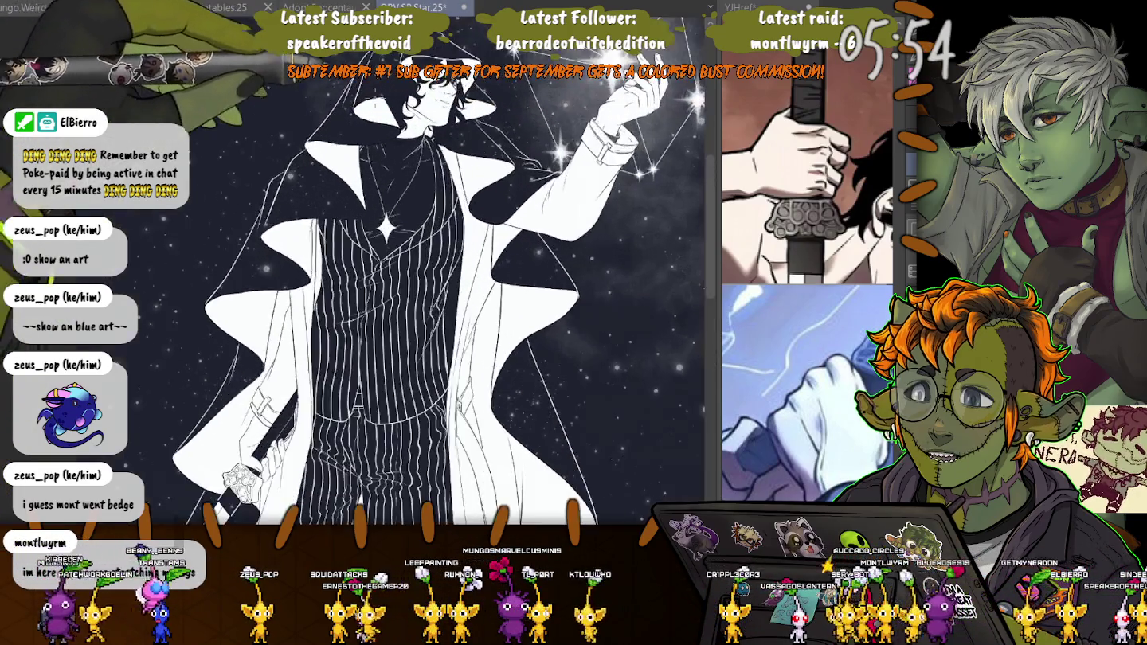
{"action": "scroll", "coordinate": [359, 271], "scroll_direction": "up", "scroll_amount": 2}
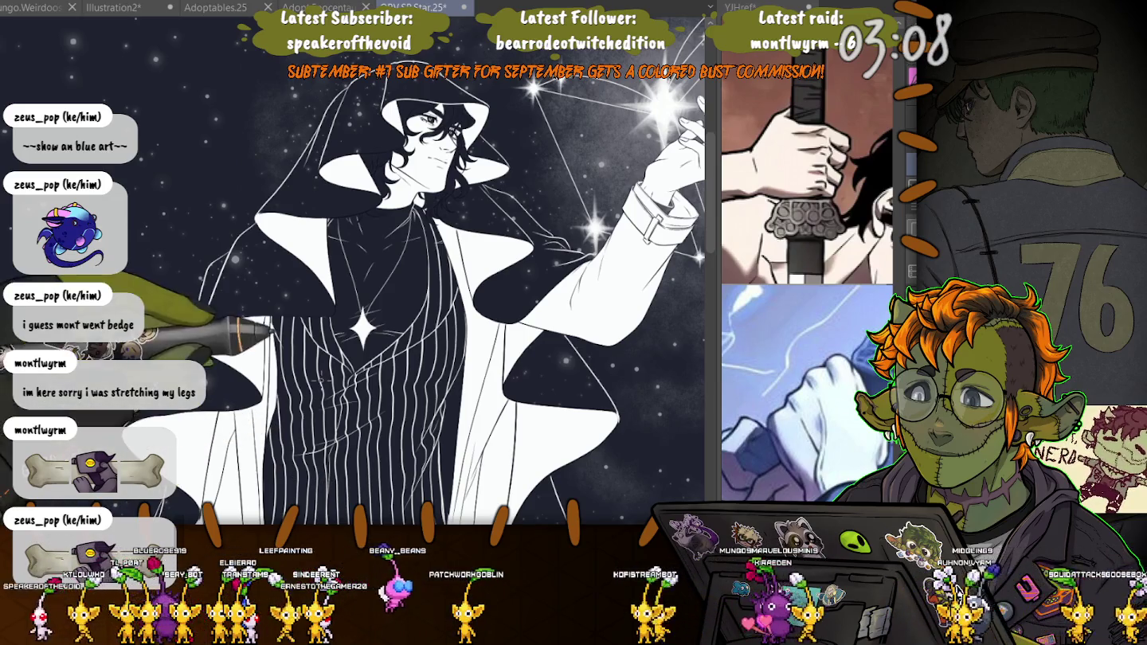
{"action": "left_click_drag", "start_coordinate": [246, 470], "coordinate": [96, 367]}
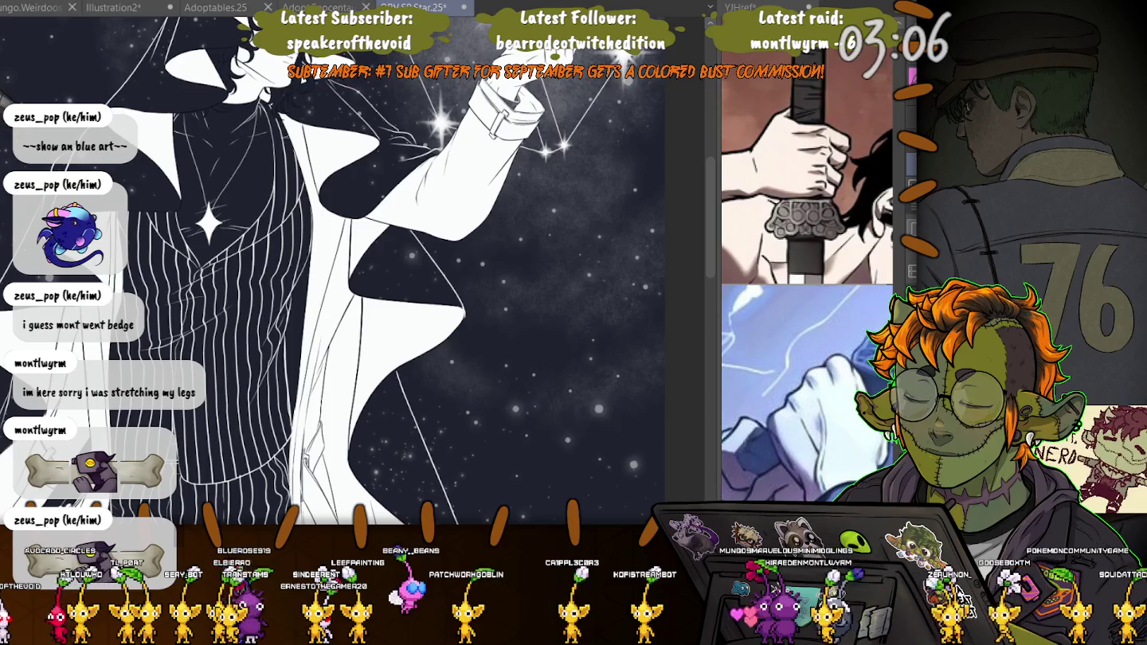
{"action": "key", "text": "ctrl+0"}
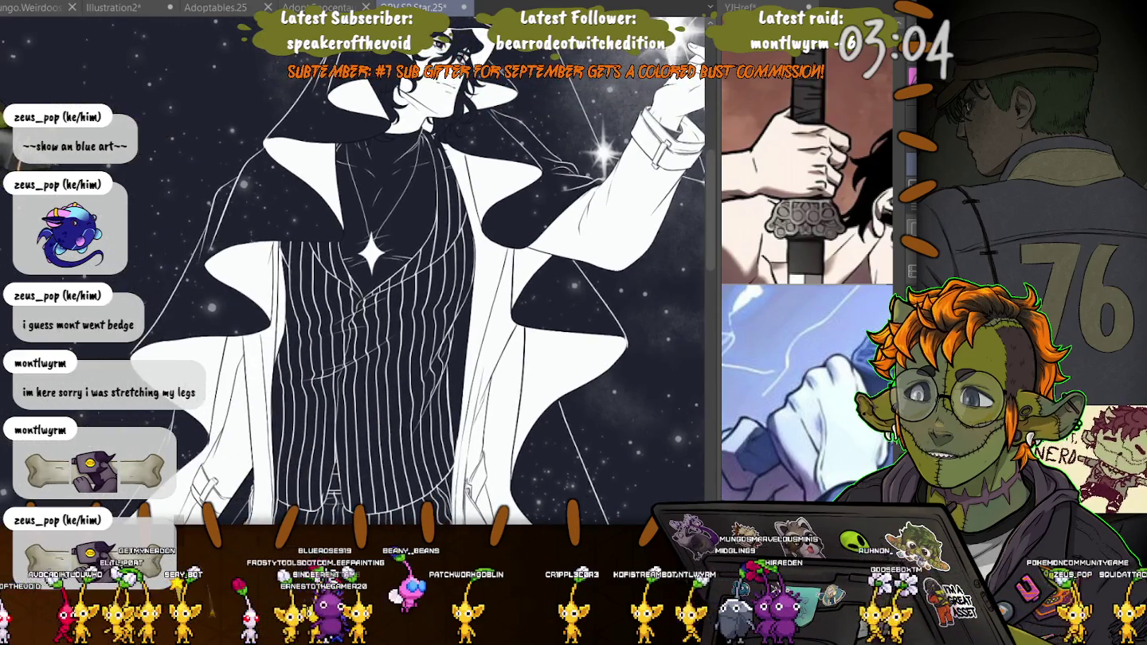
{"action": "scroll", "coordinate": [447, 335], "scroll_direction": "up", "scroll_amount": 2}
{"action": "left_click_drag", "start_coordinate": [399, 319], "coordinate": [454, 191]}
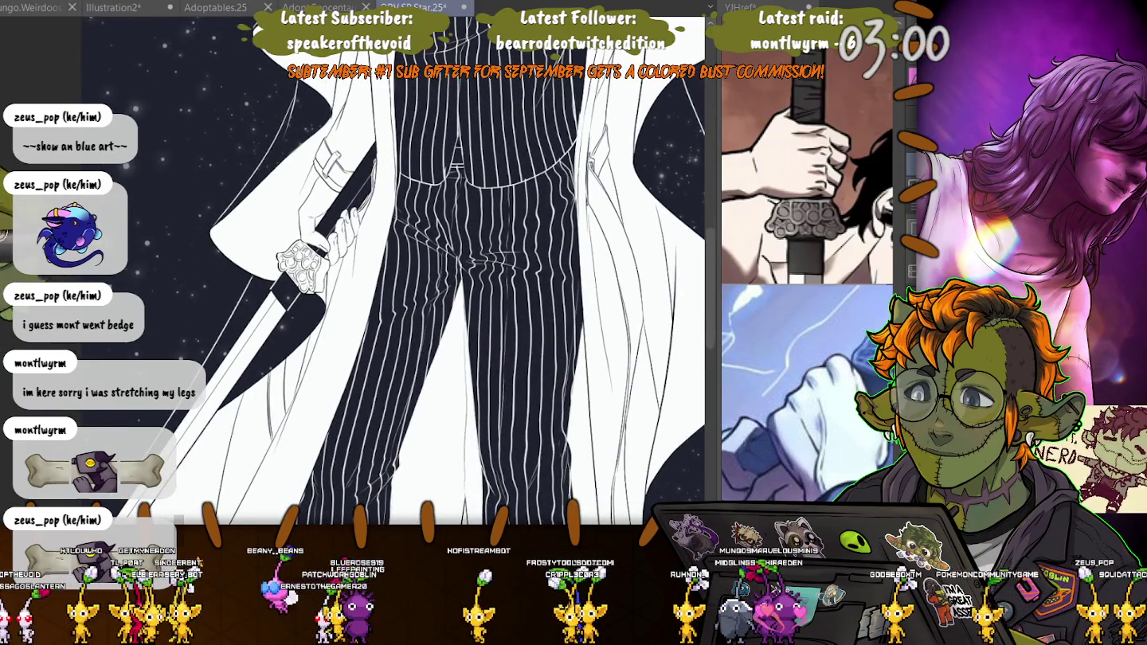
- Zoom to the hand, lasso the wrist cuff area, then deselect with Ctrl+D
{"action": "scroll", "coordinate": [348, 204], "scroll_direction": "up", "scroll_amount": 2}
{"action": "scroll", "coordinate": [347, 204], "scroll_direction": "up", "scroll_amount": 2}
{"action": "scroll", "coordinate": [347, 203], "scroll_direction": "up", "scroll_amount": 1}
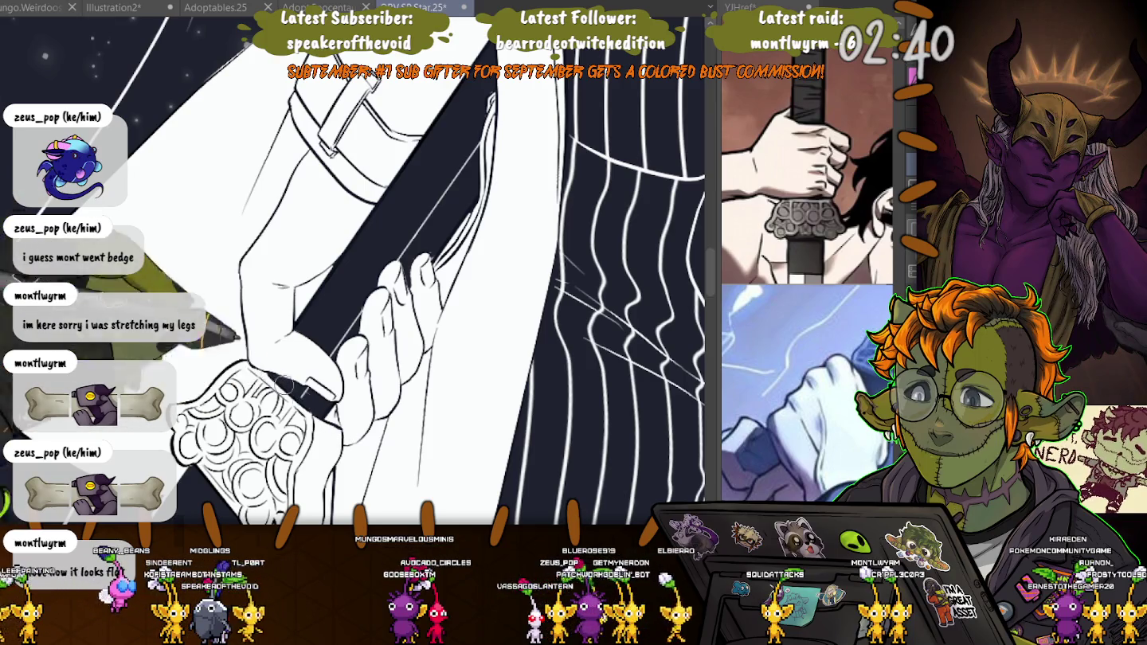
{"action": "left_click_drag", "start_coordinate": [264, 373], "coordinate": [297, 223]}
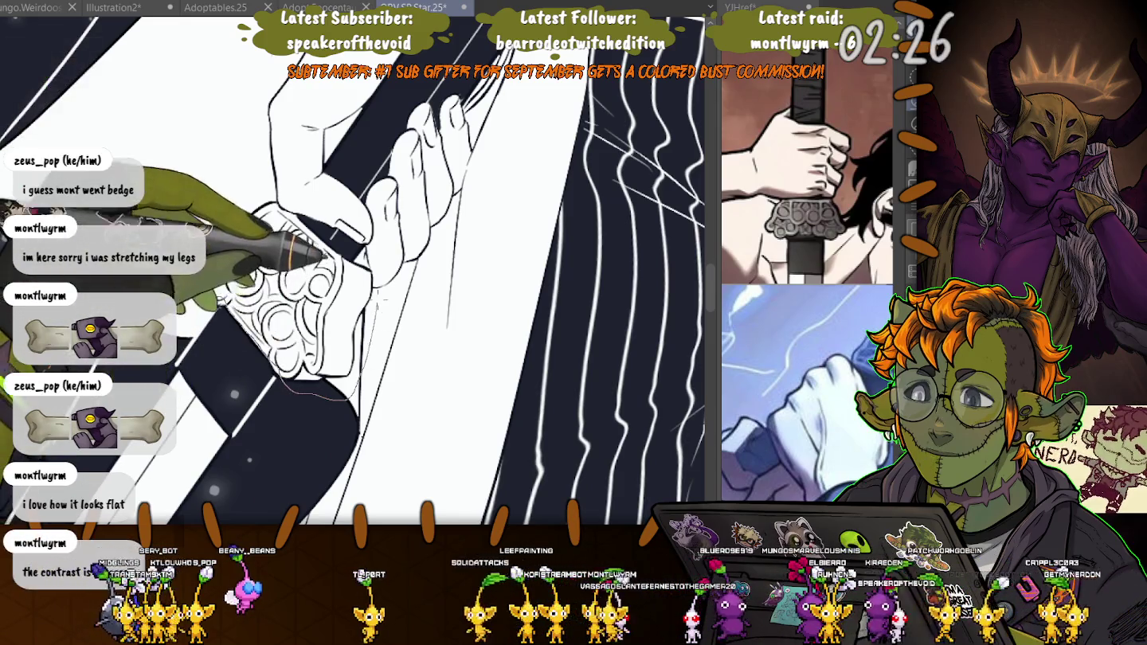
{"action": "left_click_drag", "start_coordinate": [203, 271], "coordinate": [239, 183]}
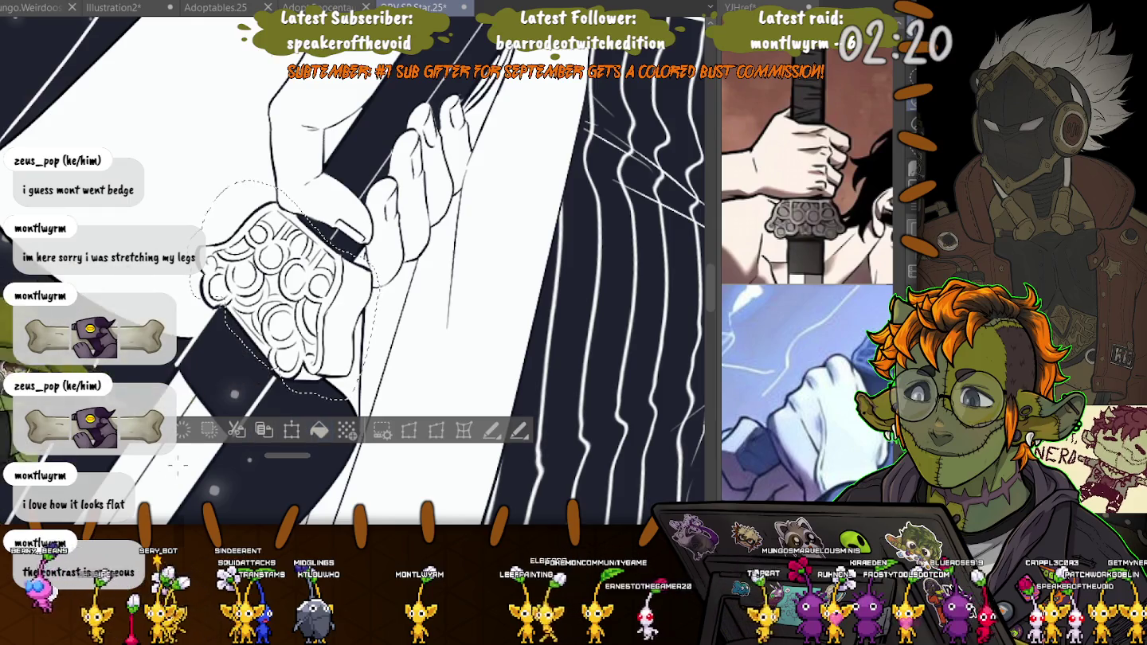
{"action": "key", "text": "ctrl+d"}
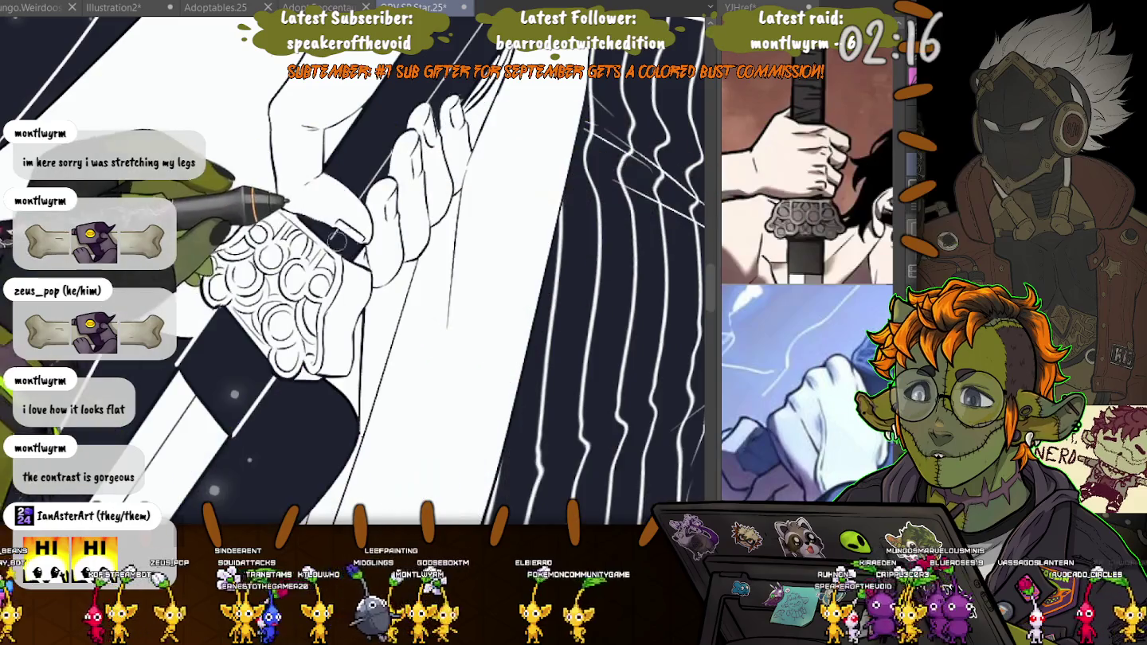
- Pan to the hand gripping the sword and adjust the zoom for inking the cuff
{"action": "scroll", "coordinate": [178, 293], "scroll_direction": "up", "scroll_amount": 3}
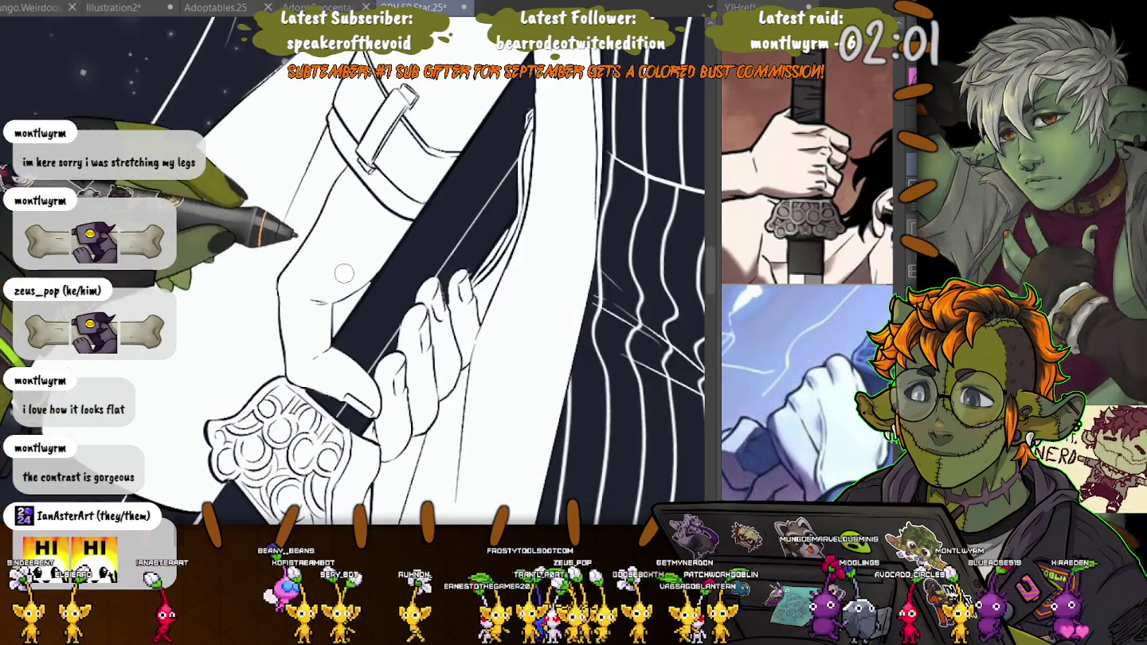
{"action": "mouse_move", "coordinate": [398, 319]}
{"action": "left_mouse_down"}
{"action": "mouse_move", "coordinate": [358, 263]}
{"action": "mouse_move", "coordinate": [390, 319]}
{"action": "left_mouse_up"}
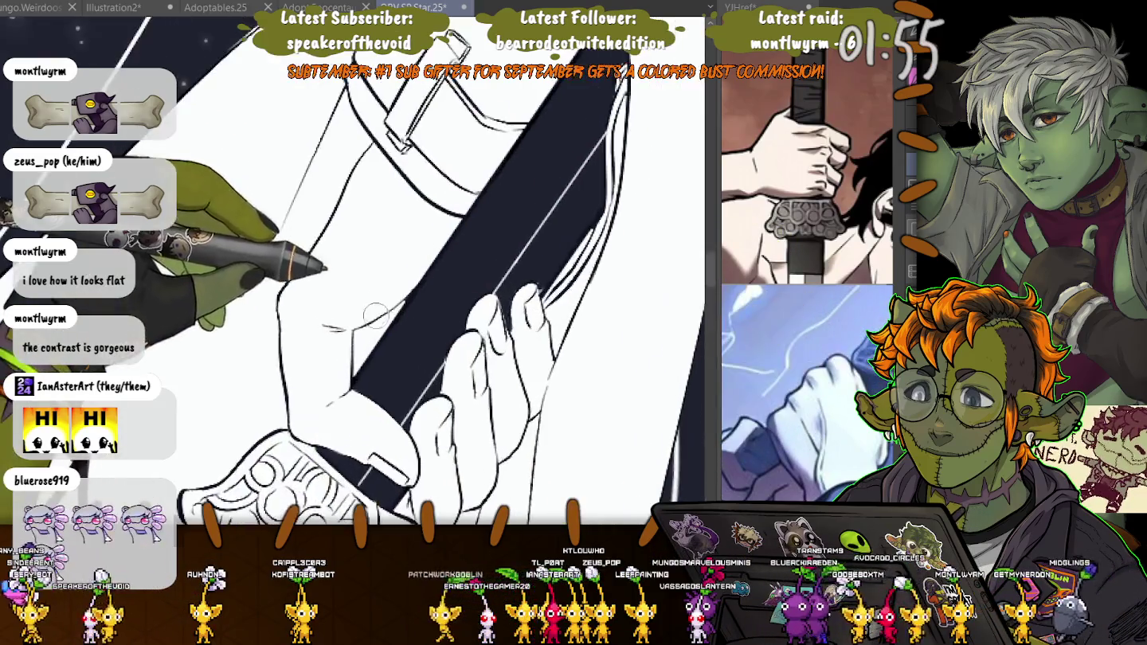
{"action": "scroll", "coordinate": [438, 249], "scroll_direction": "up", "scroll_amount": 5}
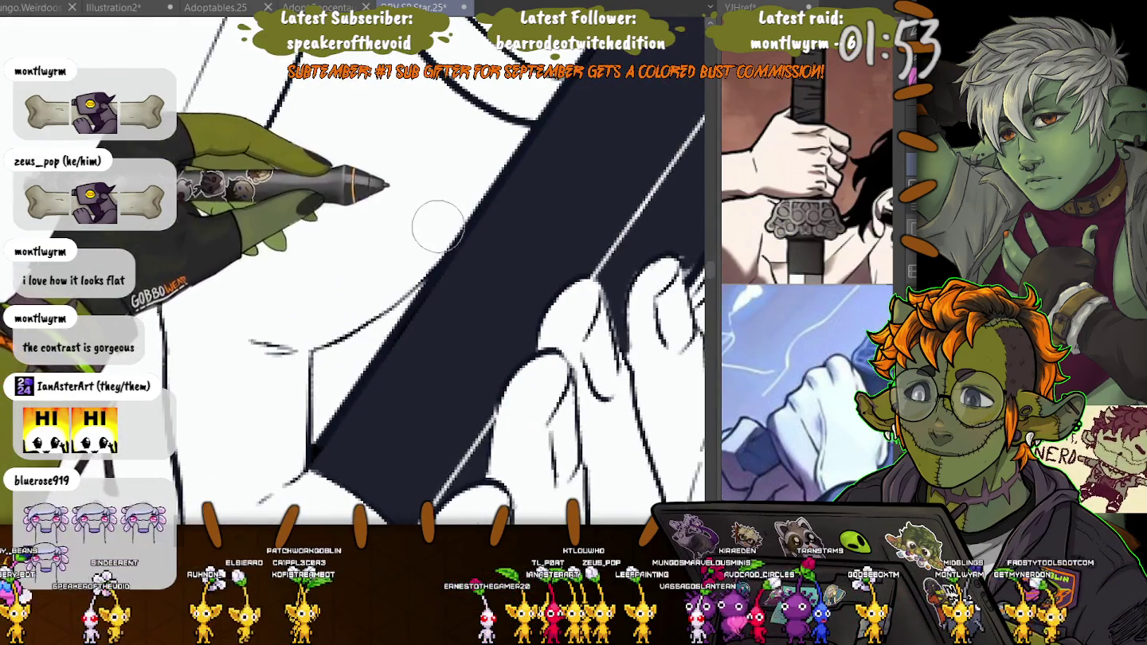
{"action": "scroll", "coordinate": [247, 398], "scroll_direction": "down", "scroll_amount": 5}
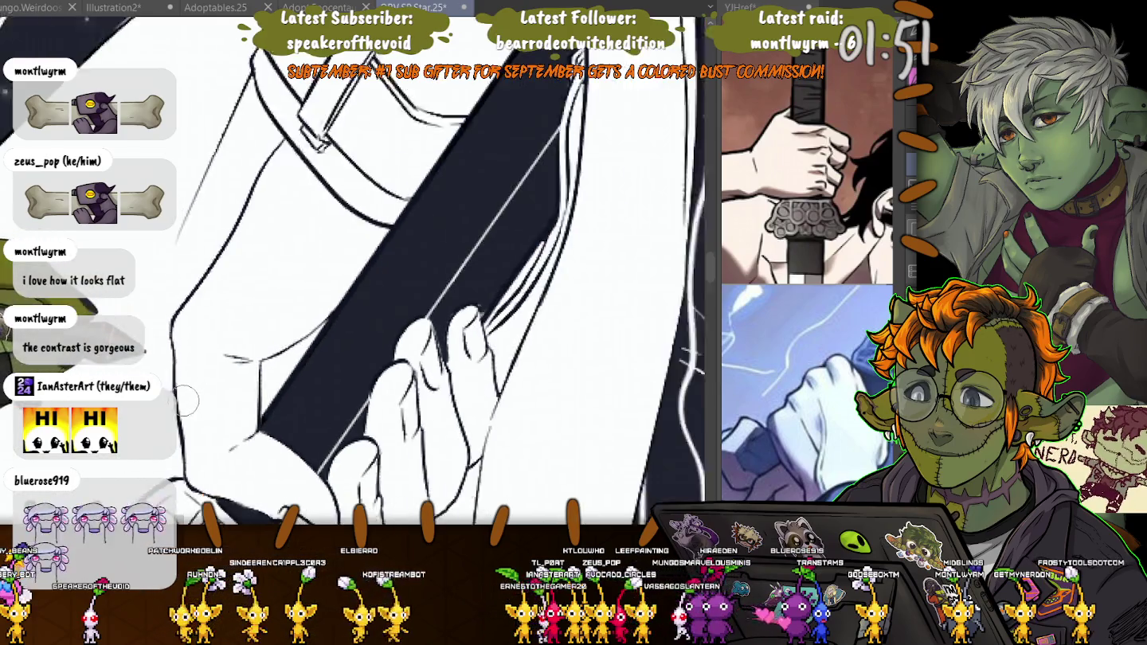
{"action": "scroll", "coordinate": [426, 335], "scroll_direction": "up", "scroll_amount": 3}
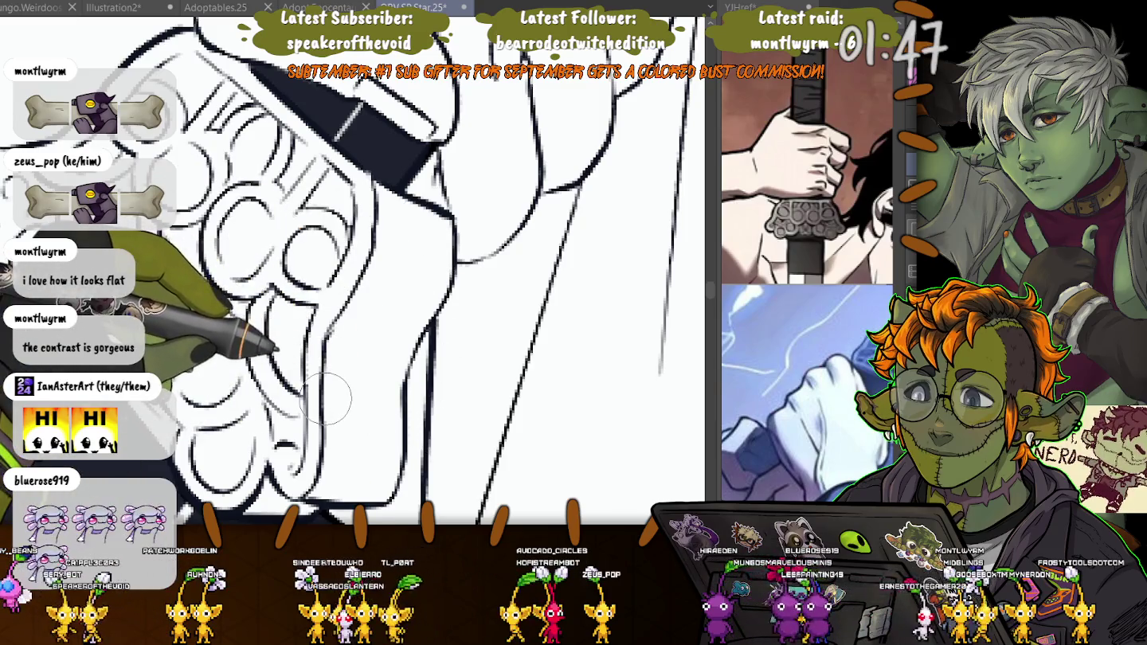
{"action": "scroll", "coordinate": [325, 397], "scroll_direction": "down", "scroll_amount": 4}
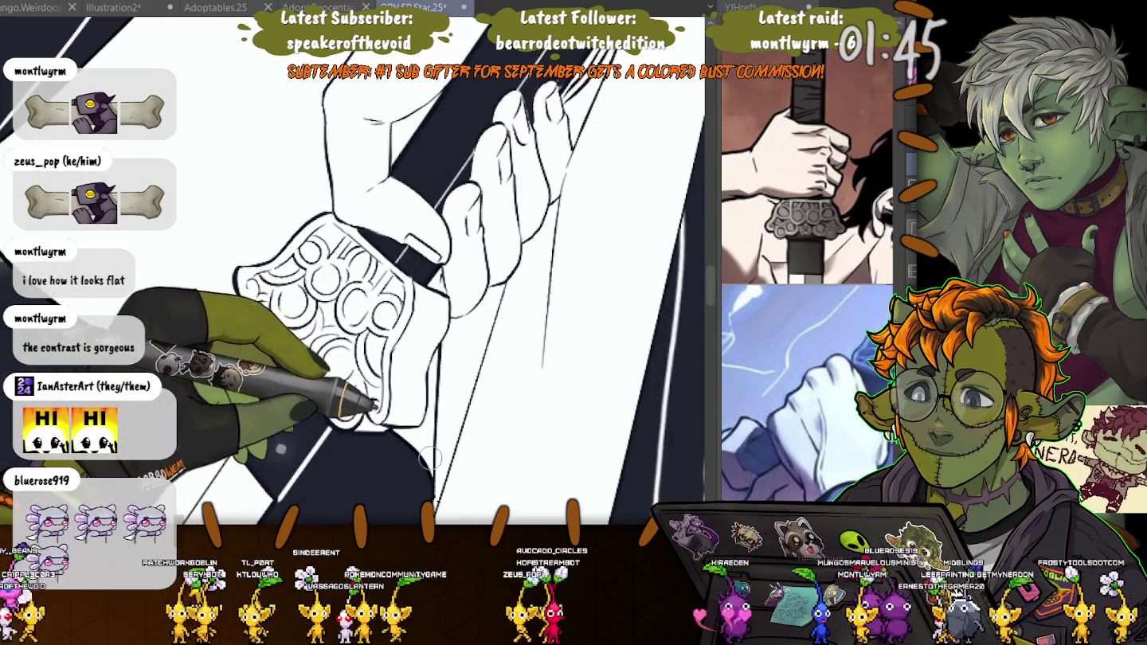
{"action": "scroll", "coordinate": [205, 386], "scroll_direction": "up", "scroll_amount": 2}
{"action": "scroll", "coordinate": [206, 386], "scroll_direction": "up", "scroll_amount": 2}
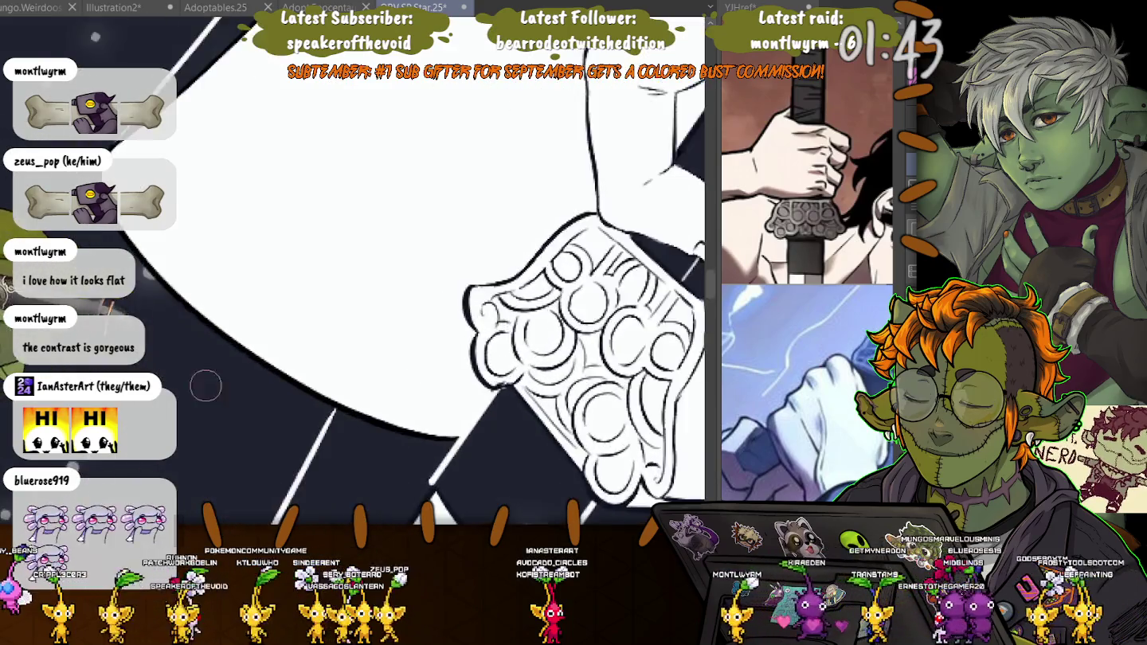
{"action": "scroll", "coordinate": [206, 386], "scroll_direction": "up", "scroll_amount": 2}
{"action": "scroll", "coordinate": [291, 426], "scroll_direction": "down", "scroll_amount": 2}
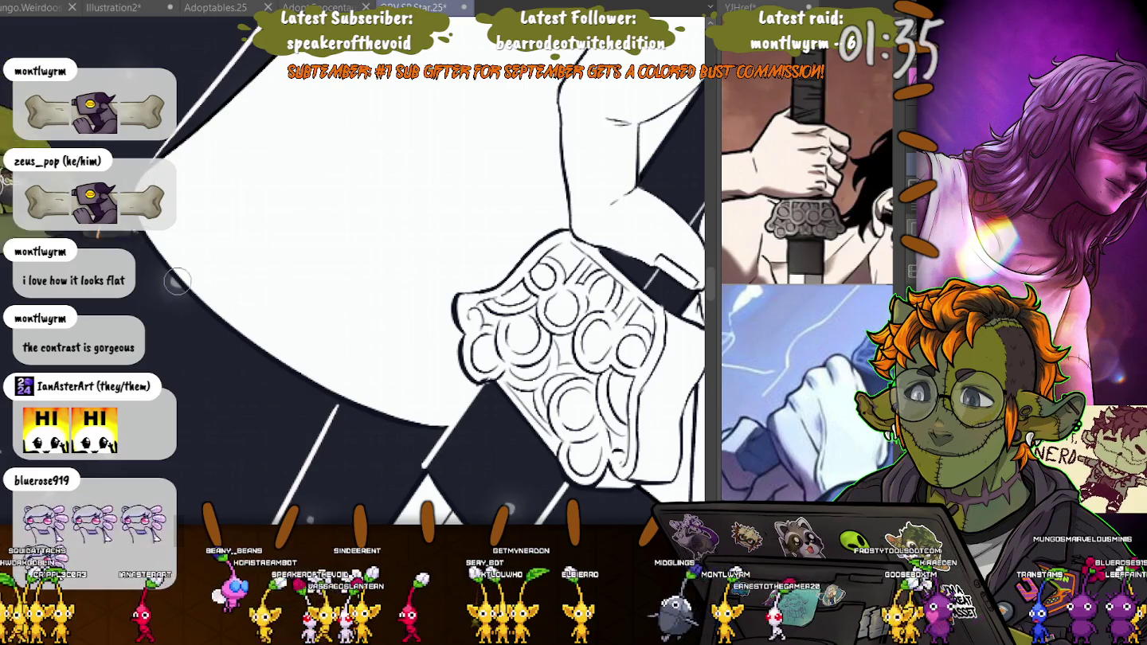
- Pan past the cuff and scroll down to the dark diagonal band with white dots
{"action": "left_click_drag", "start_coordinate": [313, 372], "coordinate": [235, 291]}
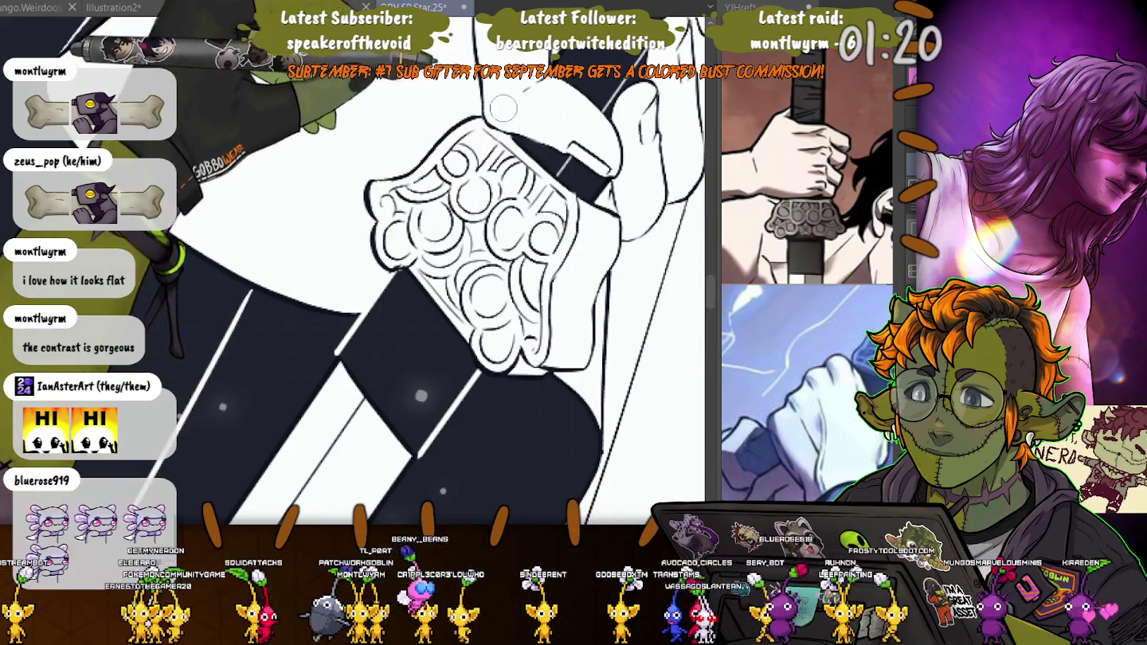
{"action": "scroll", "coordinate": [502, 152], "scroll_direction": "down", "scroll_amount": 5}
{"action": "scroll", "coordinate": [549, 131], "scroll_direction": "down", "scroll_amount": 1}
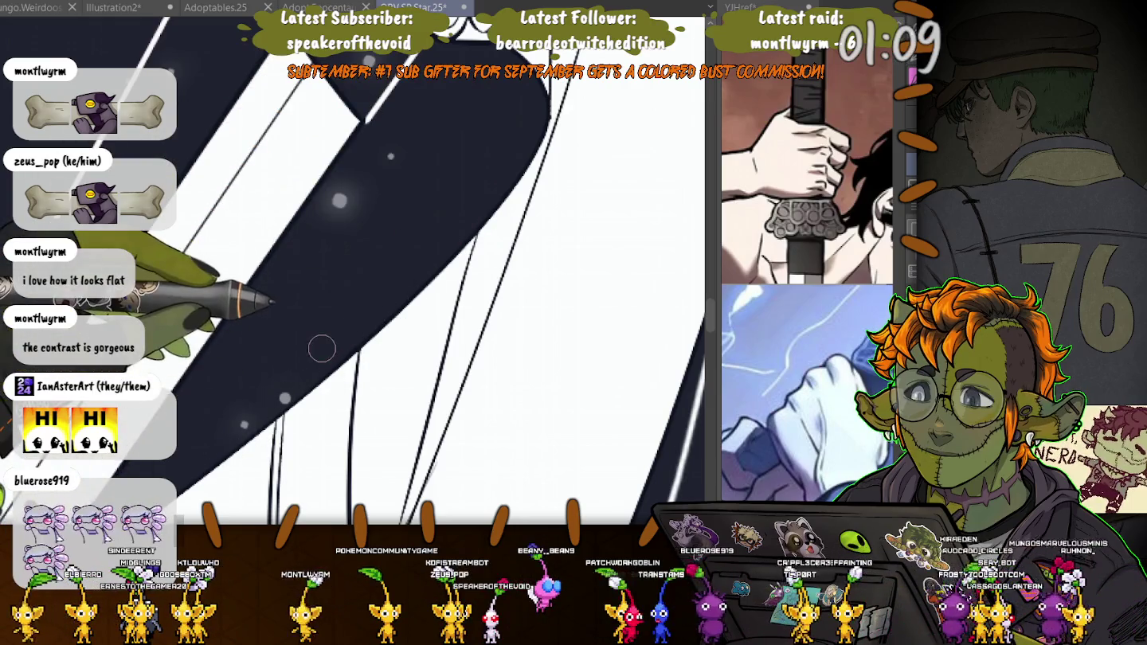
- Turn the pinstriped trouser view upright and zoom out to see the whole figure
{"action": "mouse_move", "coordinate": [341, 288]}
{"action": "left_mouse_down"}
{"action": "mouse_move", "coordinate": [320, 183]}
{"action": "mouse_move", "coordinate": [230, 454]}
{"action": "mouse_move", "coordinate": [581, 254]}
{"action": "mouse_move", "coordinate": [351, 135]}
{"action": "left_mouse_up"}
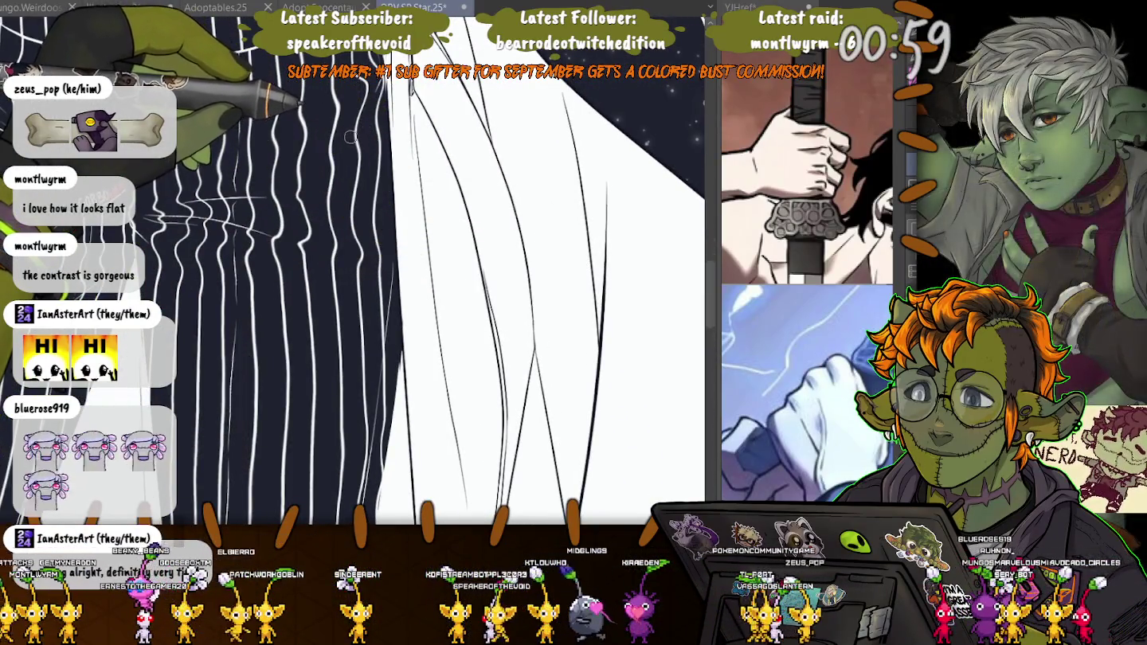
{"action": "mouse_move", "coordinate": [289, 104]}
{"action": "left_mouse_down"}
{"action": "mouse_move", "coordinate": [450, 297]}
{"action": "mouse_move", "coordinate": [490, 183]}
{"action": "left_mouse_up"}
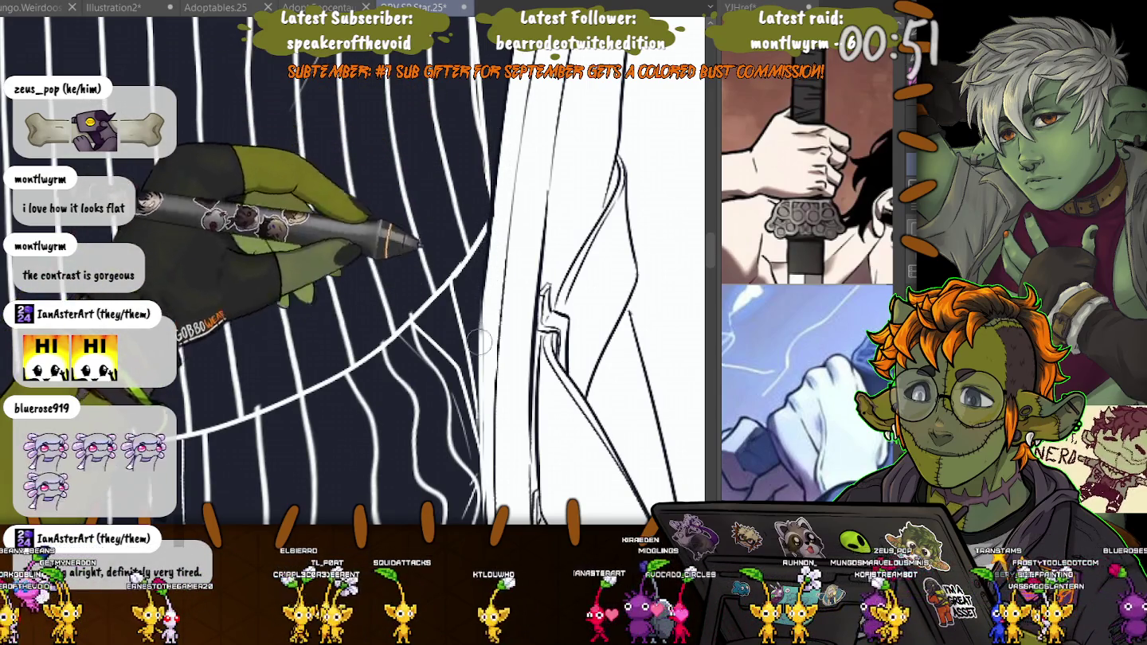
{"action": "mouse_move", "coordinate": [480, 340]}
{"action": "left_mouse_down"}
{"action": "mouse_move", "coordinate": [460, 213]}
{"action": "mouse_move", "coordinate": [440, 250]}
{"action": "left_mouse_up"}
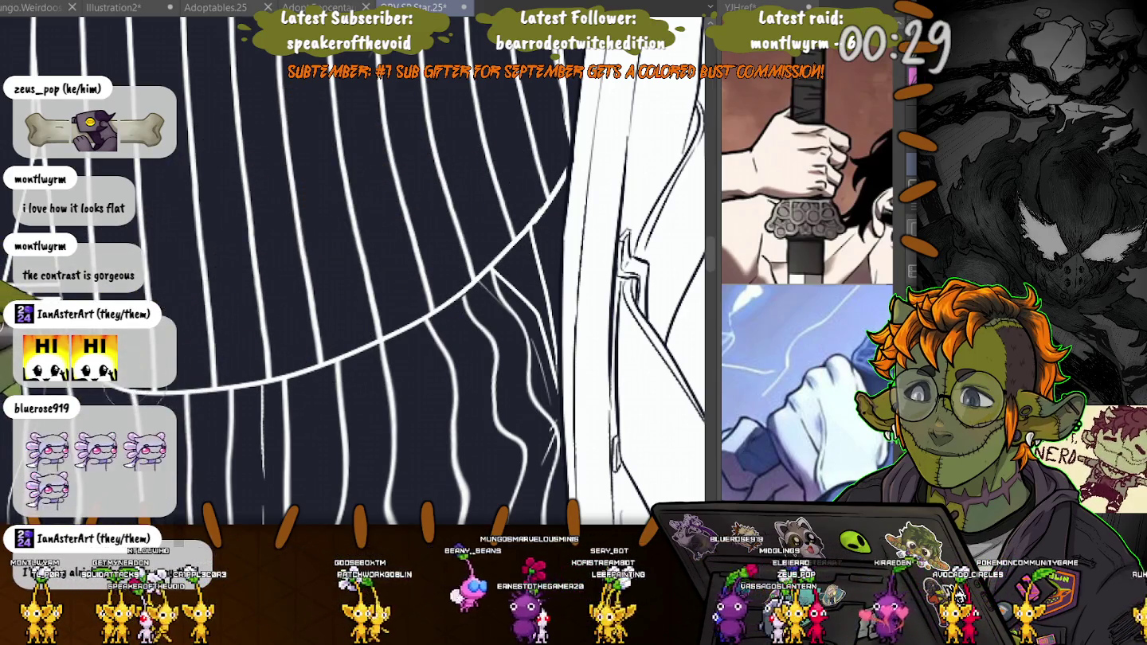
{"action": "scroll", "coordinate": [359, 271], "scroll_direction": "up", "scroll_amount": 3}
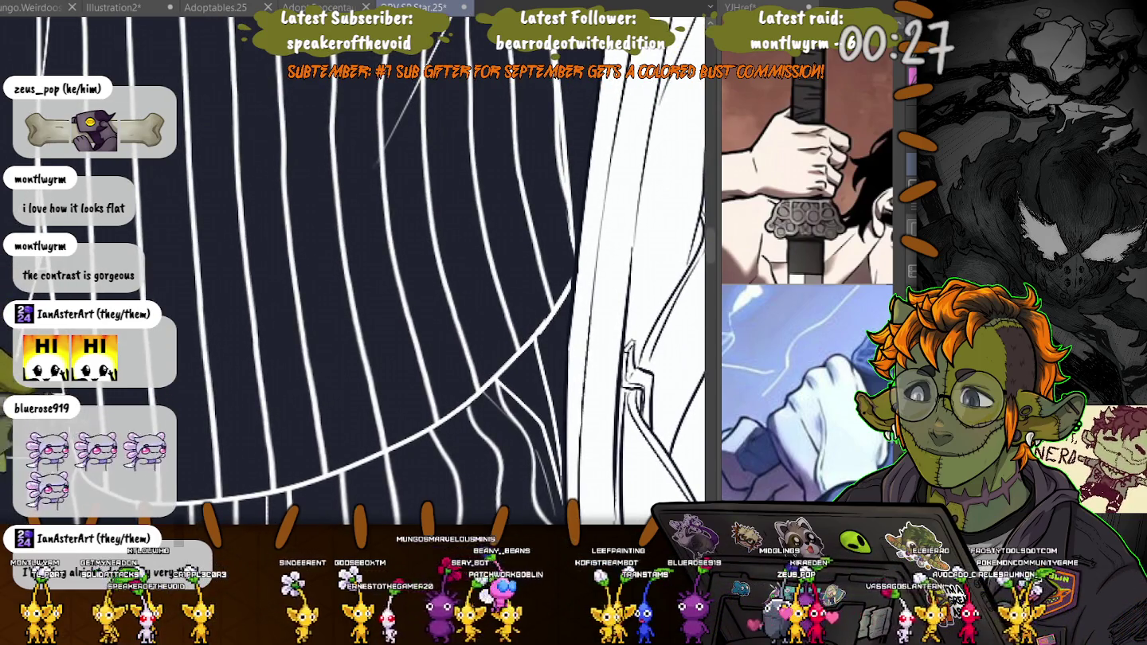
{"action": "left_click_drag", "start_coordinate": [358, 270], "coordinate": [267, 406]}
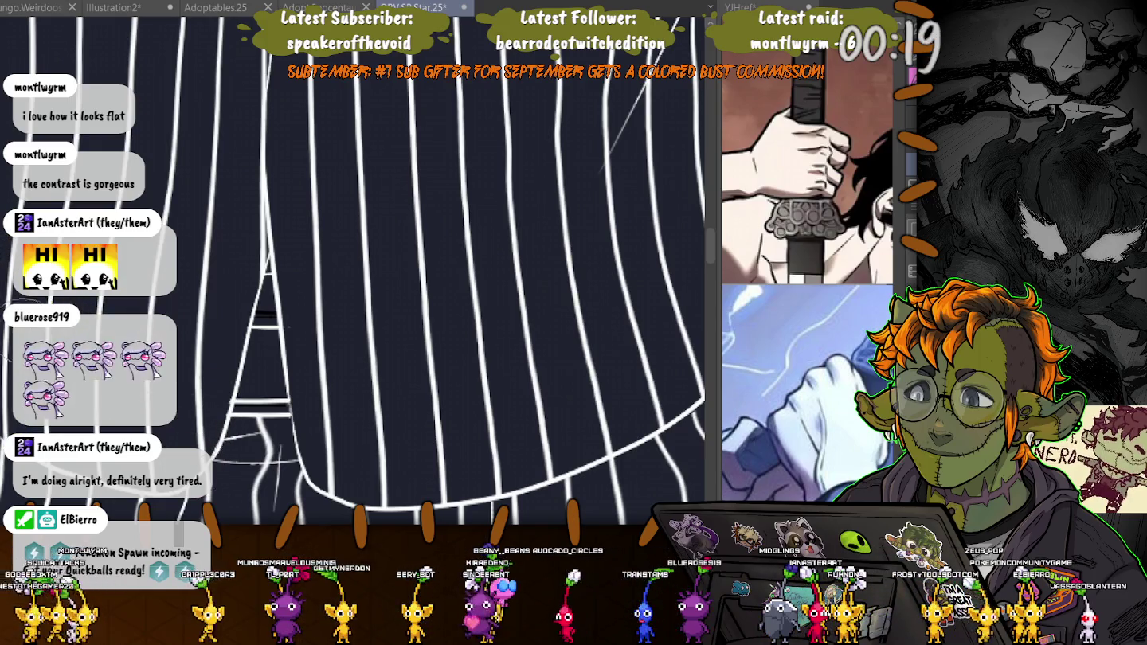
{"action": "left_click_drag", "start_coordinate": [359, 271], "coordinate": [238, 339]}
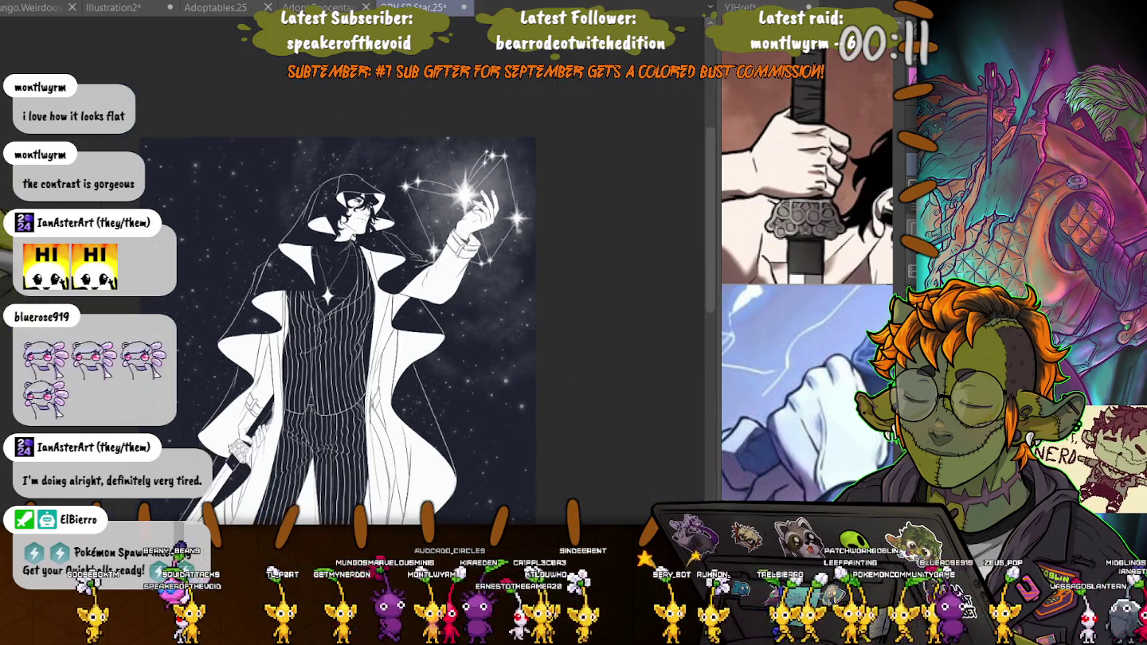
{"action": "left_click_drag", "start_coordinate": [212, 380], "coordinate": [212, 239]}
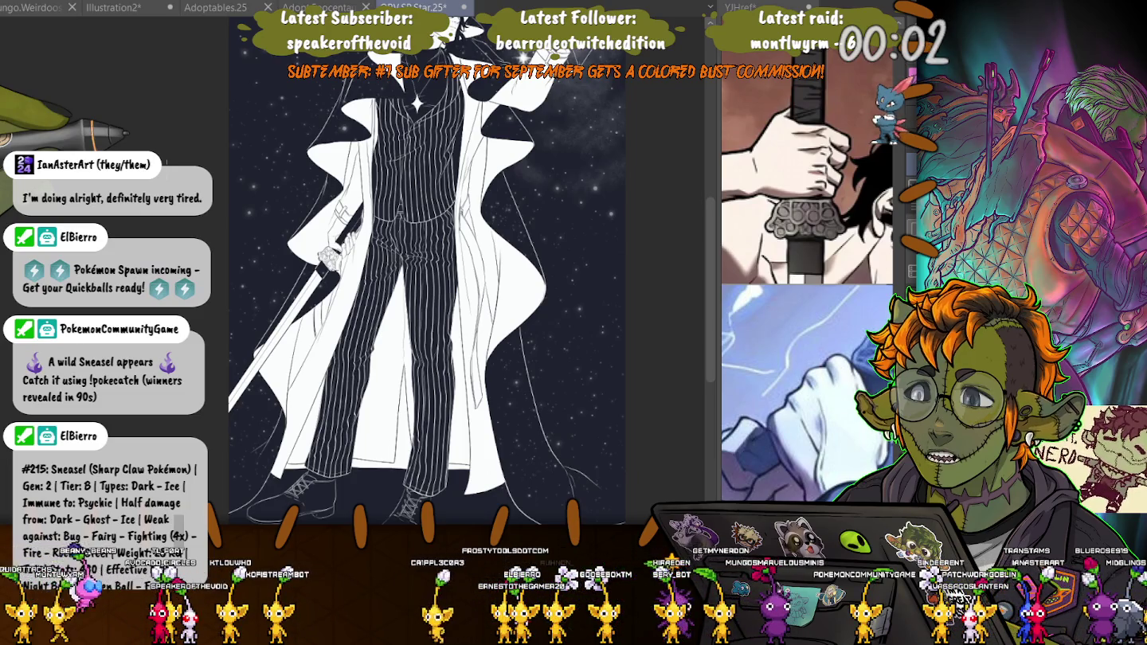
{"action": "key", "text": "ctrl+0"}
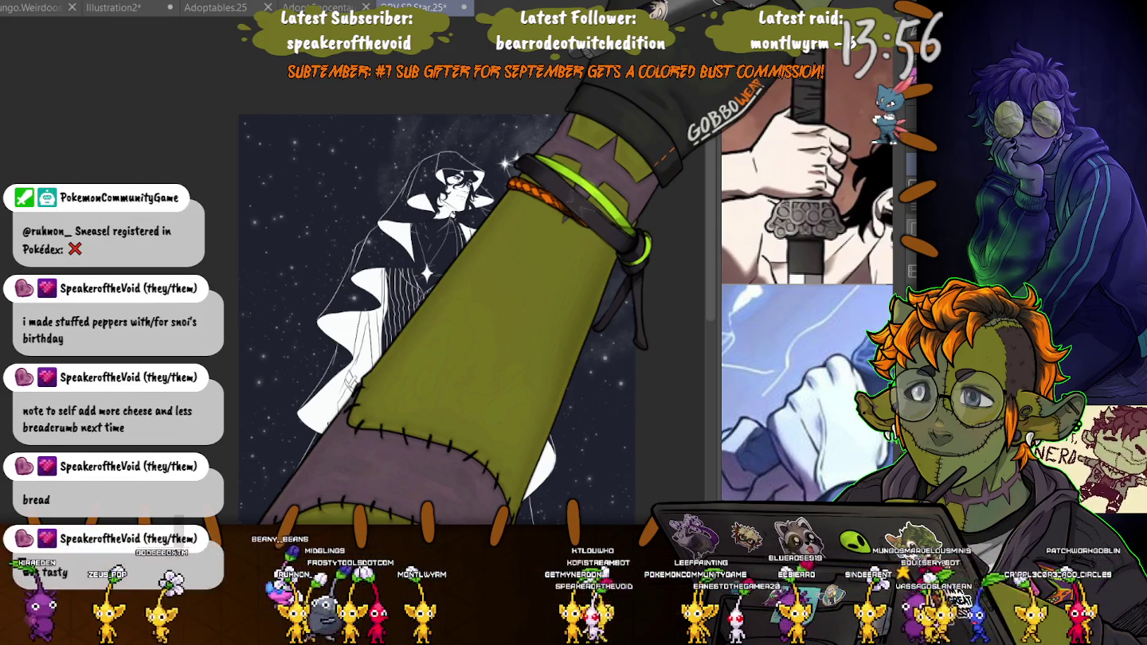
{"action": "scroll", "coordinate": [438, 320], "scroll_direction": "up", "scroll_amount": 3}
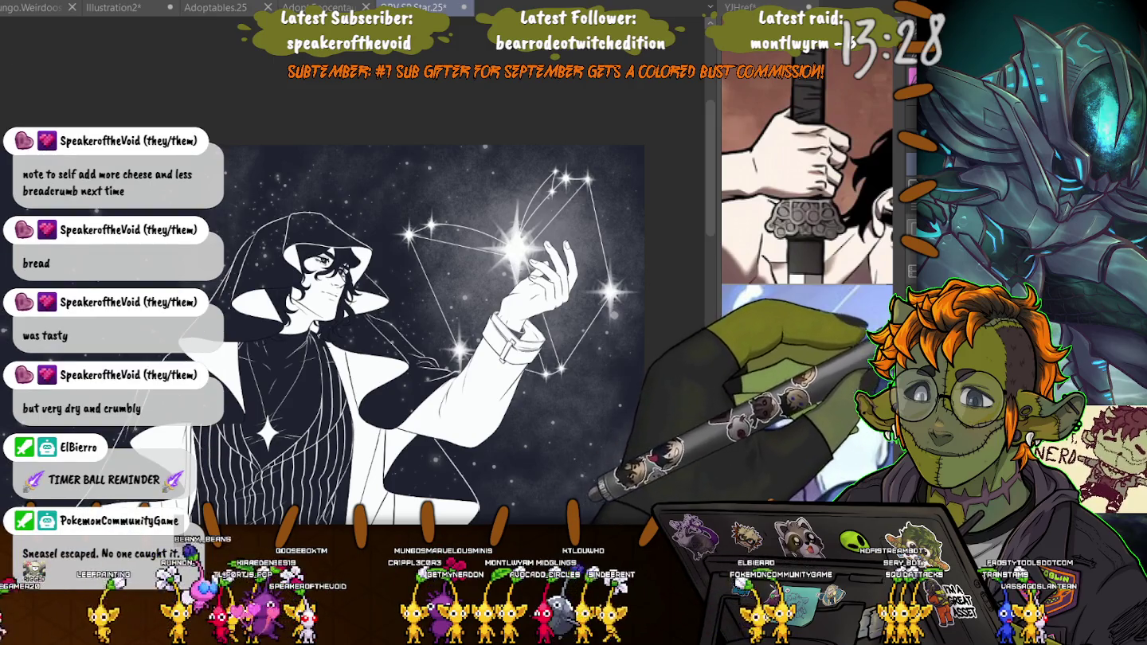
- Lasso the constellation lines beside the raised hand and shift them slightly up-right
{"action": "scroll", "coordinate": [581, 347], "scroll_direction": "up", "scroll_amount": 2}
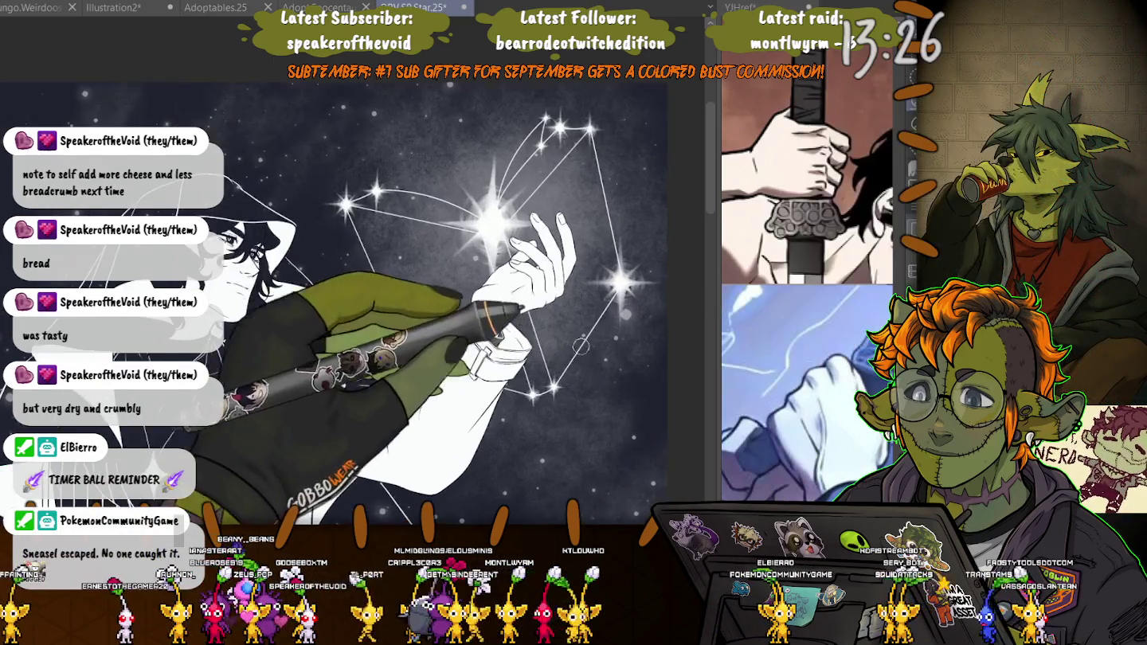
{"action": "scroll", "coordinate": [580, 347], "scroll_direction": "up", "scroll_amount": 2}
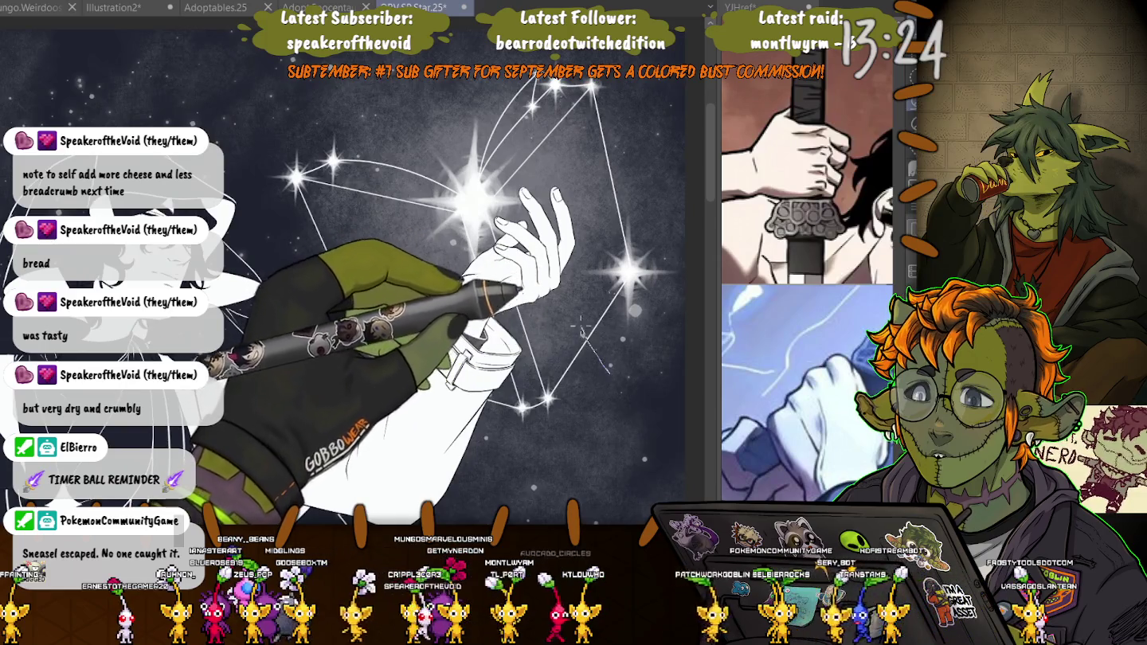
{"action": "mouse_move", "coordinate": [580, 334]}
{"action": "left_mouse_down"}
{"action": "mouse_move", "coordinate": [491, 89]}
{"action": "mouse_move", "coordinate": [590, 350]}
{"action": "left_mouse_up"}
{"action": "scroll", "coordinate": [407, 387], "scroll_direction": "down", "scroll_amount": 2}
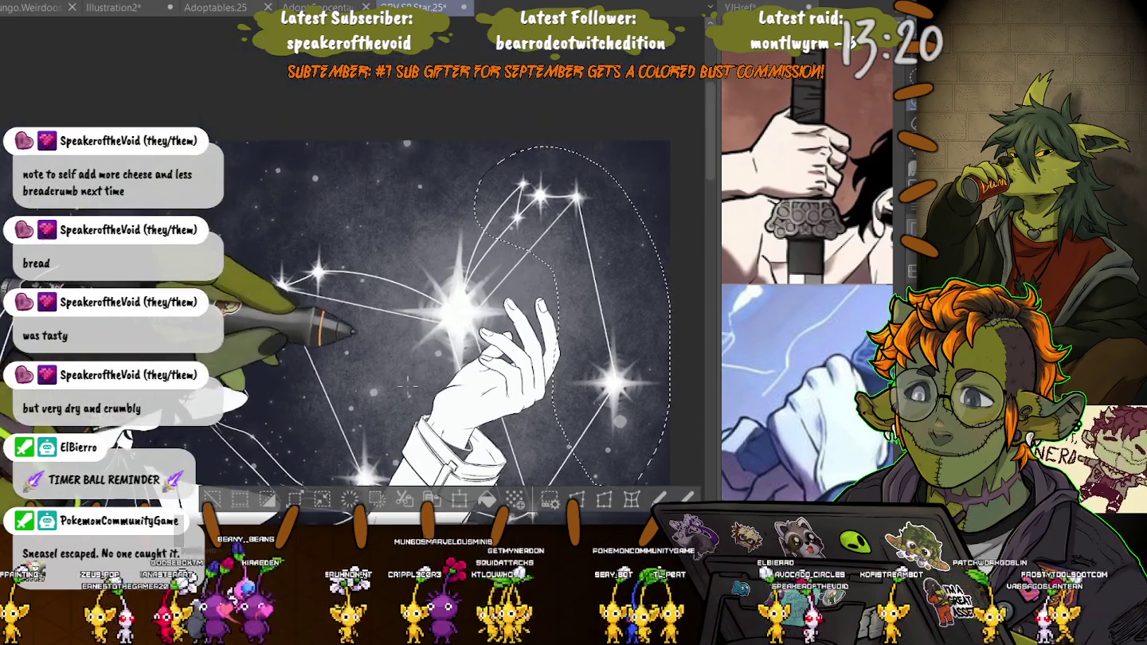
{"action": "scroll", "coordinate": [406, 387], "scroll_direction": "down", "scroll_amount": 2}
{"action": "key", "text": "ctrl+t"}
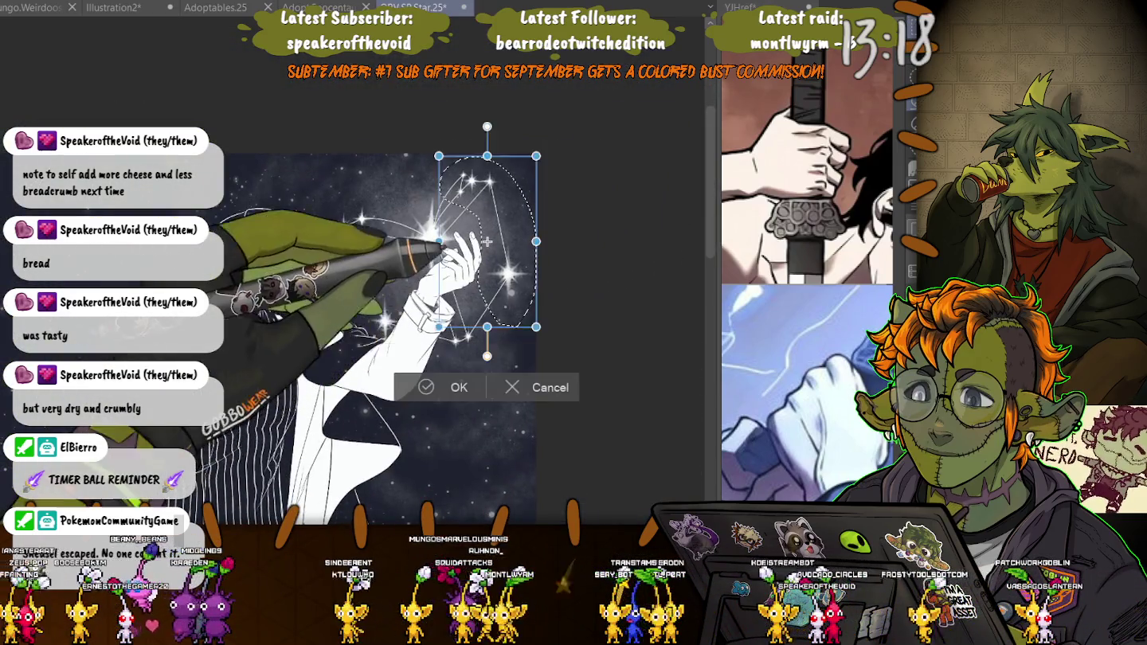
{"action": "left_click_drag", "start_coordinate": [486, 241], "coordinate": [490, 235]}
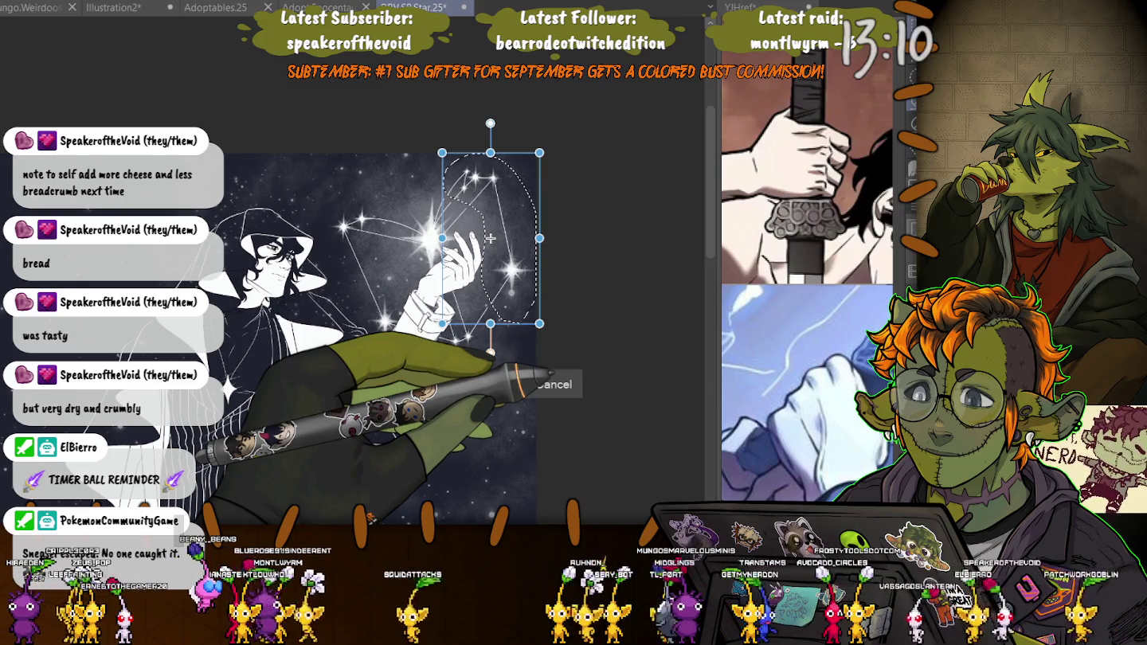
{"action": "key", "text": "Return"}
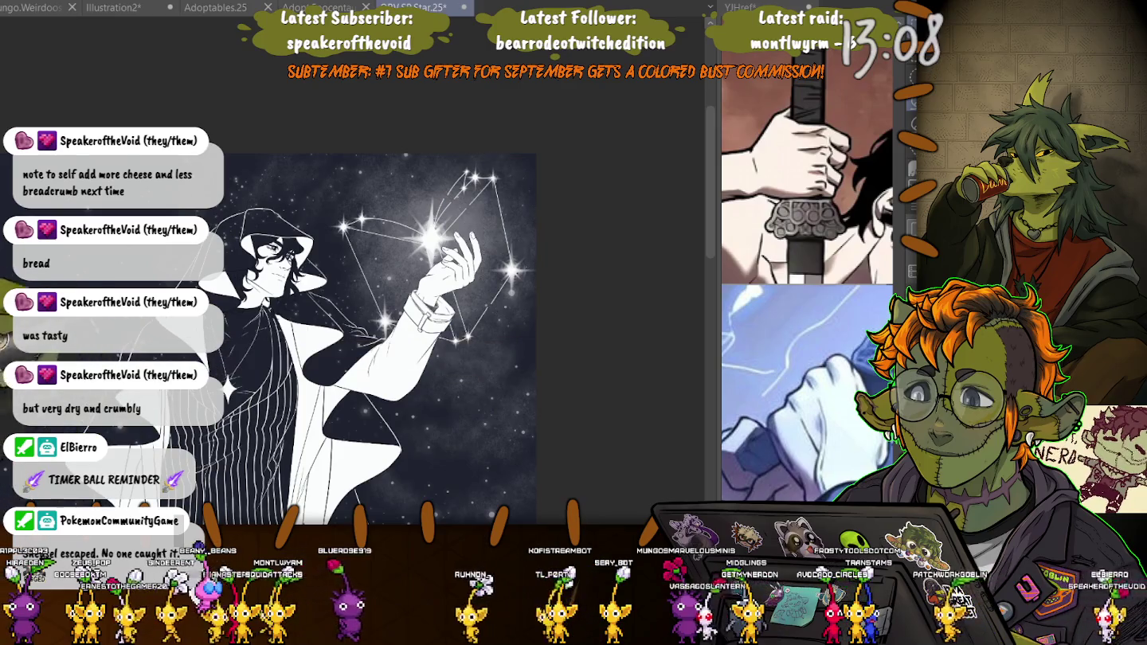
- Undo the last ray strokes and draw two thin rays up to the top star
{"action": "scroll", "coordinate": [433, 217], "scroll_direction": "up", "scroll_amount": 5}
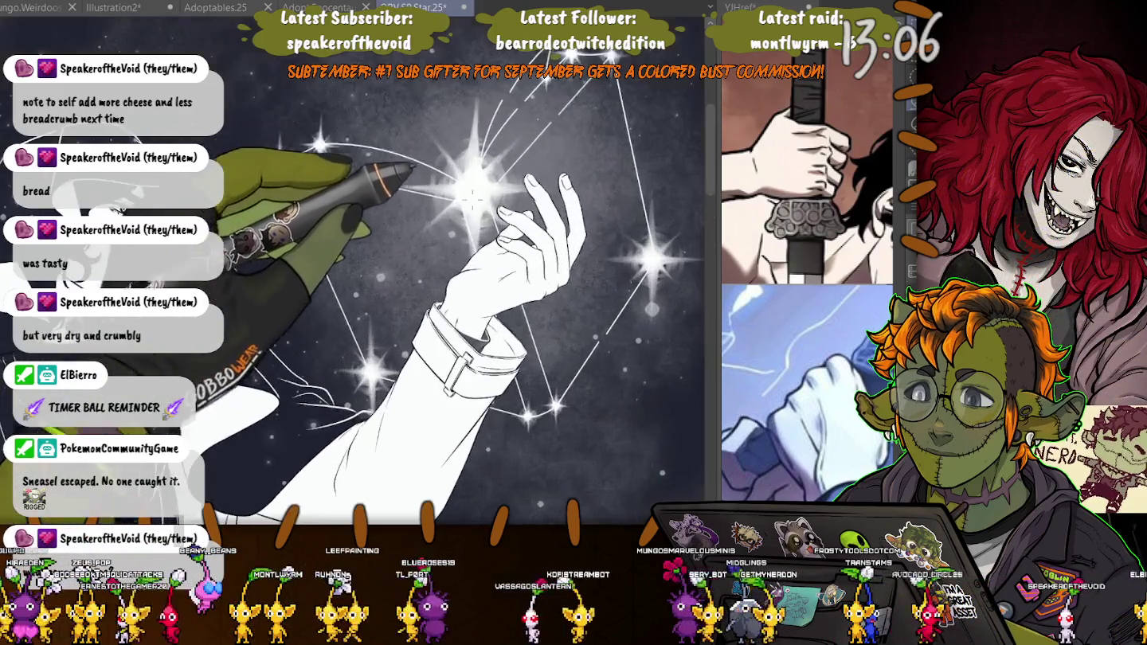
{"action": "scroll", "coordinate": [480, 113], "scroll_direction": "up", "scroll_amount": 2}
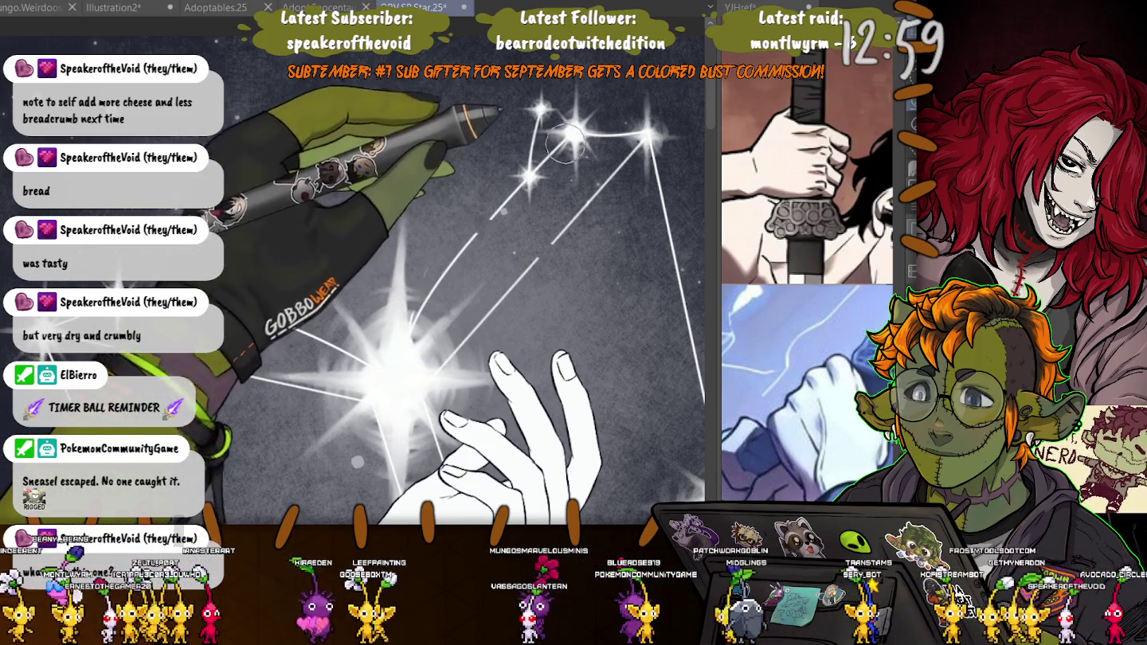
{"action": "key", "text": "ctrl+z"}
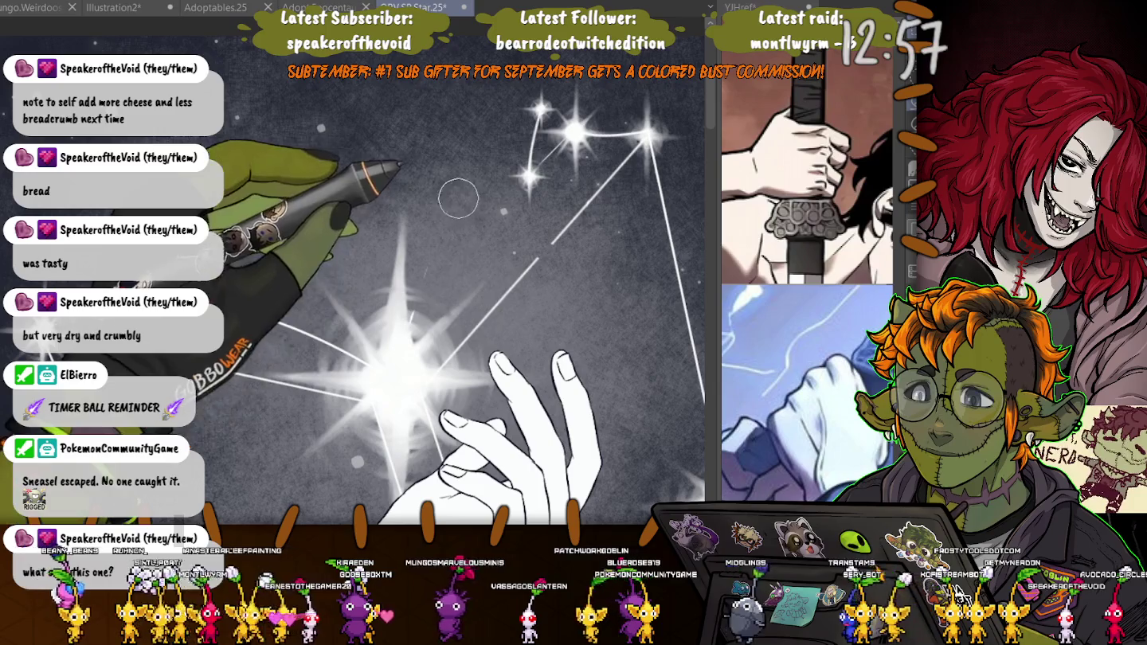
{"action": "left_click_drag", "start_coordinate": [463, 203], "coordinate": [534, 114]}
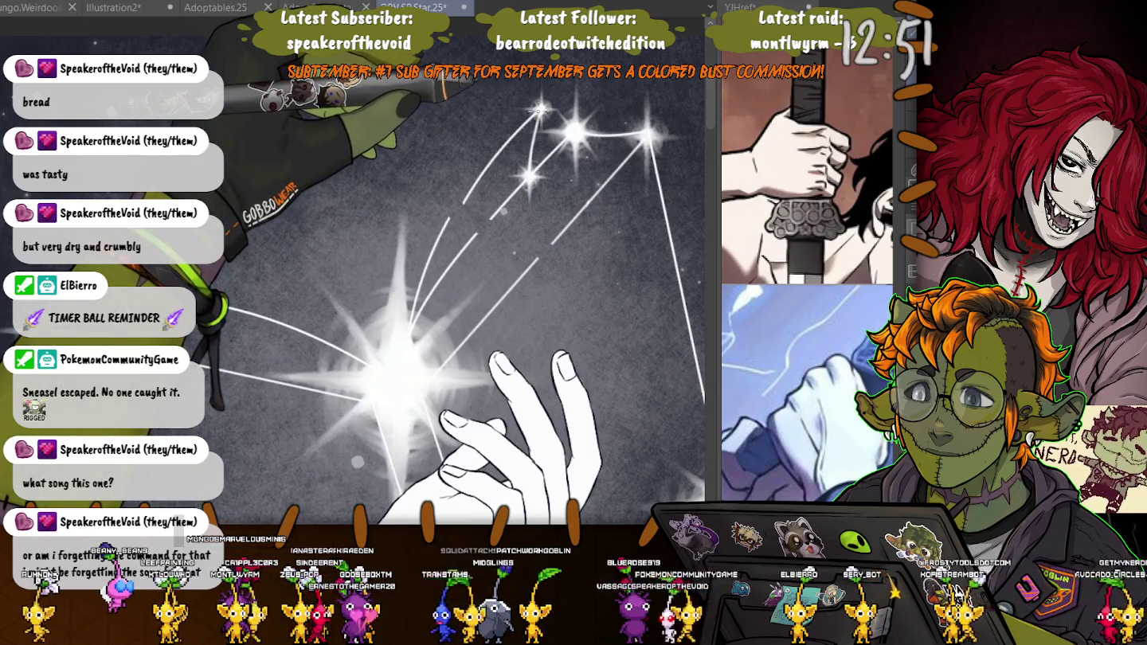
{"action": "mouse_move", "coordinate": [540, 110]}
{"action": "left_mouse_down"}
{"action": "mouse_move", "coordinate": [413, 259]}
{"action": "mouse_move", "coordinate": [407, 338]}
{"action": "left_mouse_up"}
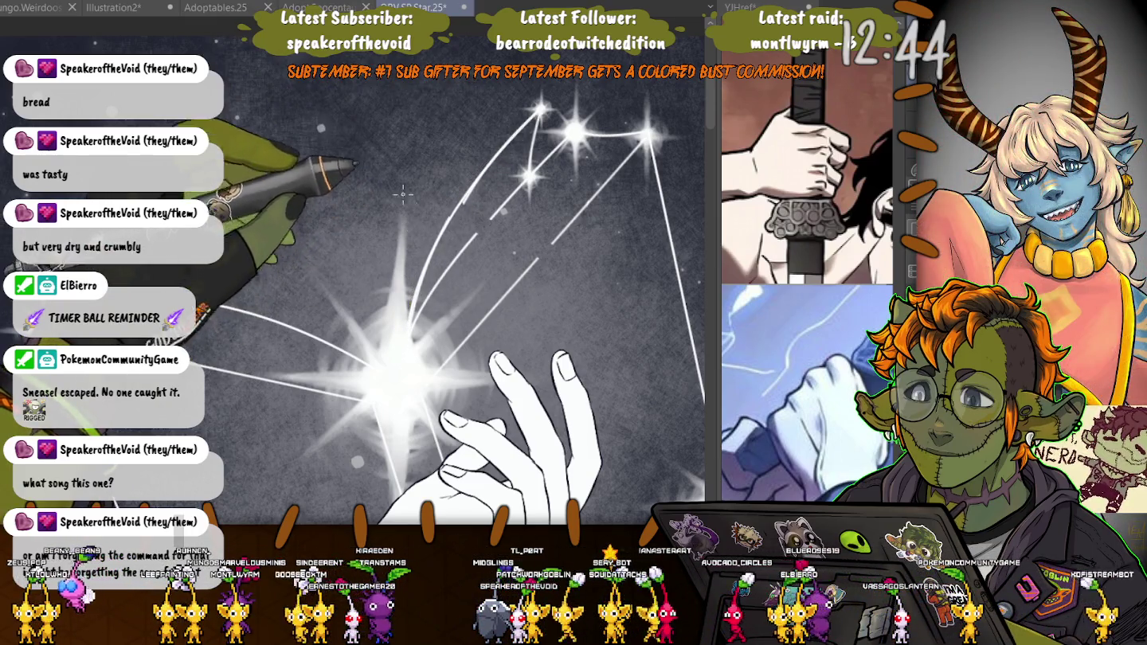
- Draw a curved ray bending from the top star down to the big star
{"action": "left_click", "coordinate": [423, 267]}
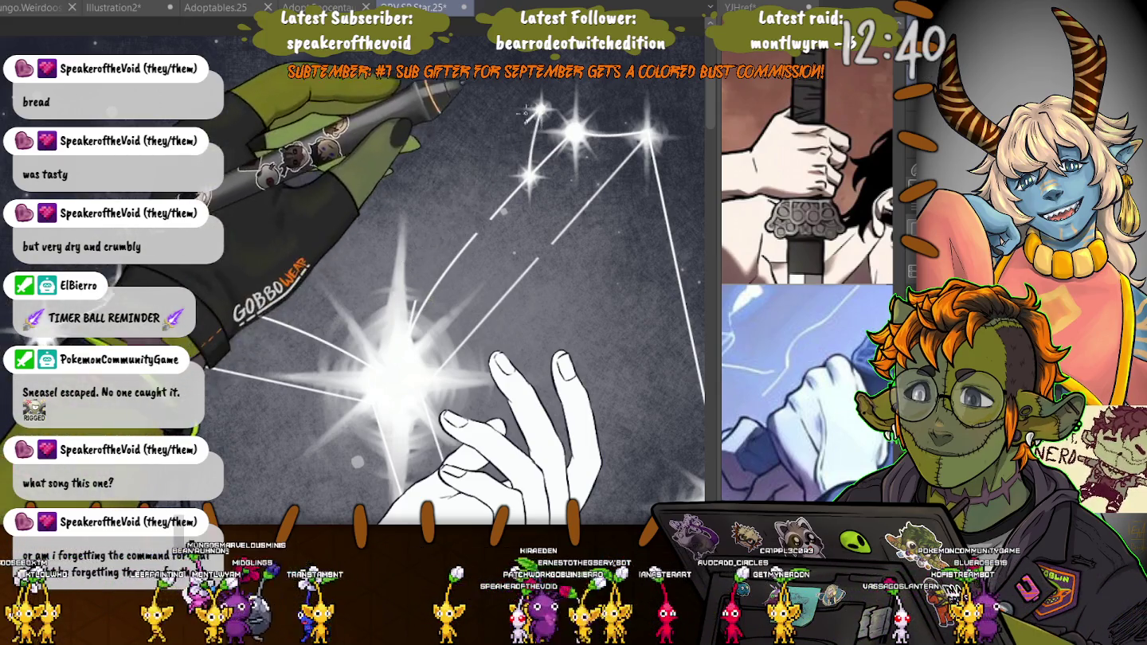
{"action": "left_click_drag", "start_coordinate": [540, 108], "coordinate": [405, 294]}
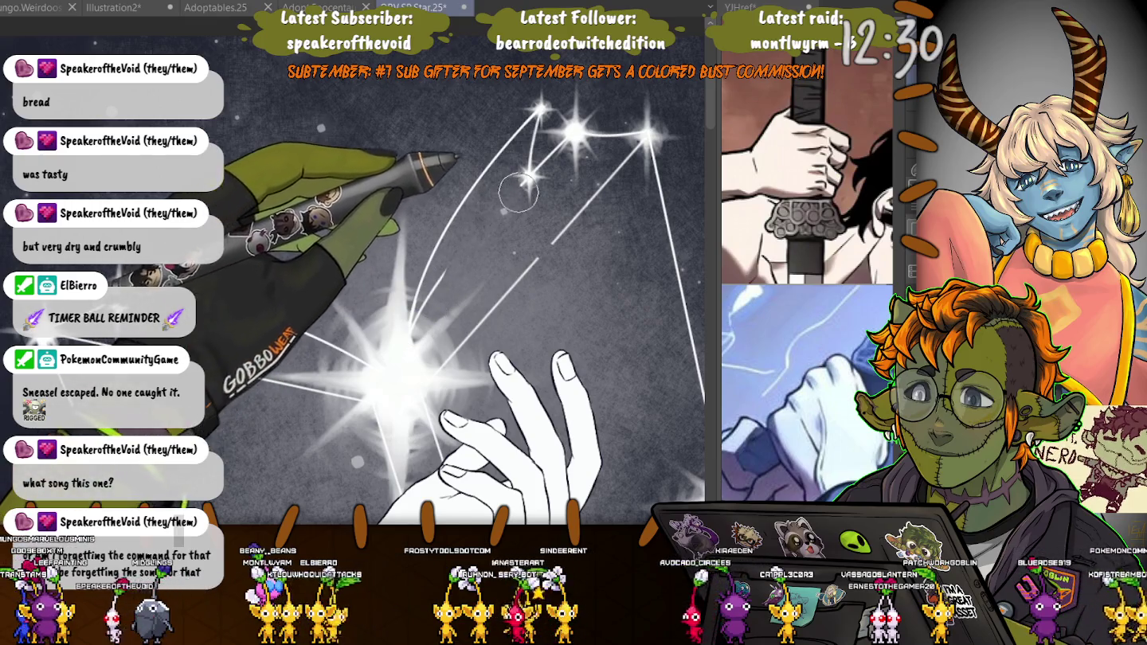
{"action": "left_click_drag", "start_coordinate": [572, 134], "coordinate": [455, 275]}
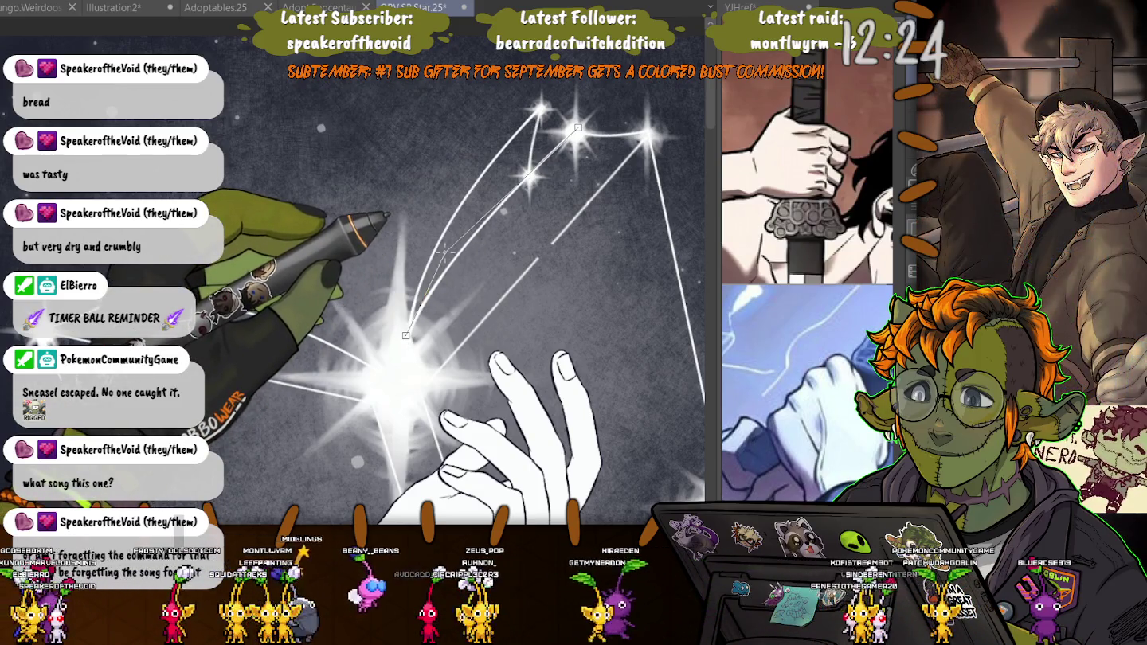
{"action": "left_click", "coordinate": [443, 253]}
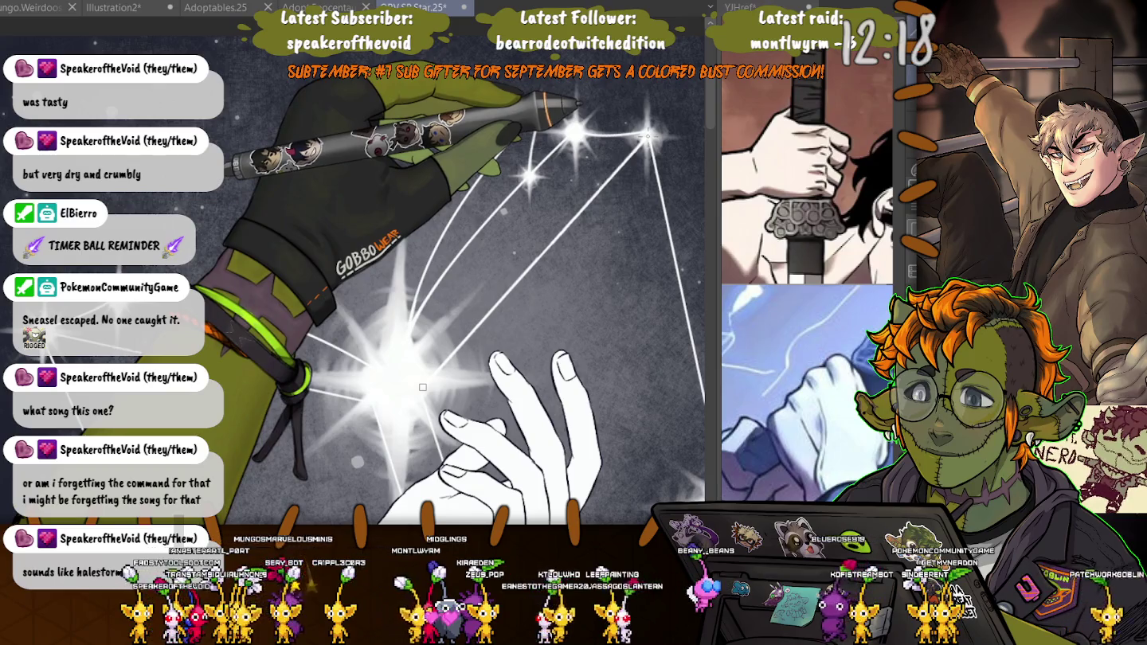
- Draw, trim and redraw the straight line linking the lower star to the top star
{"action": "left_click_drag", "start_coordinate": [423, 387], "coordinate": [648, 137]}
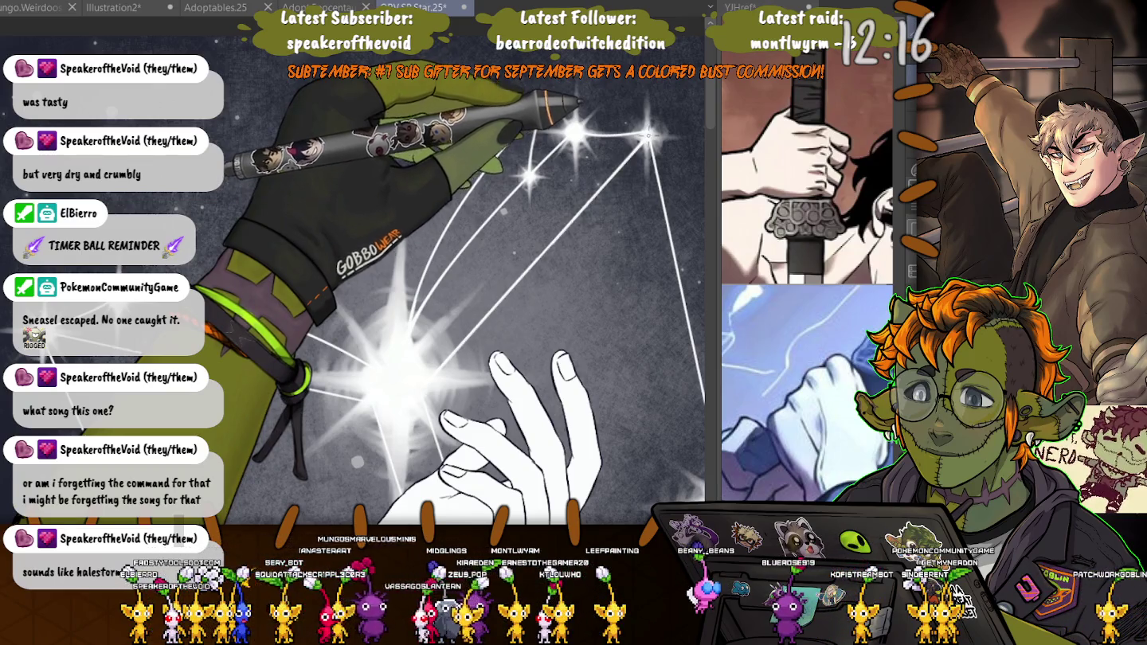
{"action": "scroll", "coordinate": [354, 271], "scroll_direction": "down", "scroll_amount": 3}
{"action": "scroll", "coordinate": [354, 271], "scroll_direction": "down", "scroll_amount": 3}
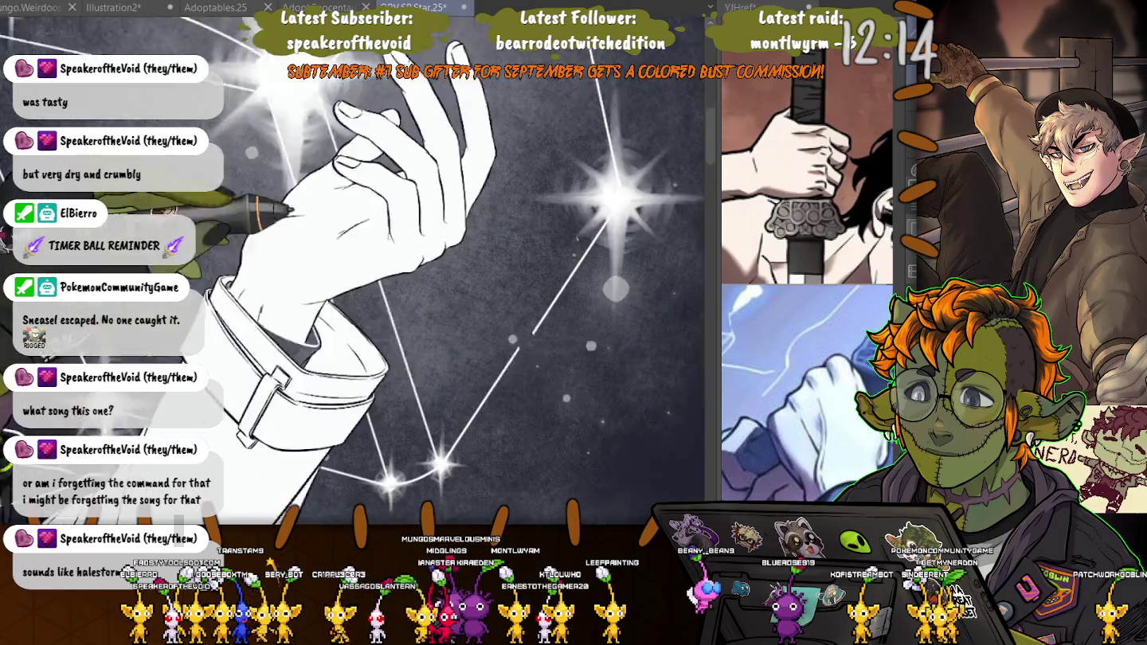
{"action": "scroll", "coordinate": [353, 271], "scroll_direction": "down", "scroll_amount": 2}
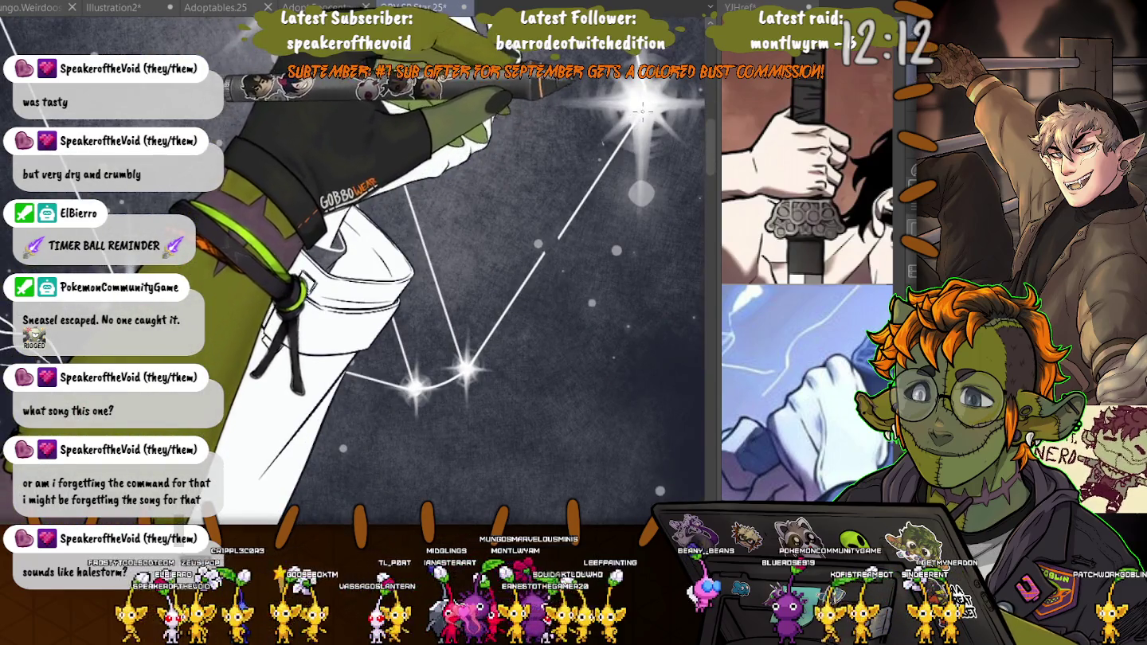
{"action": "left_click_drag", "start_coordinate": [649, 102], "coordinate": [469, 367]}
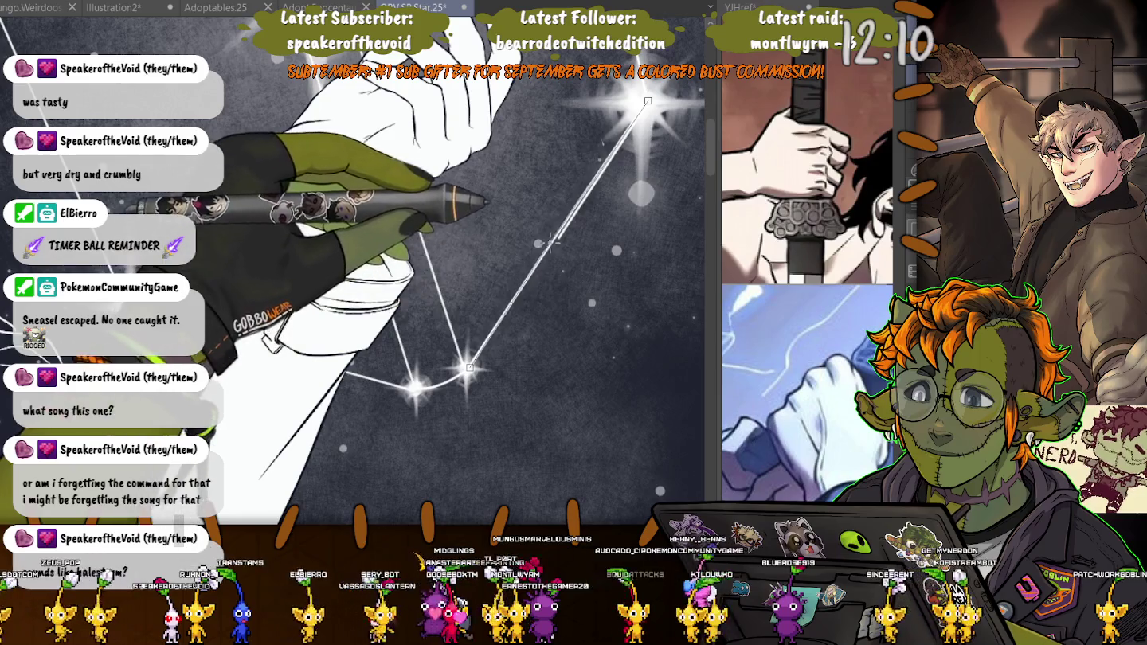
{"action": "left_click_drag", "start_coordinate": [557, 236], "coordinate": [543, 254]}
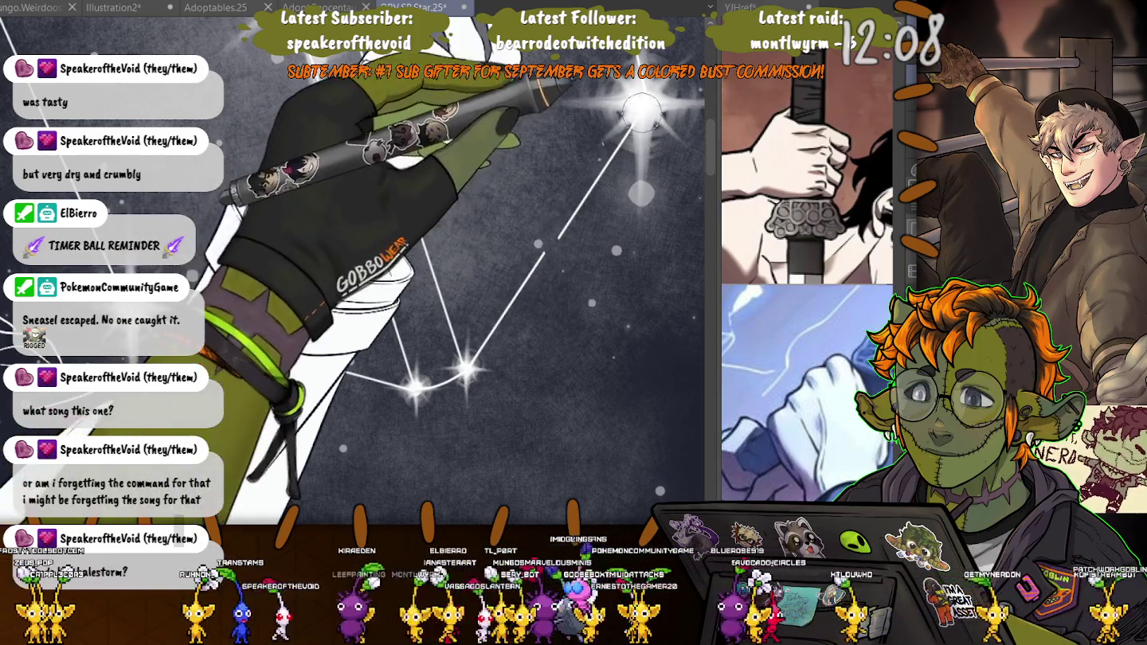
{"action": "mouse_move", "coordinate": [593, 185]}
{"action": "left_mouse_down"}
{"action": "mouse_move", "coordinate": [630, 102]}
{"action": "mouse_move", "coordinate": [469, 367]}
{"action": "mouse_move", "coordinate": [649, 92]}
{"action": "mouse_move", "coordinate": [546, 252]}
{"action": "left_mouse_up"}
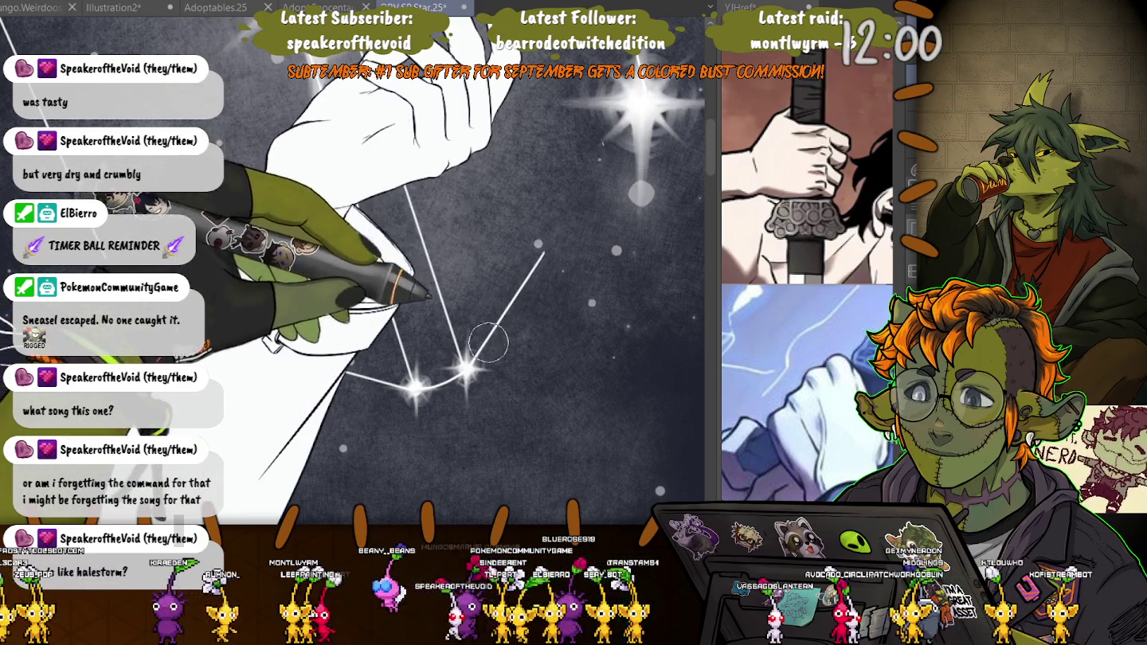
{"action": "left_click_drag", "start_coordinate": [466, 369], "coordinate": [645, 97]}
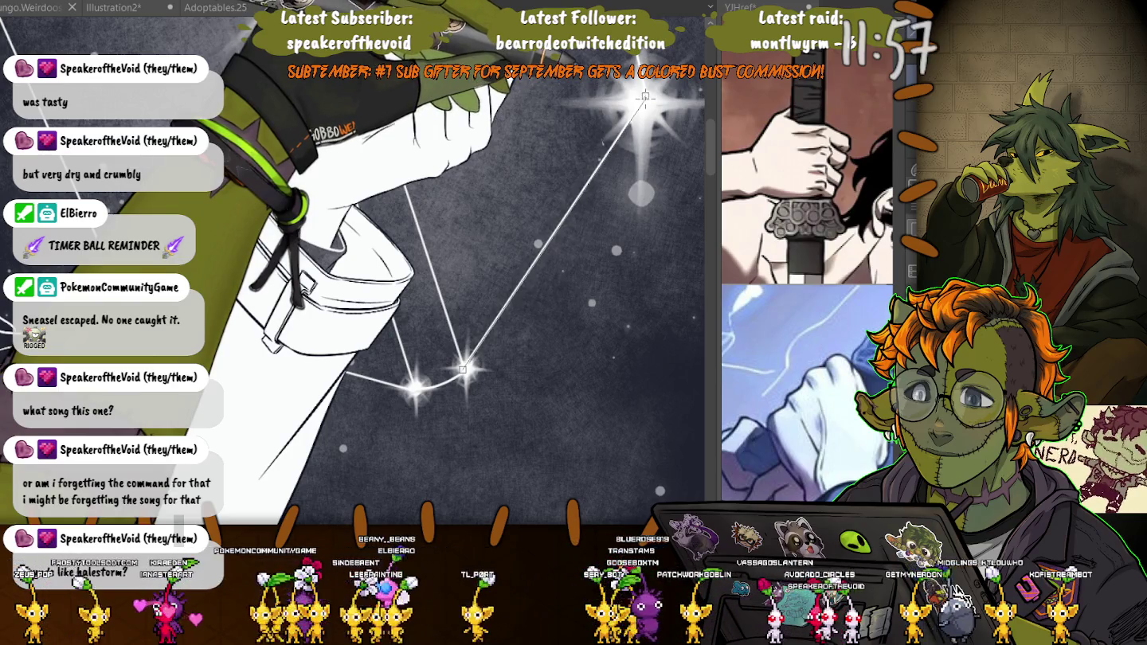
- Connect the bottom star to the top star, add a thin downward line, and save
{"action": "mouse_move", "coordinate": [645, 97]}
{"action": "left_mouse_down"}
{"action": "mouse_move", "coordinate": [300, 333]}
{"action": "mouse_move", "coordinate": [579, 208]}
{"action": "left_mouse_up"}
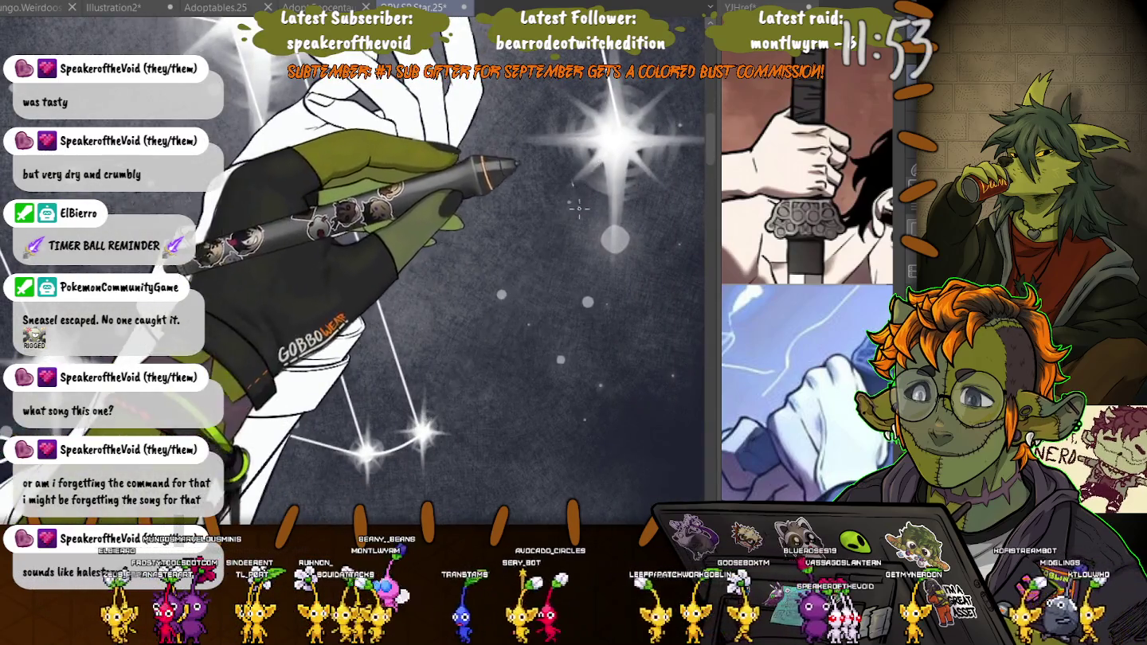
{"action": "mouse_move", "coordinate": [424, 432]}
{"action": "left_mouse_down"}
{"action": "mouse_move", "coordinate": [620, 132]}
{"action": "mouse_move", "coordinate": [370, 383]}
{"action": "mouse_move", "coordinate": [231, 232]}
{"action": "left_mouse_up"}
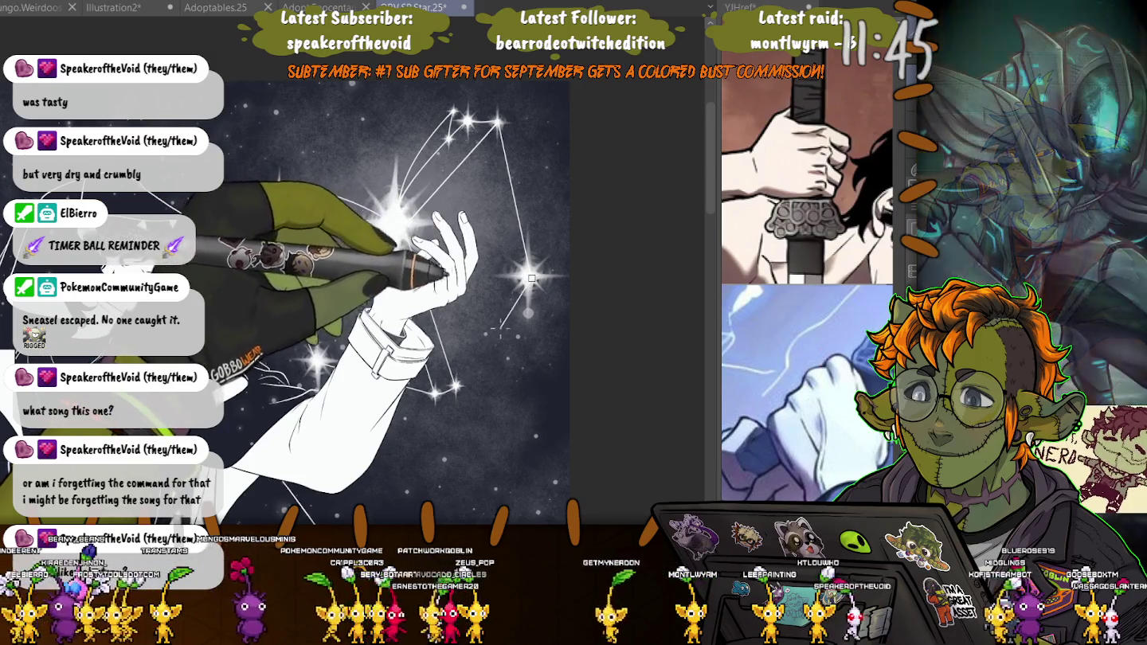
{"action": "left_click_drag", "start_coordinate": [531, 277], "coordinate": [455, 383]}
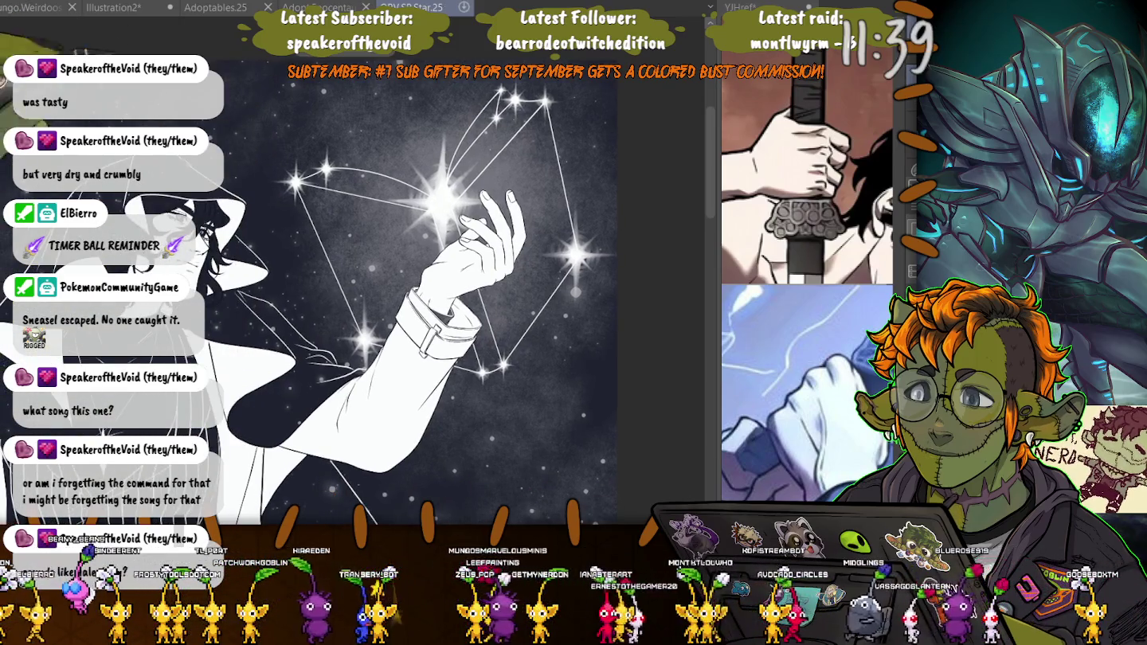
{"action": "key", "text": "ctrl+s"}
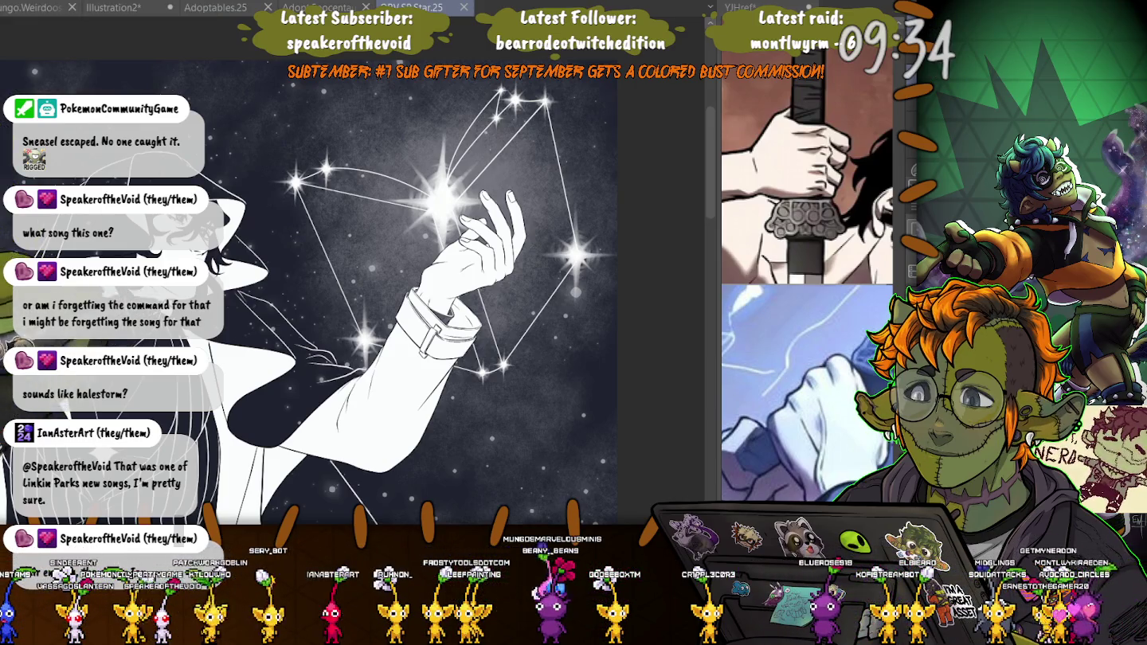
- Hide the starry background with Ctrl+H and zoom out to the full standing figure
{"action": "scroll", "coordinate": [354, 295], "scroll_direction": "up", "scroll_amount": 3}
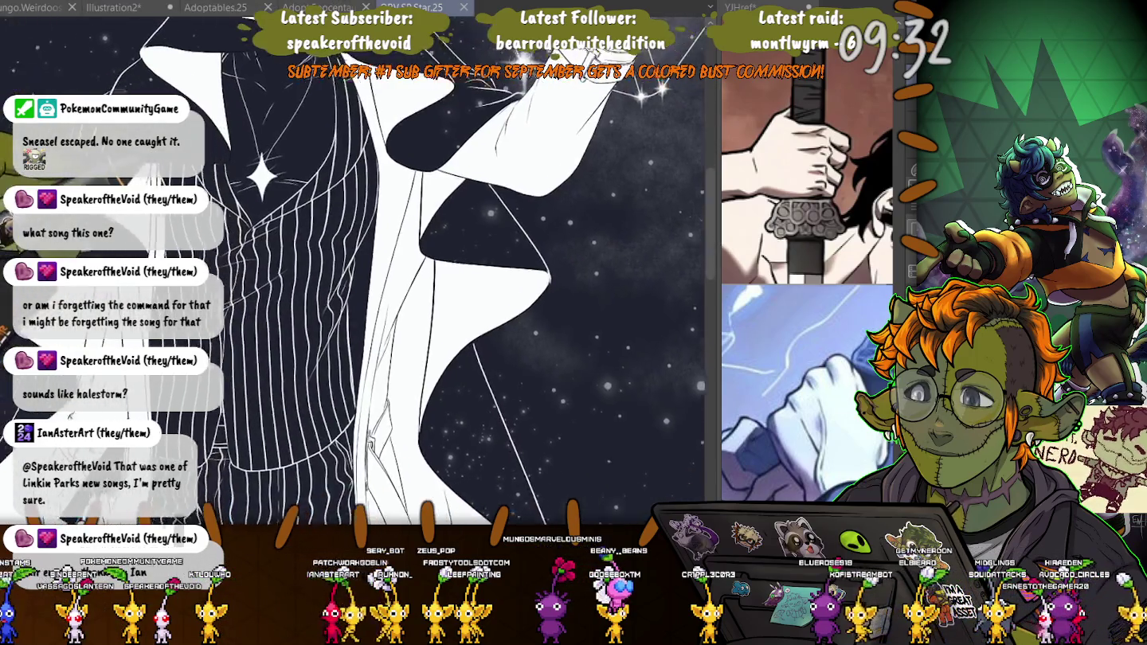
{"action": "scroll", "coordinate": [354, 295], "scroll_direction": "down", "scroll_amount": 1}
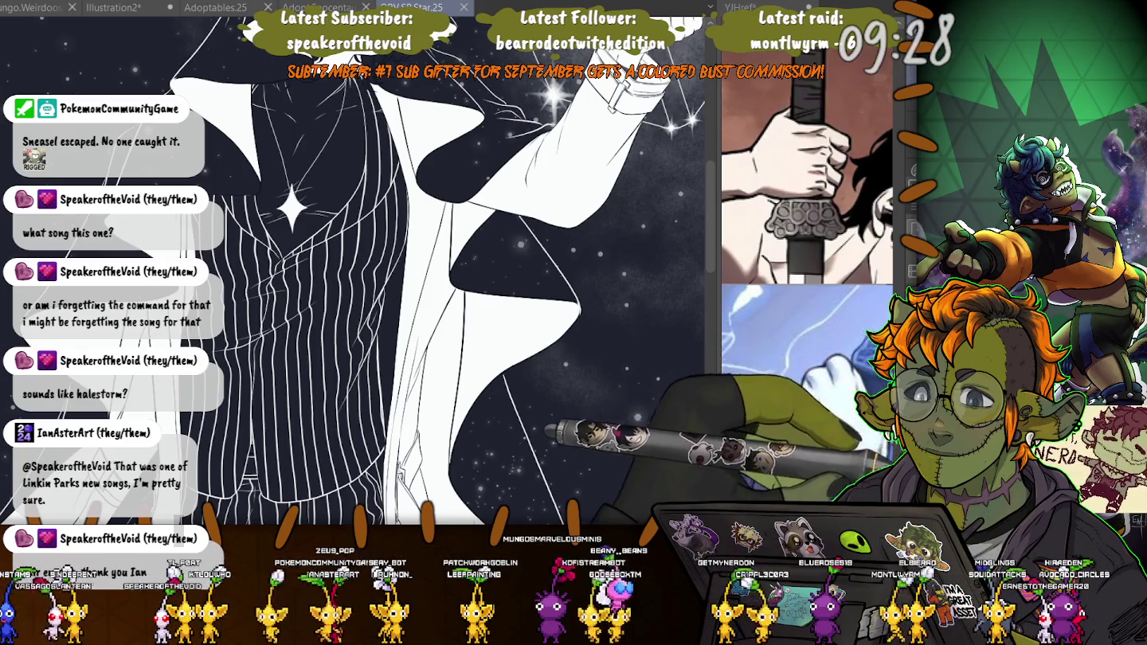
{"action": "key", "text": "ctrl+h"}
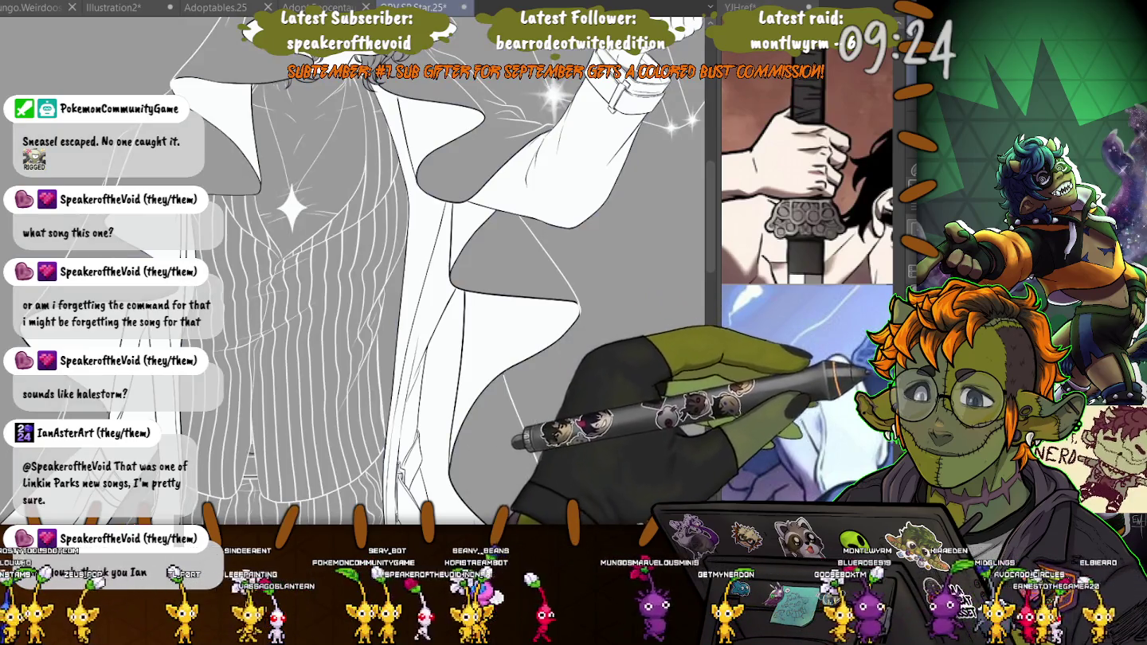
{"action": "key", "text": "ctrl+minus"}
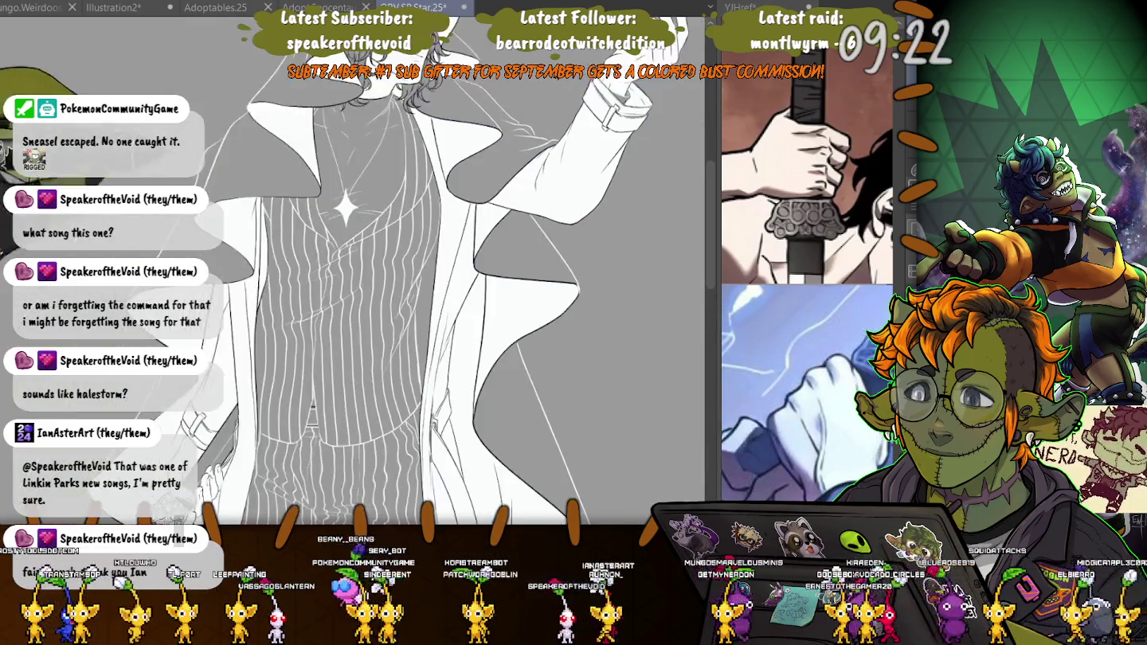
{"action": "key", "text": "ctrl+minus"}
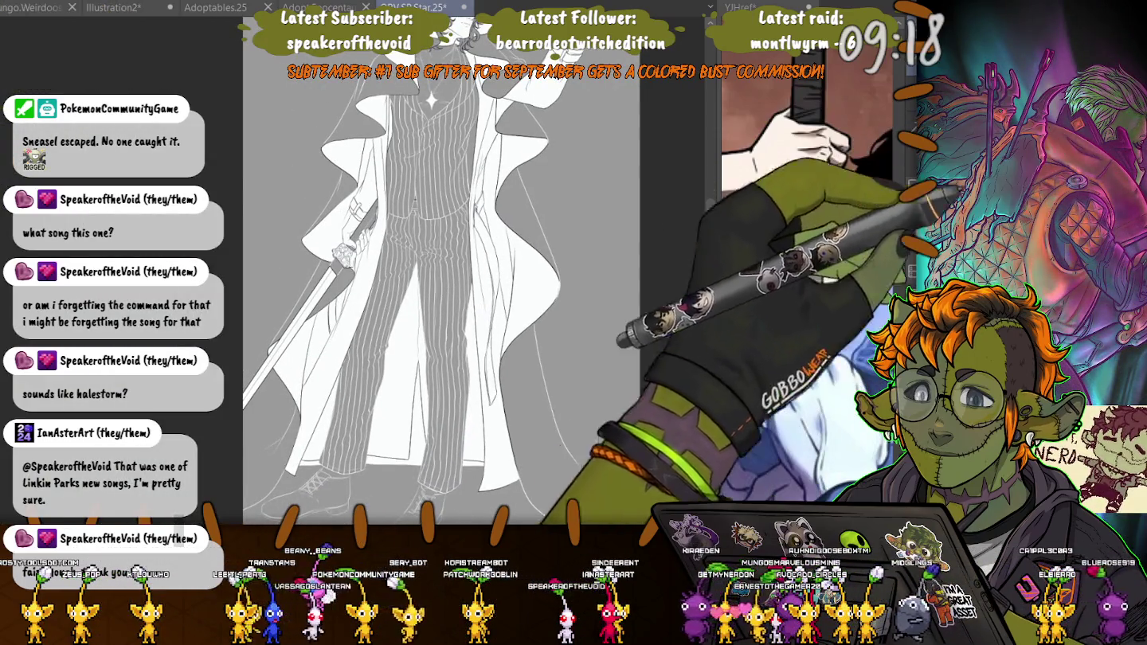
- Select the figure's silhouette and bring the legs and feet into view
{"action": "left_click", "coordinate": [270, 239]}
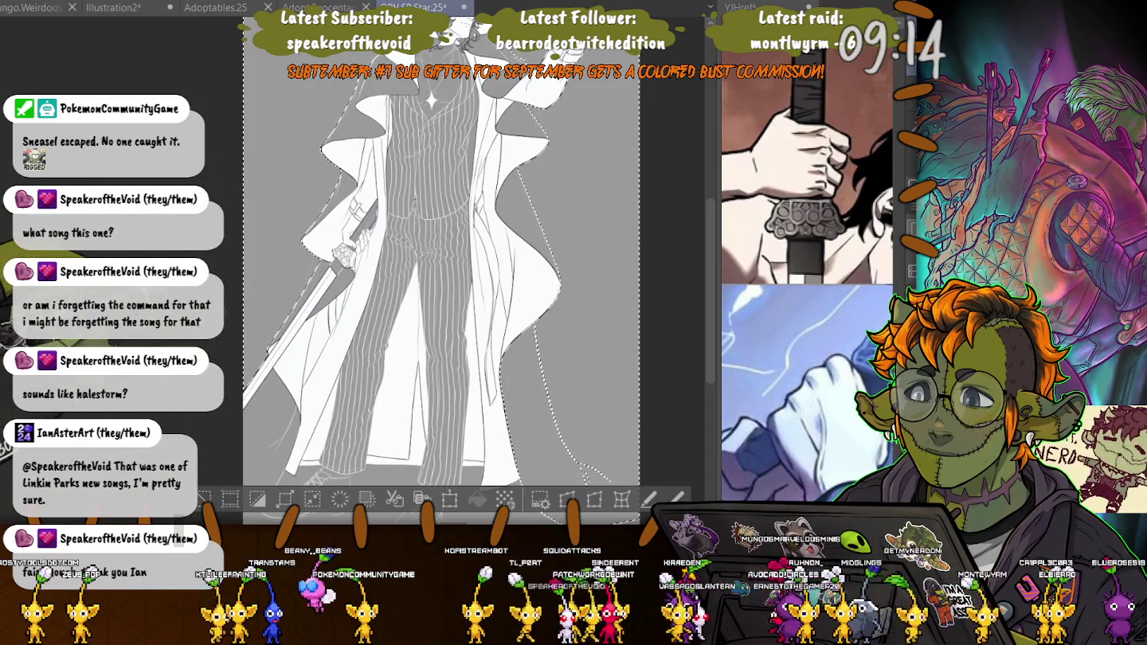
{"action": "left_click_drag", "start_coordinate": [446, 320], "coordinate": [477, 199]}
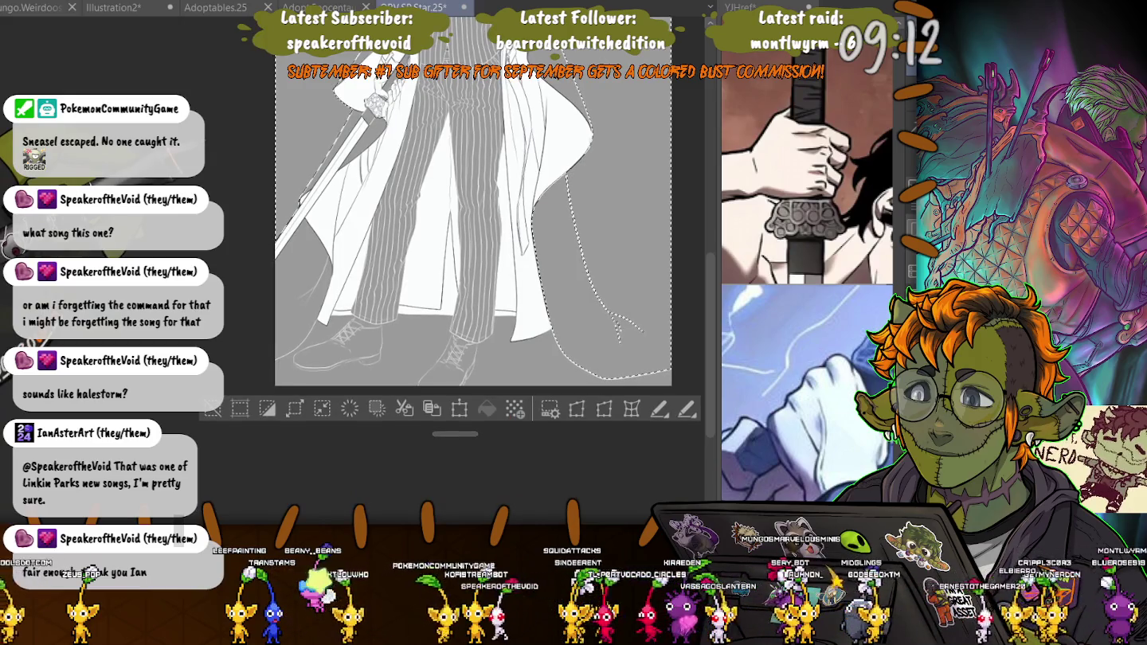
{"action": "left_click_drag", "start_coordinate": [446, 240], "coordinate": [467, 258]}
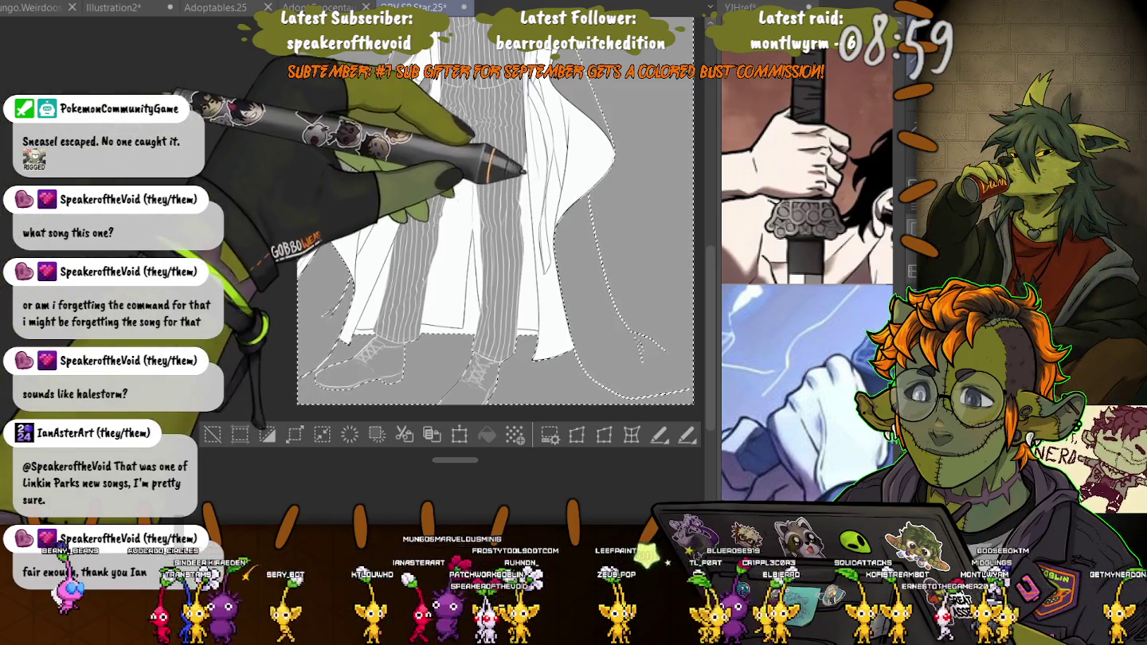
{"action": "scroll", "coordinate": [494, 239], "scroll_direction": "up", "scroll_amount": 2}
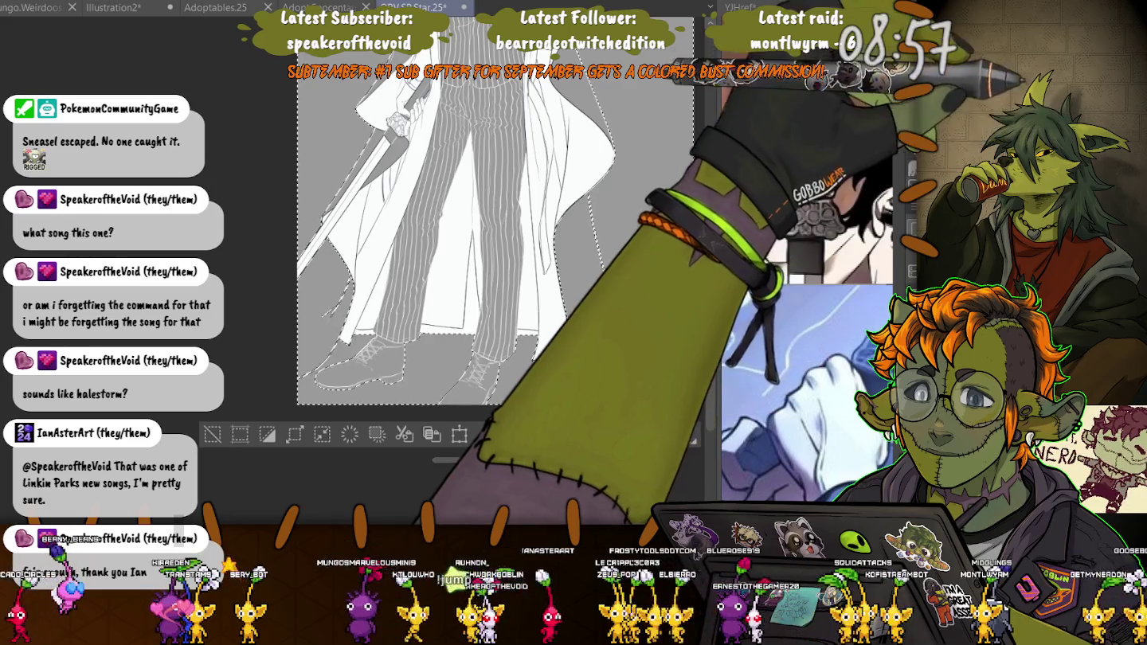
{"action": "scroll", "coordinate": [574, 152], "scroll_direction": "up", "scroll_amount": 2}
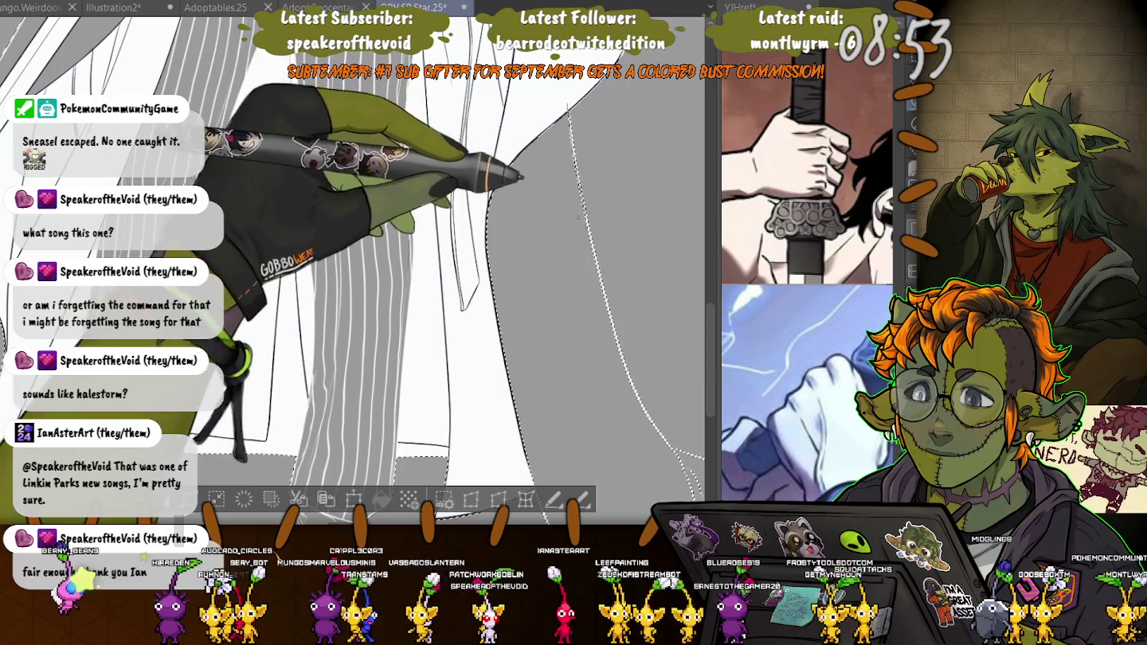
- Reshape the selection edge around the coat hem and down the coat's left side
{"action": "left_click_drag", "start_coordinate": [610, 375], "coordinate": [524, 406]}
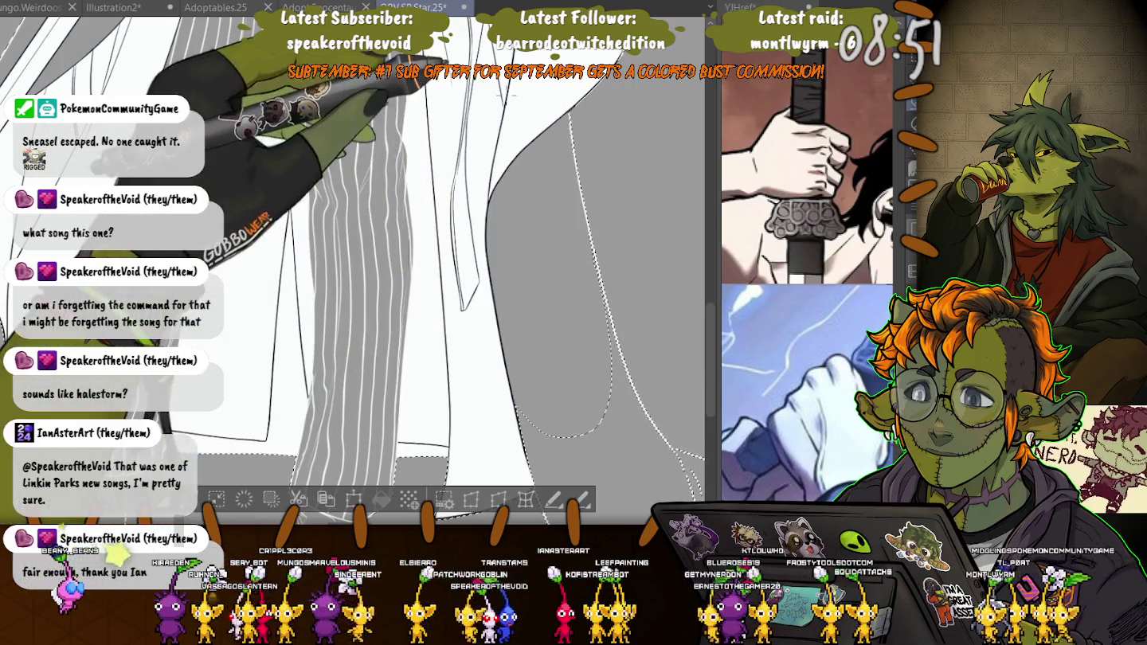
{"action": "scroll", "coordinate": [358, 160], "scroll_direction": "down", "scroll_amount": 2}
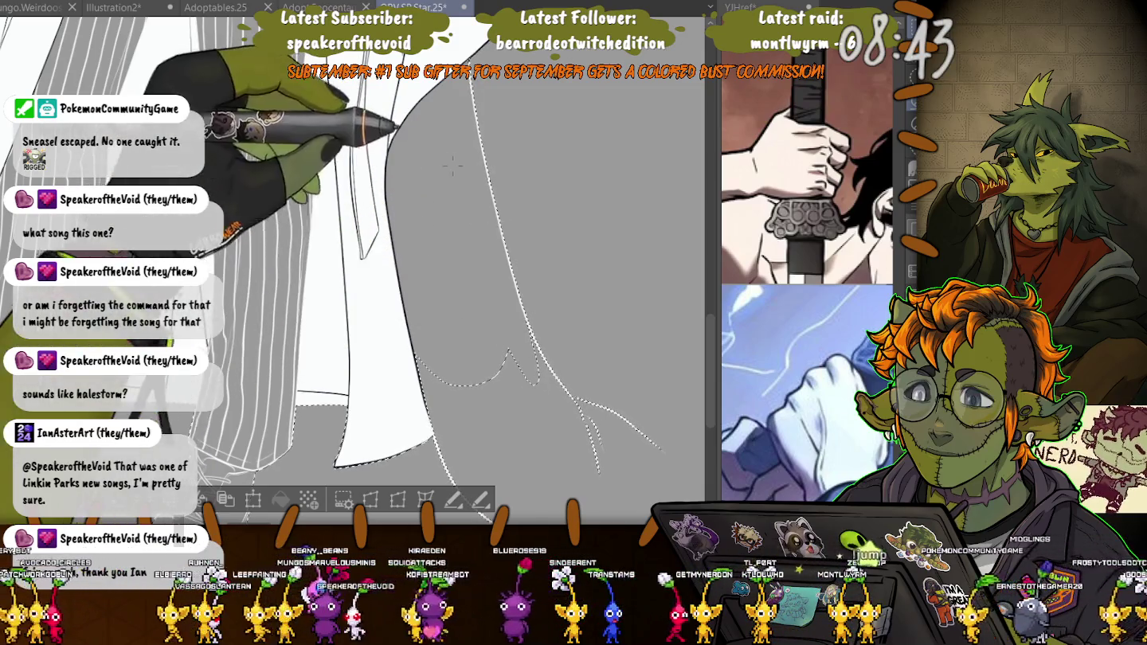
{"action": "left_click_drag", "start_coordinate": [504, 247], "coordinate": [549, 350]}
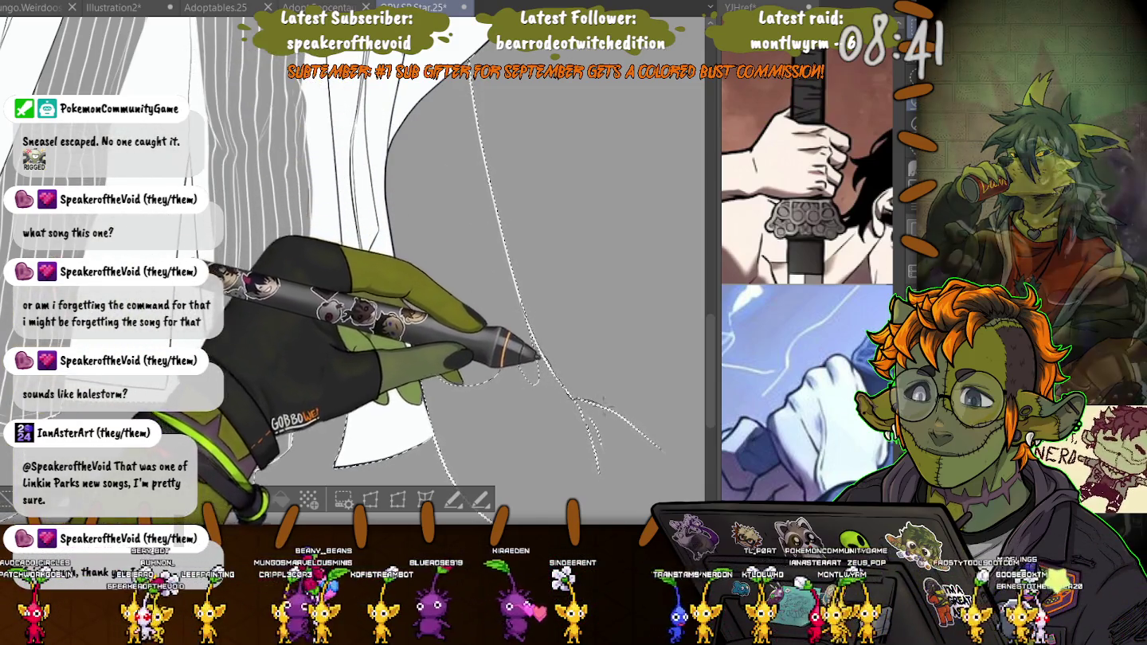
{"action": "left_click_drag", "start_coordinate": [482, 304], "coordinate": [514, 468]}
{"action": "left_click_drag", "start_coordinate": [387, 342], "coordinate": [387, 176]}
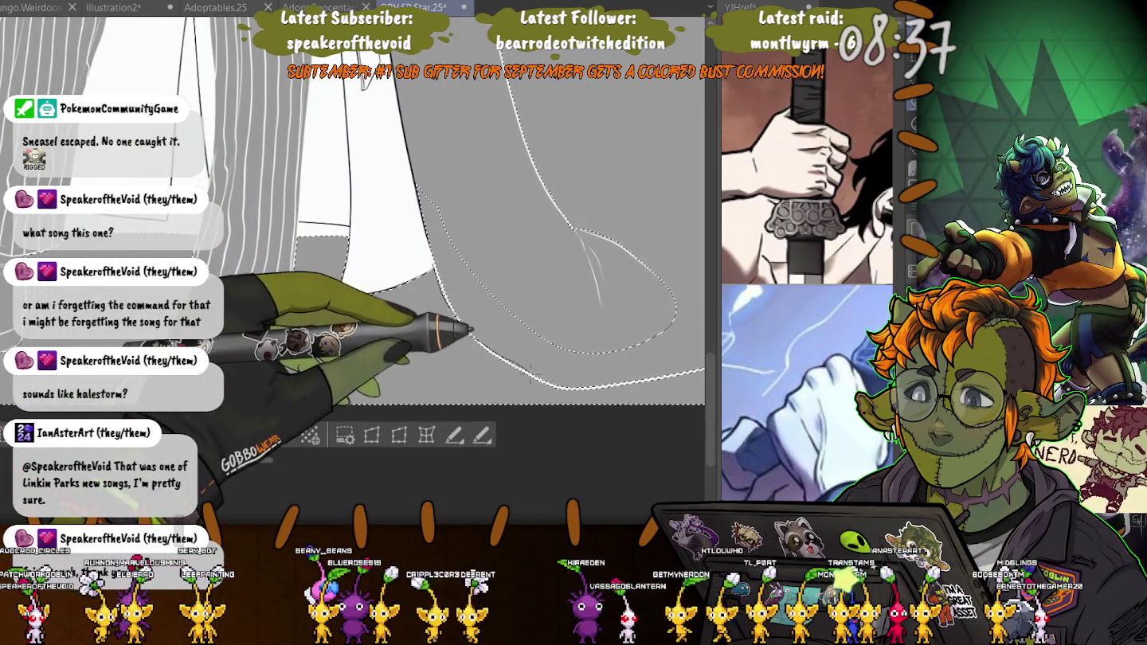
{"action": "mouse_move", "coordinate": [510, 339]}
{"action": "left_mouse_down"}
{"action": "mouse_move", "coordinate": [551, 192]}
{"action": "mouse_move", "coordinate": [363, 156]}
{"action": "left_mouse_up"}
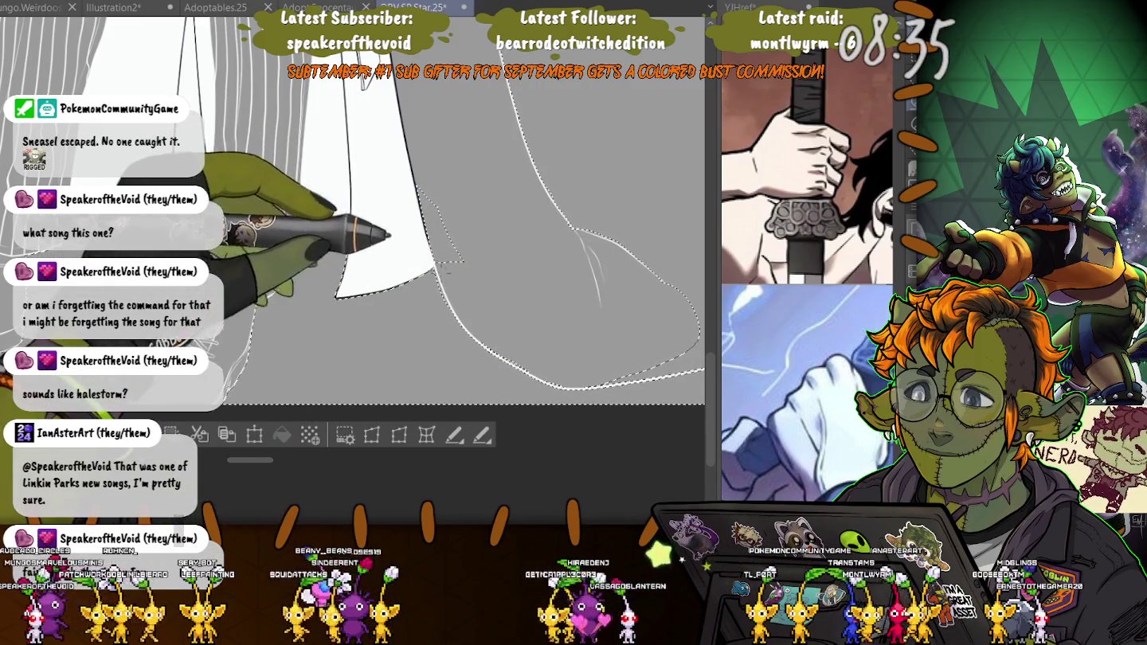
{"action": "key", "text": "ctrl+minus"}
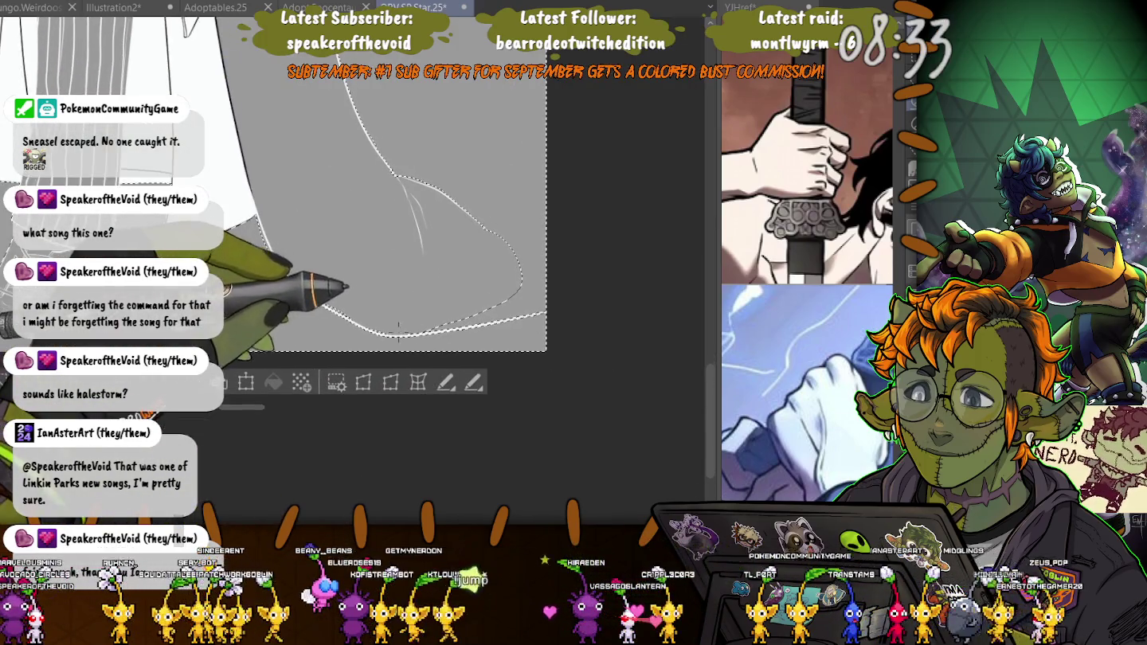
{"action": "left_click_drag", "start_coordinate": [560, 289], "coordinate": [271, 239]}
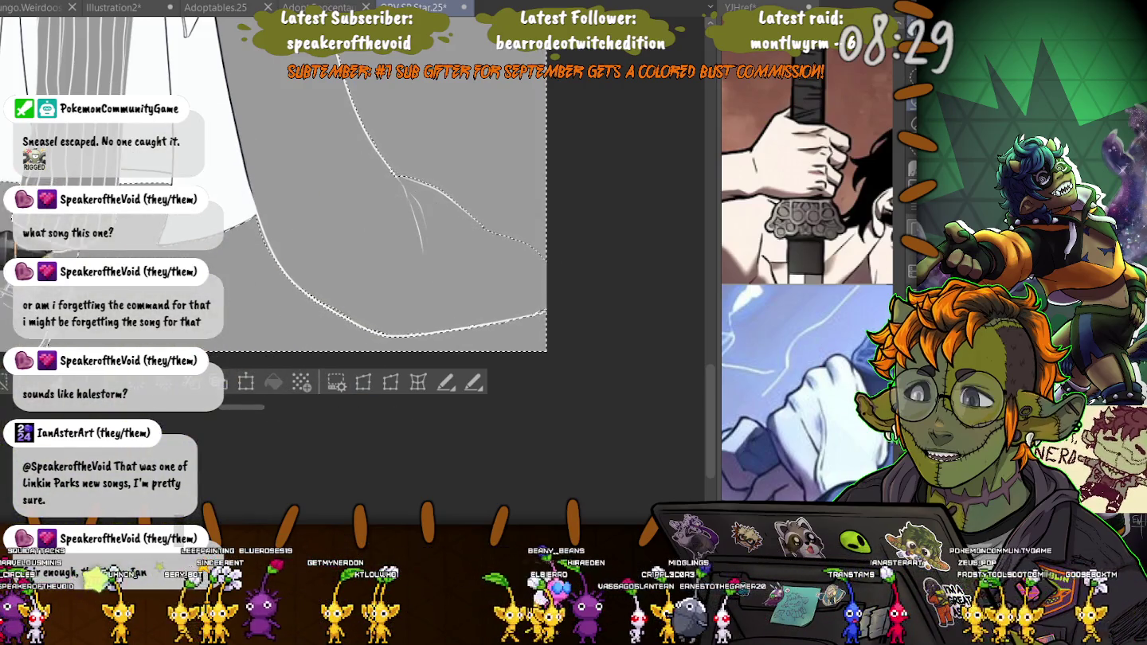
{"action": "mouse_move", "coordinate": [223, 335]}
{"action": "left_mouse_down"}
{"action": "mouse_move", "coordinate": [316, 356]}
{"action": "mouse_move", "coordinate": [306, 399]}
{"action": "left_mouse_up"}
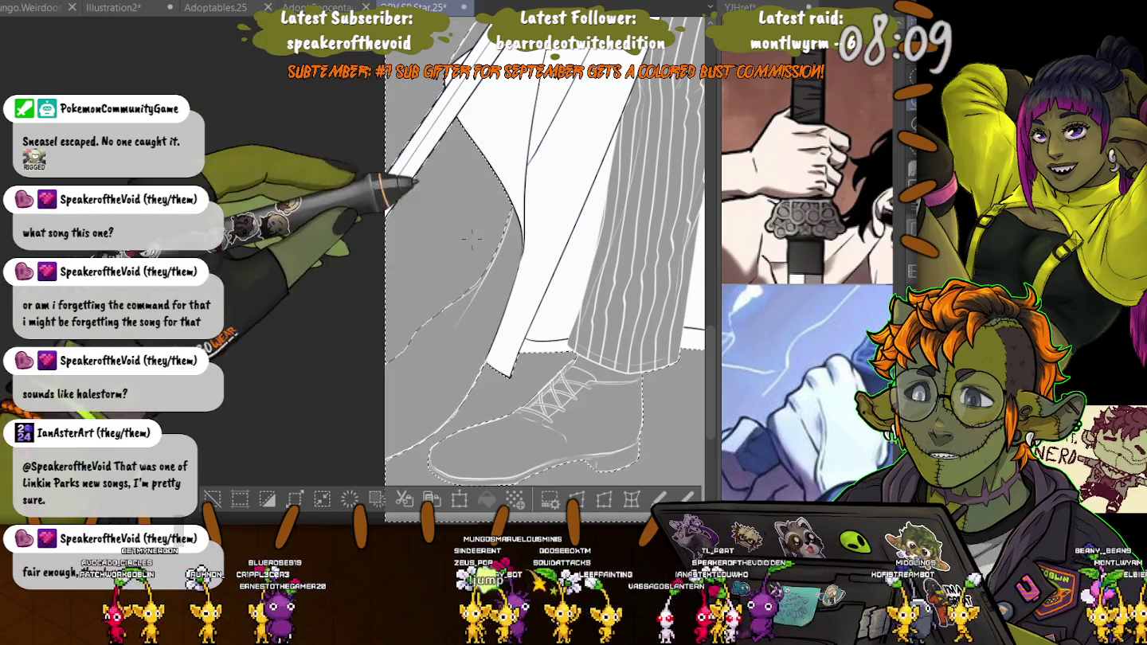
- Lasso along the coat's diagonal left edge to add it to the figure selection
{"action": "scroll", "coordinate": [474, 255], "scroll_direction": "up", "scroll_amount": 2}
{"action": "scroll", "coordinate": [482, 243], "scroll_direction": "up", "scroll_amount": 1}
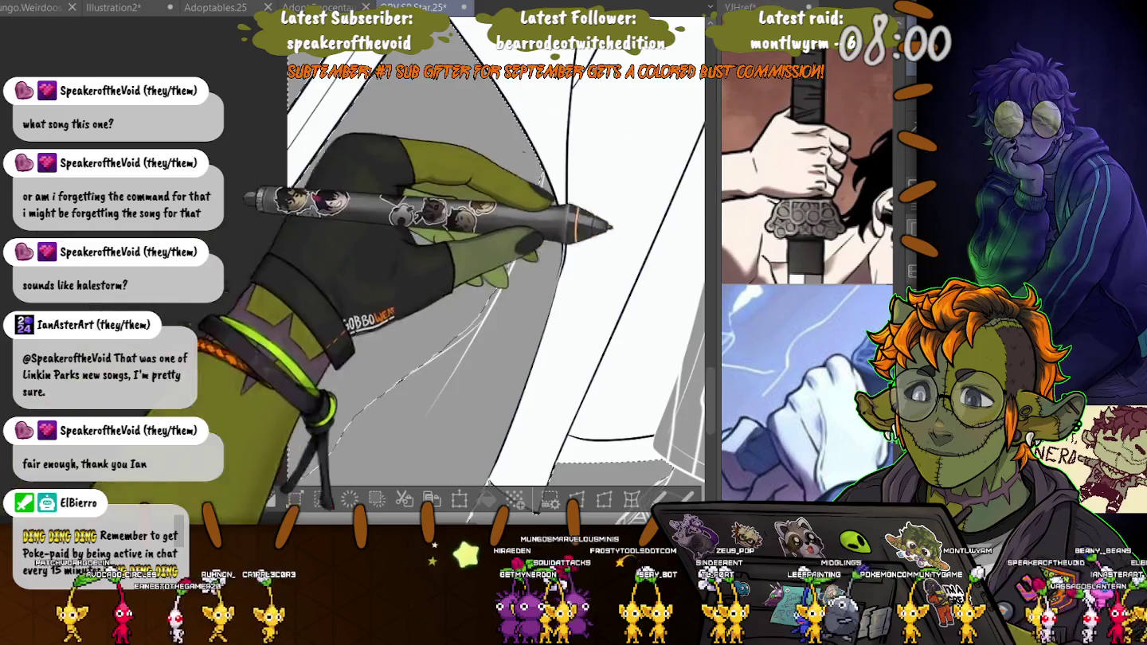
{"action": "left_click_drag", "start_coordinate": [291, 477], "coordinate": [541, 187]}
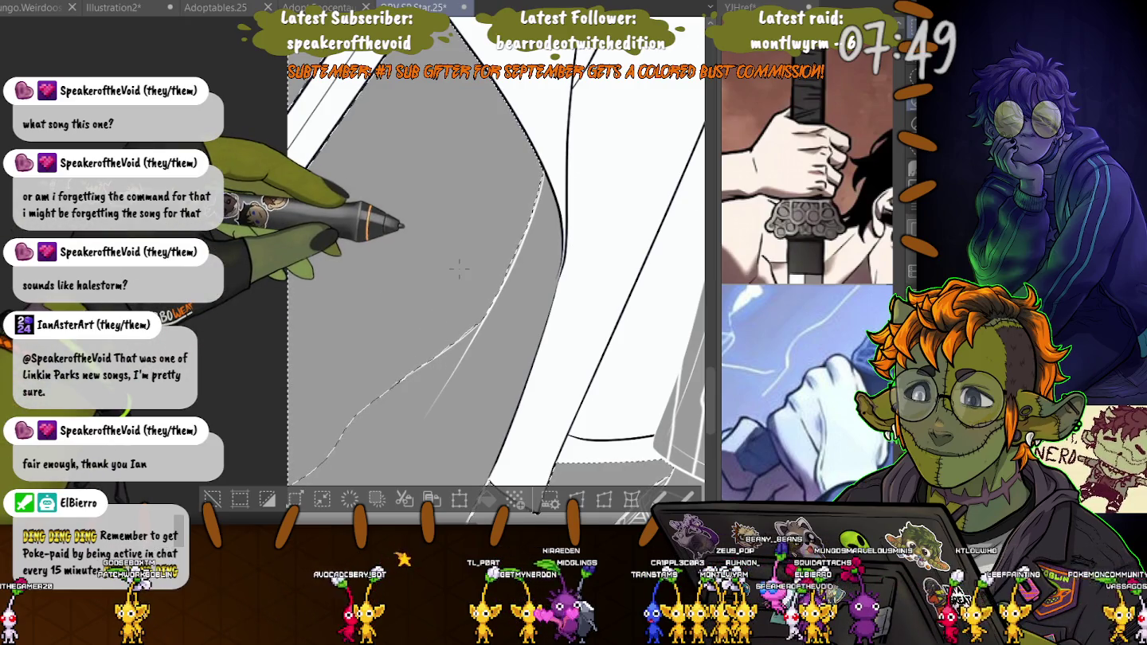
{"action": "scroll", "coordinate": [493, 263], "scroll_direction": "down", "scroll_amount": 5}
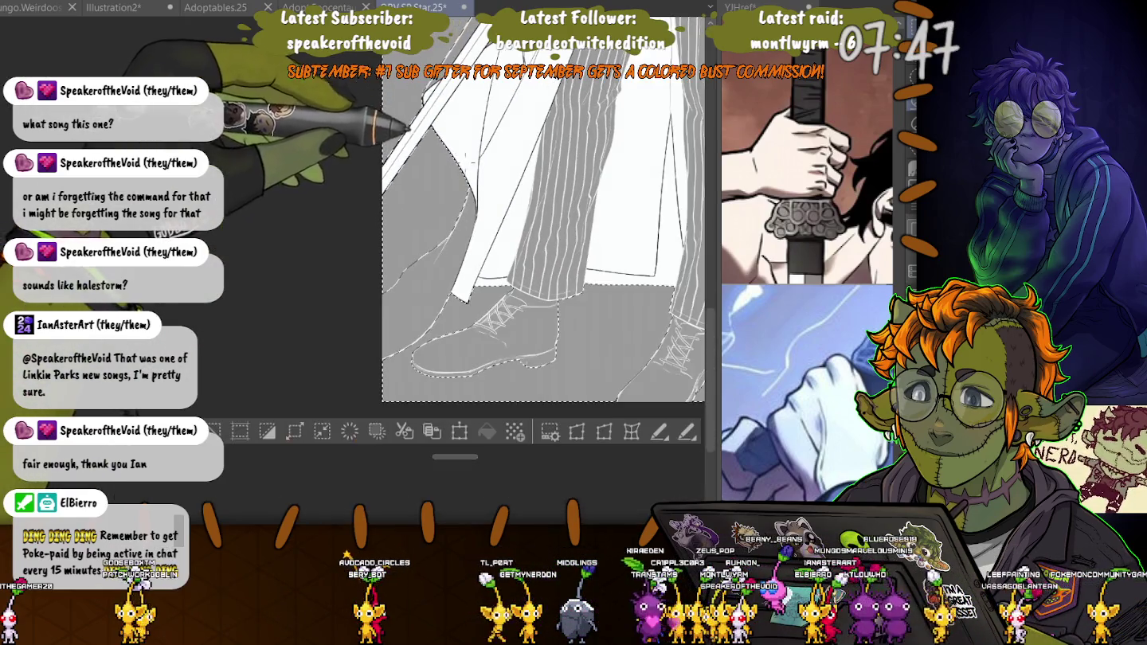
- Bring the whole figure and the top of the canvas into view
{"action": "left_click_drag", "start_coordinate": [403, 115], "coordinate": [263, 318]}
{"action": "scroll", "coordinate": [239, 311], "scroll_direction": "down", "scroll_amount": 3}
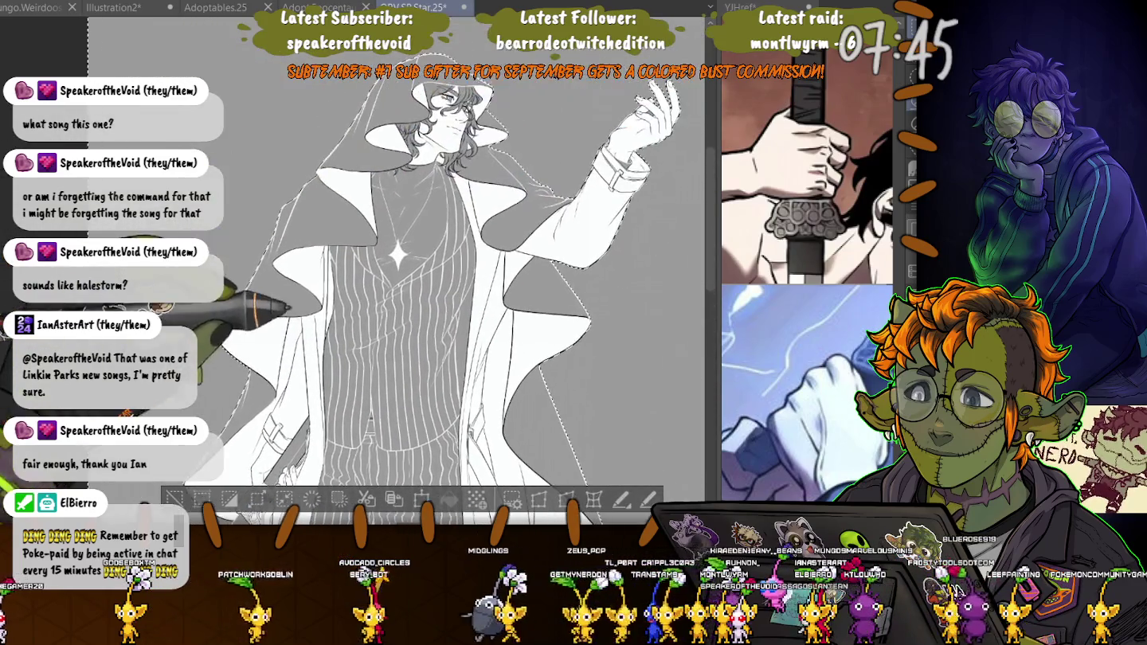
{"action": "left_click_drag", "start_coordinate": [398, 255], "coordinate": [329, 380]}
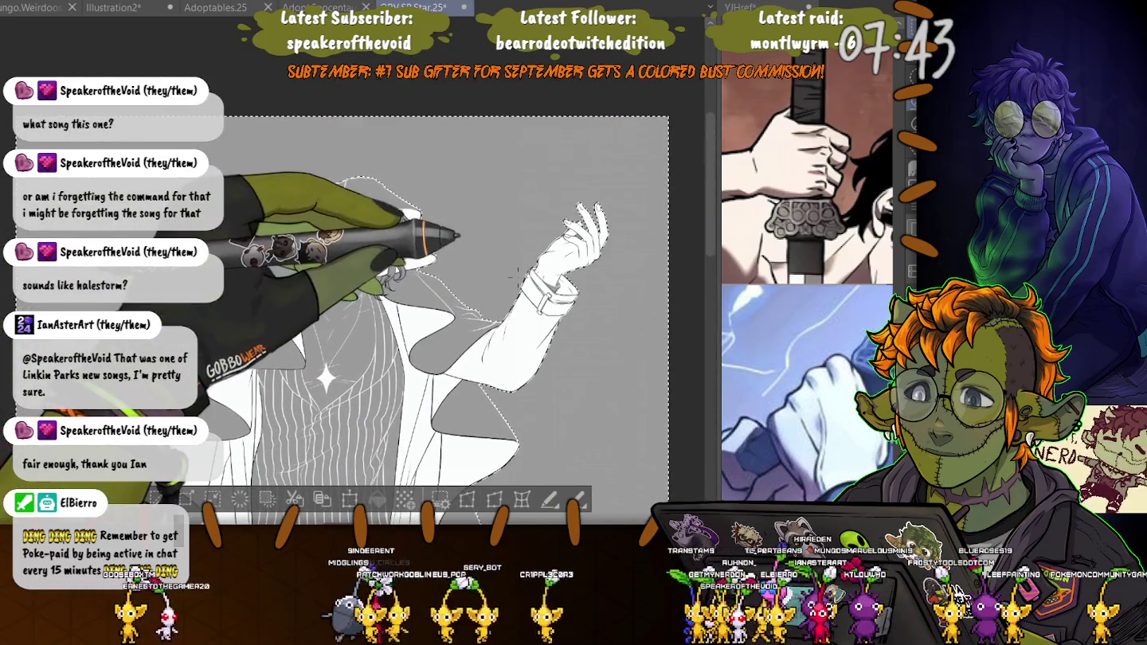
{"action": "scroll", "coordinate": [565, 238], "scroll_direction": "up", "scroll_amount": 4}
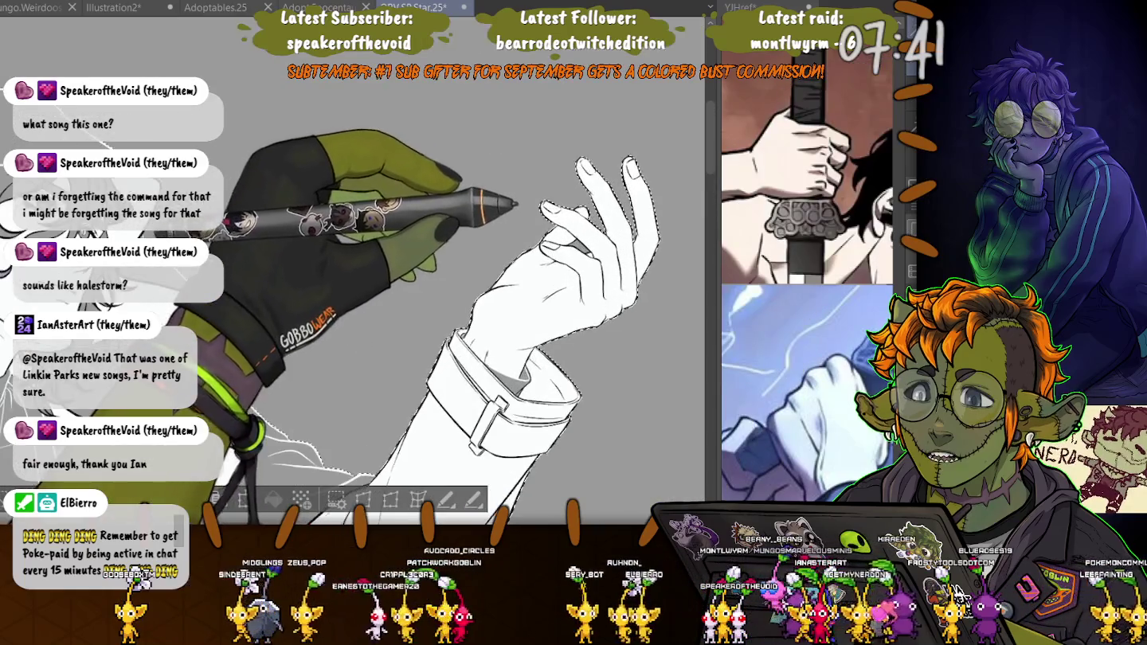
{"action": "scroll", "coordinate": [358, 279], "scroll_direction": "down", "scroll_amount": 3}
{"action": "scroll", "coordinate": [422, 262], "scroll_direction": "up", "scroll_amount": 3}
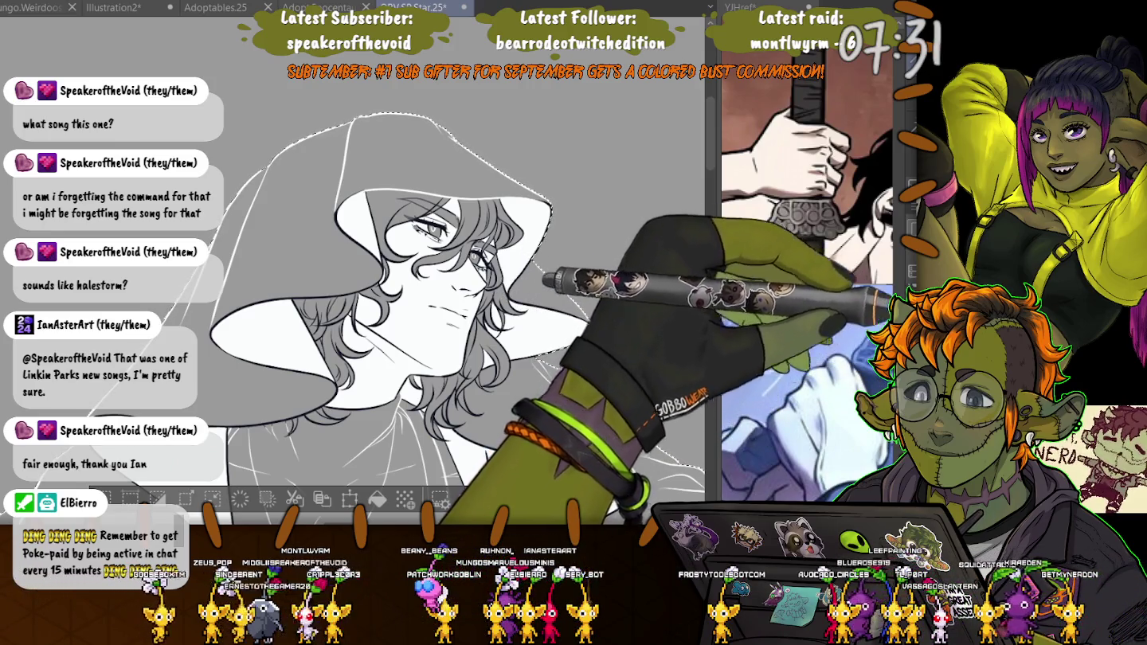
- Clear the figure selection and rotate the view of the hooded face
{"action": "key", "text": "ctrl+d"}
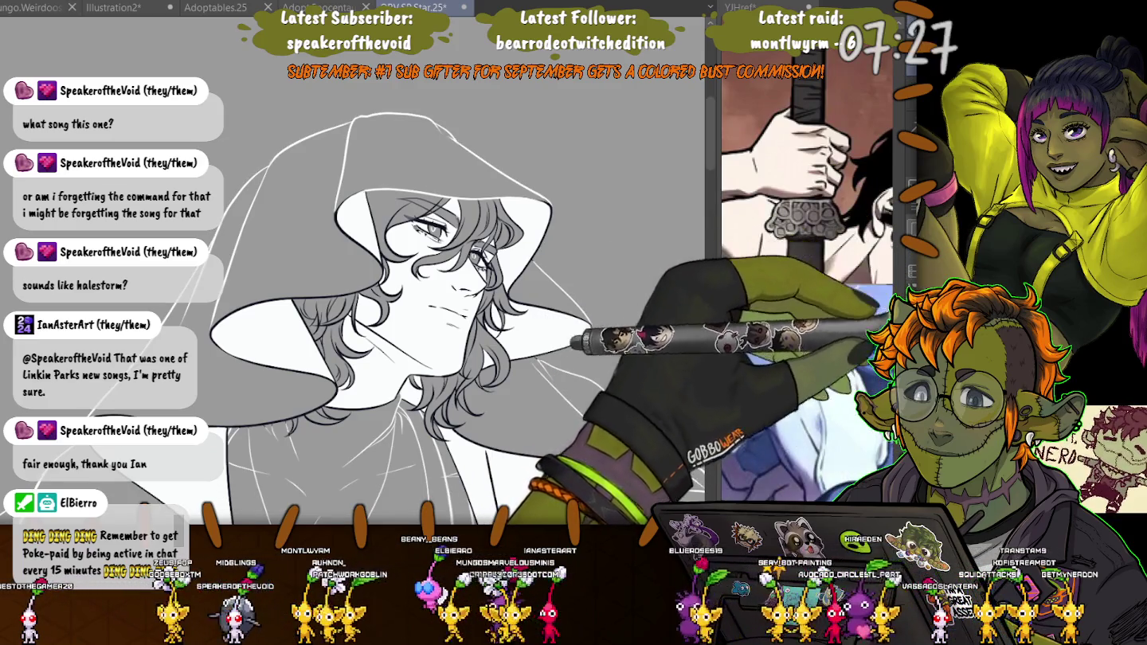
{"action": "key", "text": "-"}
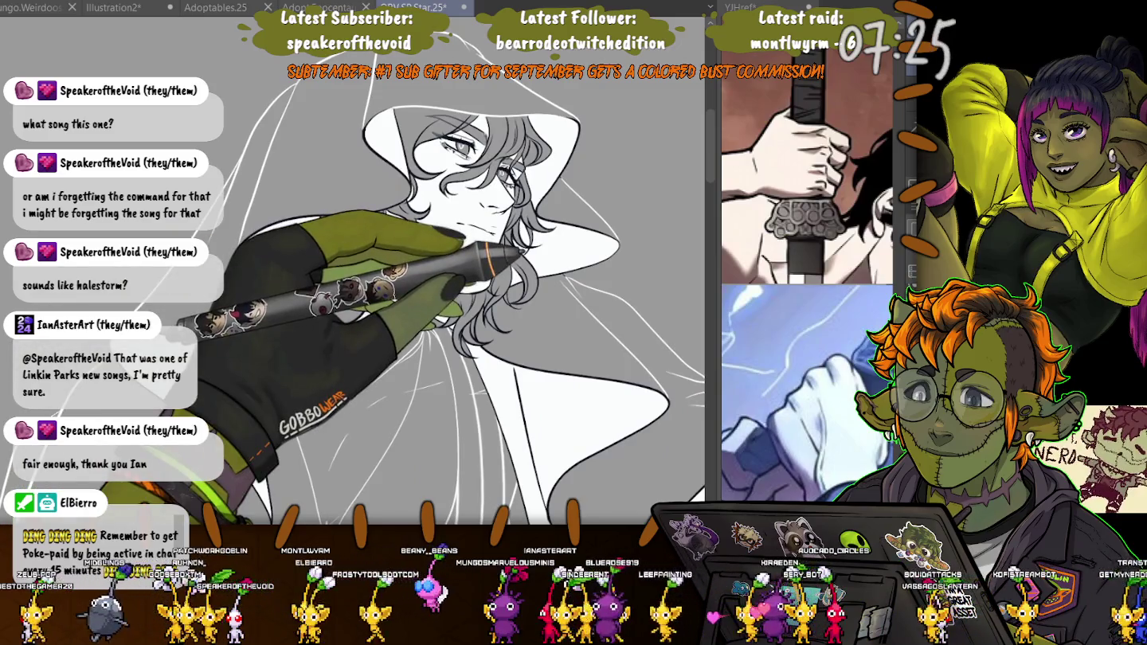
{"action": "key", "text": "-"}
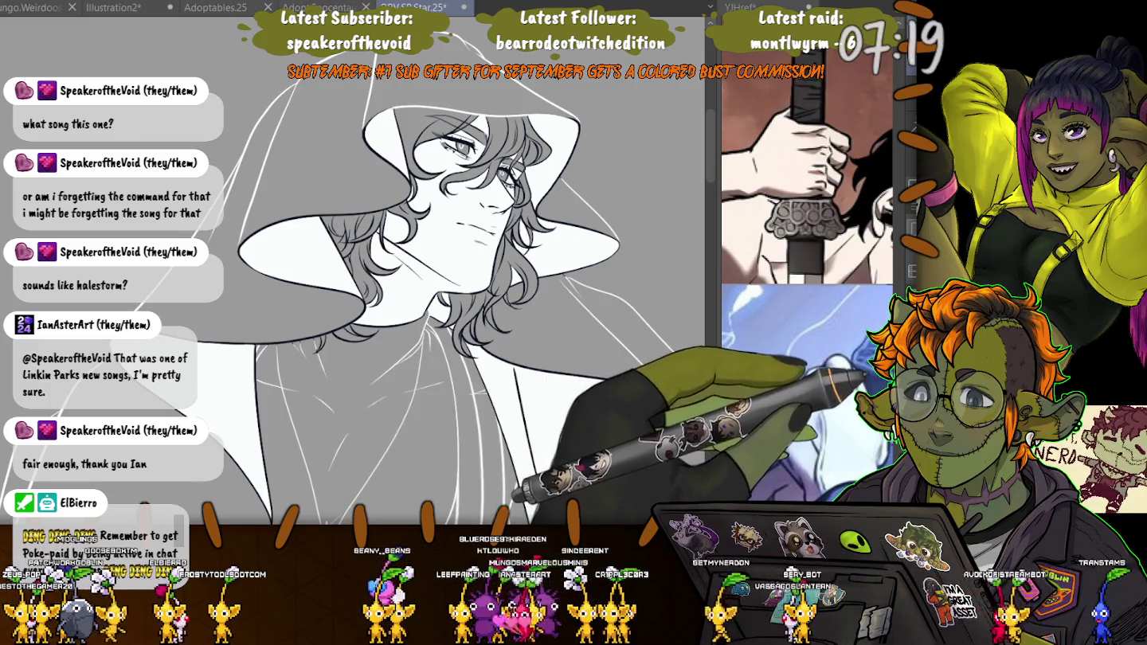
- Undo twice to restore the dark fills, starry background and constellation, then zoom in
{"action": "key", "text": "ctrl+z"}
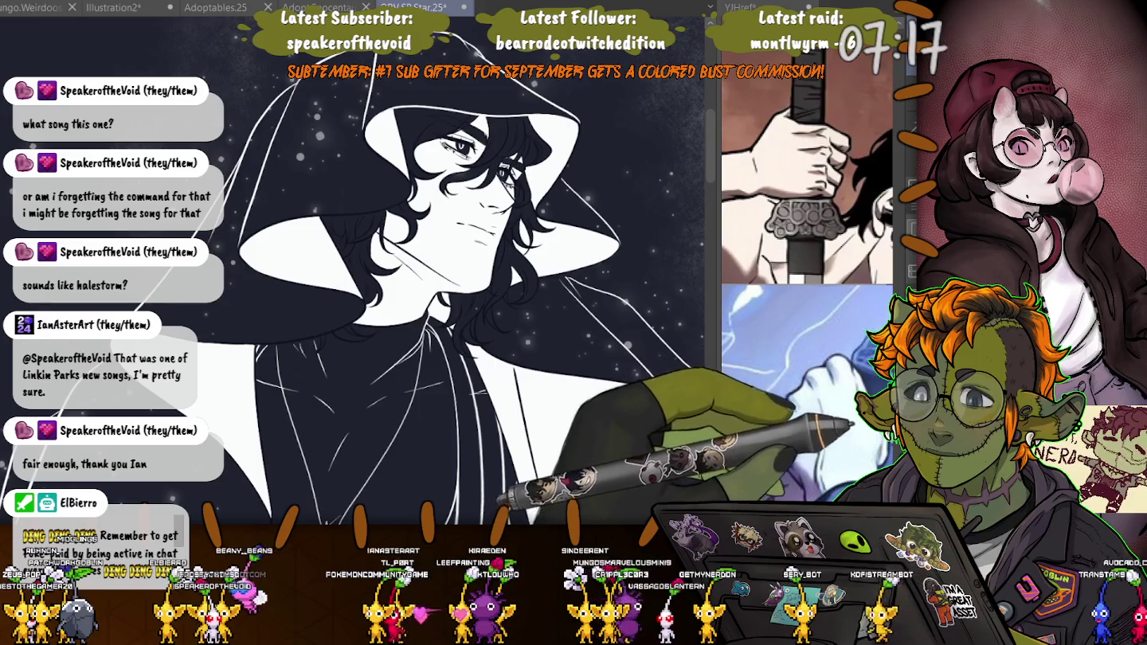
{"action": "scroll", "coordinate": [398, 303], "scroll_direction": "down", "scroll_amount": 5}
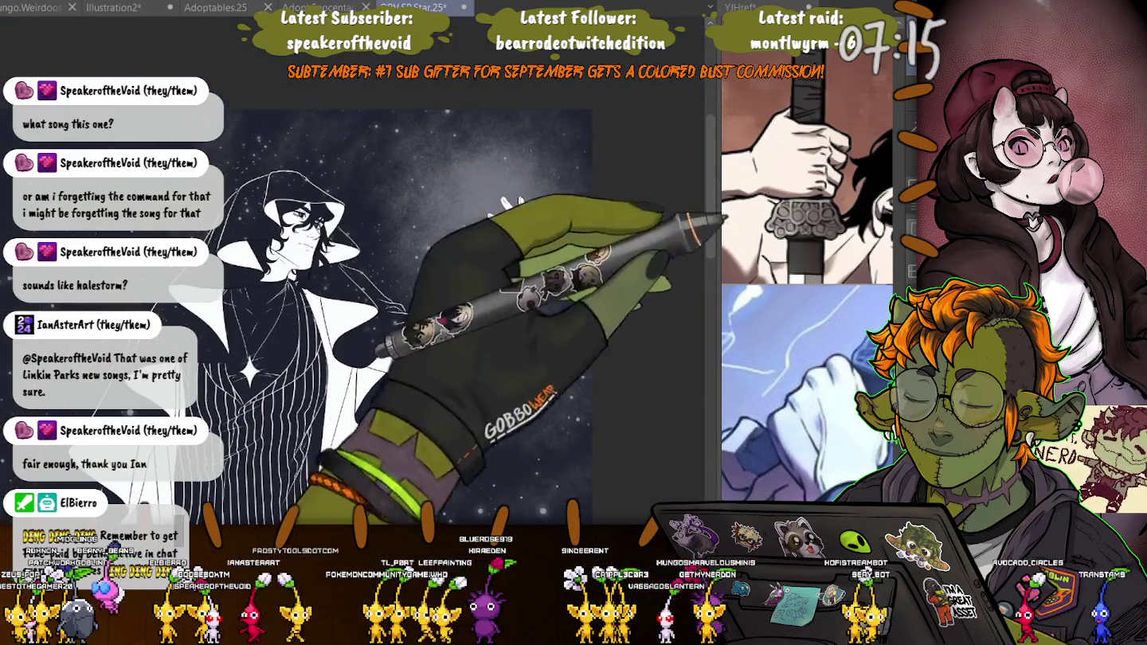
{"action": "key", "text": "ctrl+z"}
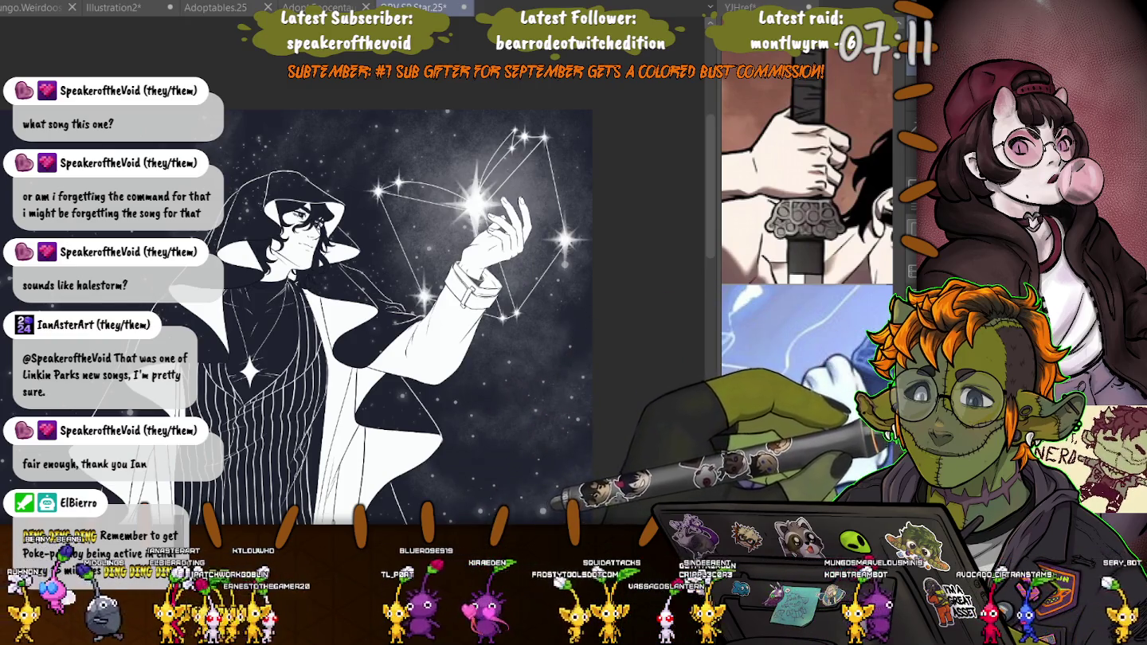
{"action": "scroll", "coordinate": [463, 303], "scroll_direction": "up", "scroll_amount": 3}
{"action": "scroll", "coordinate": [462, 302], "scroll_direction": "up", "scroll_amount": 2}
{"action": "scroll", "coordinate": [461, 303], "scroll_direction": "up", "scroll_amount": 2}
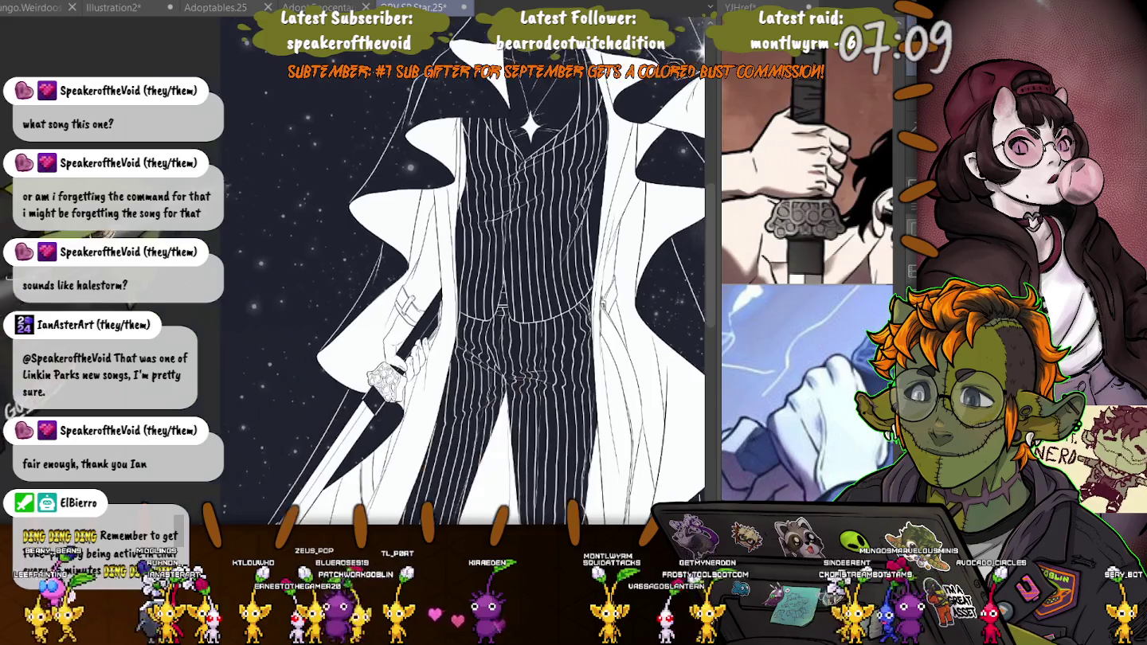
{"action": "scroll", "coordinate": [478, 271], "scroll_direction": "up", "scroll_amount": 2}
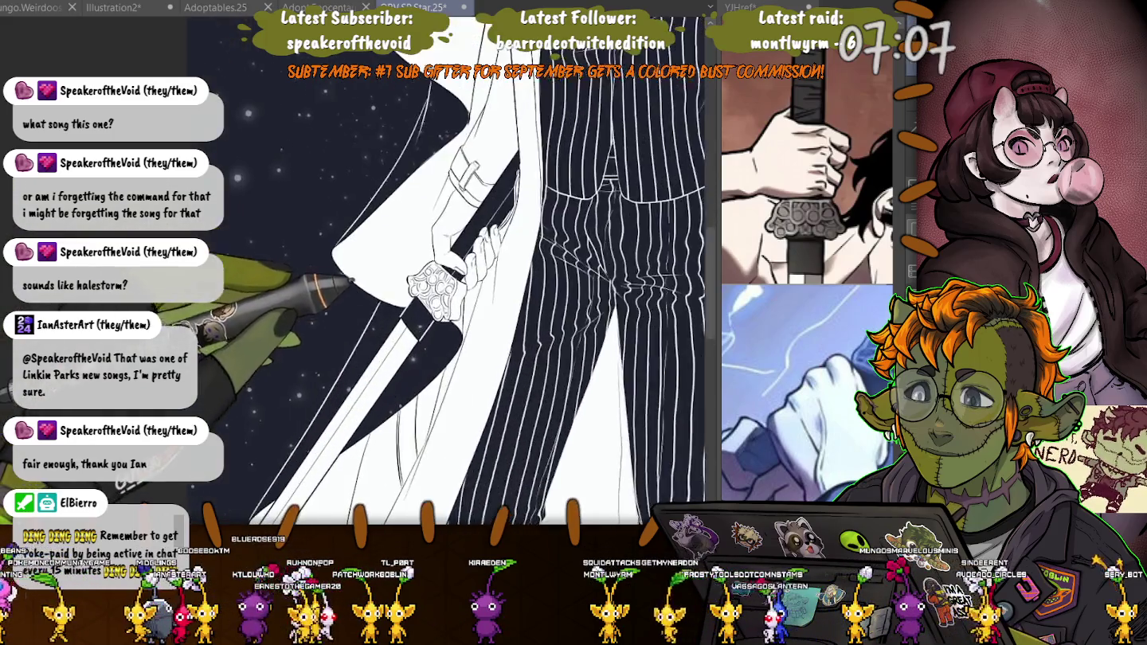
{"action": "scroll", "coordinate": [478, 271], "scroll_direction": "up", "scroll_amount": 2}
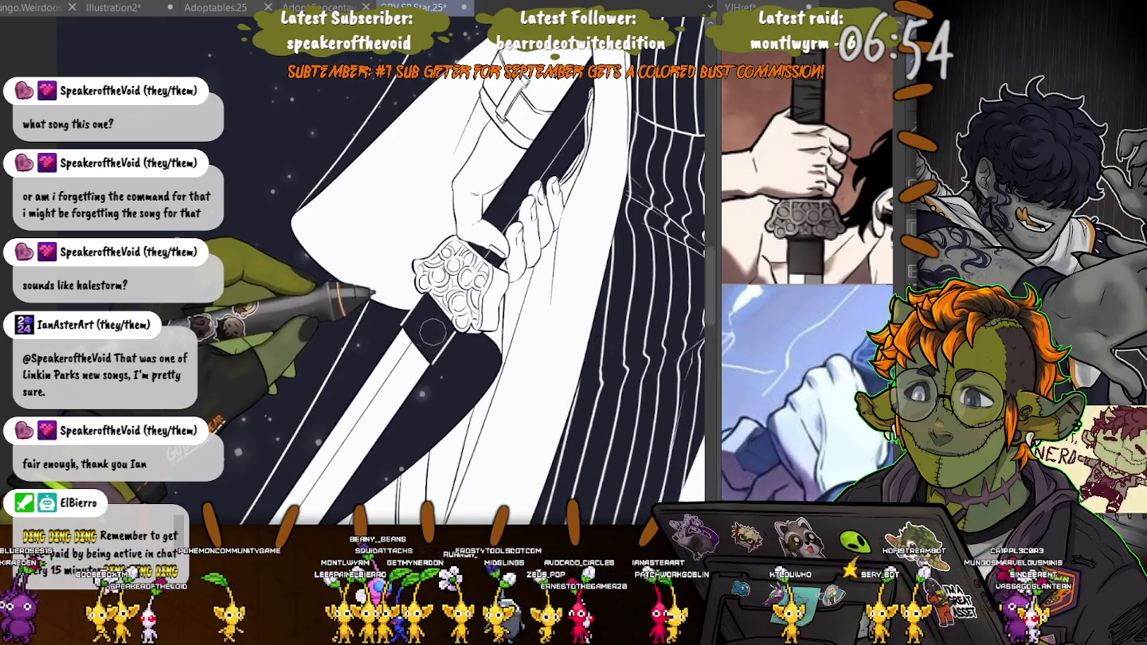
{"action": "left_click_drag", "start_coordinate": [430, 345], "coordinate": [587, 196]}
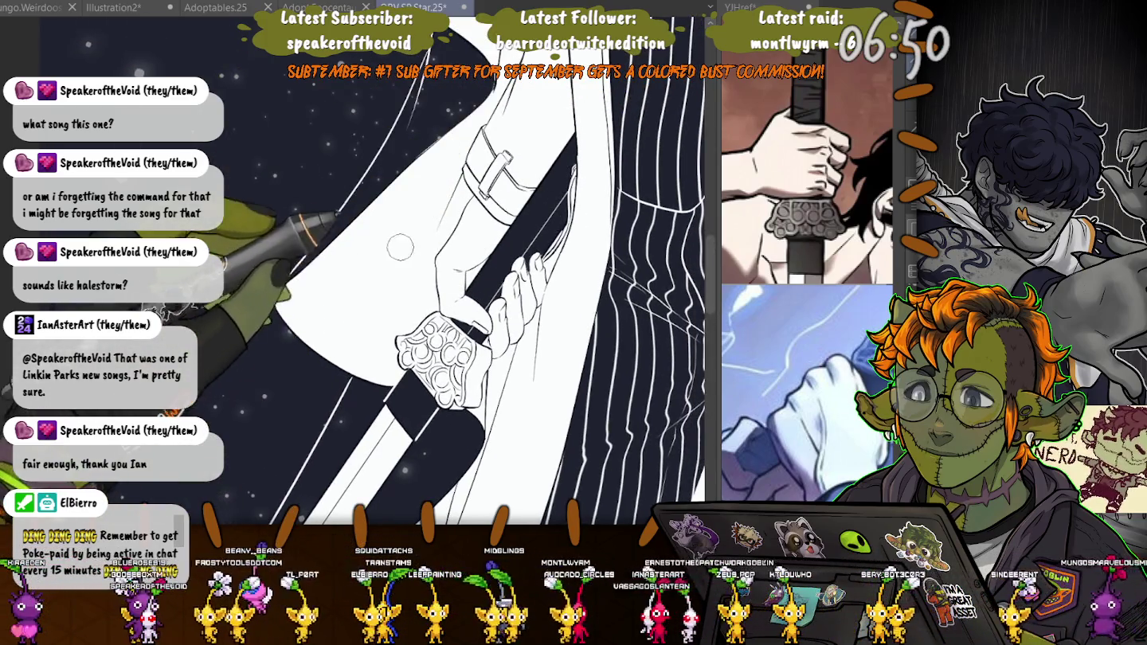
{"action": "left_click_drag", "start_coordinate": [588, 195], "coordinate": [582, 47]}
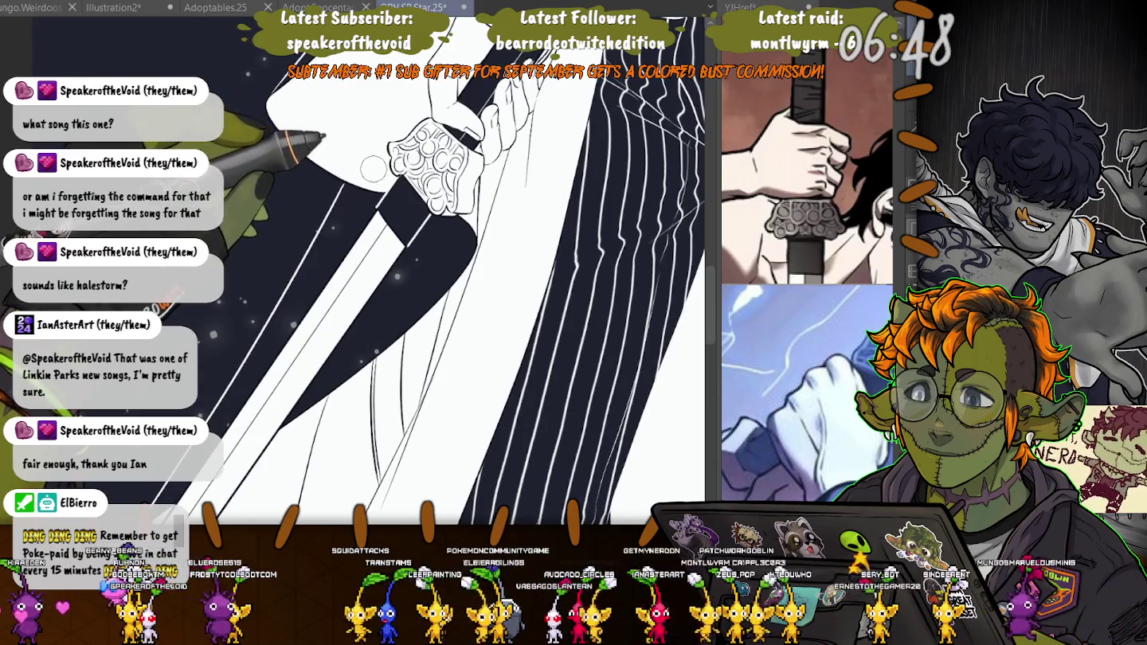
{"action": "left_click_drag", "start_coordinate": [373, 169], "coordinate": [556, 230]}
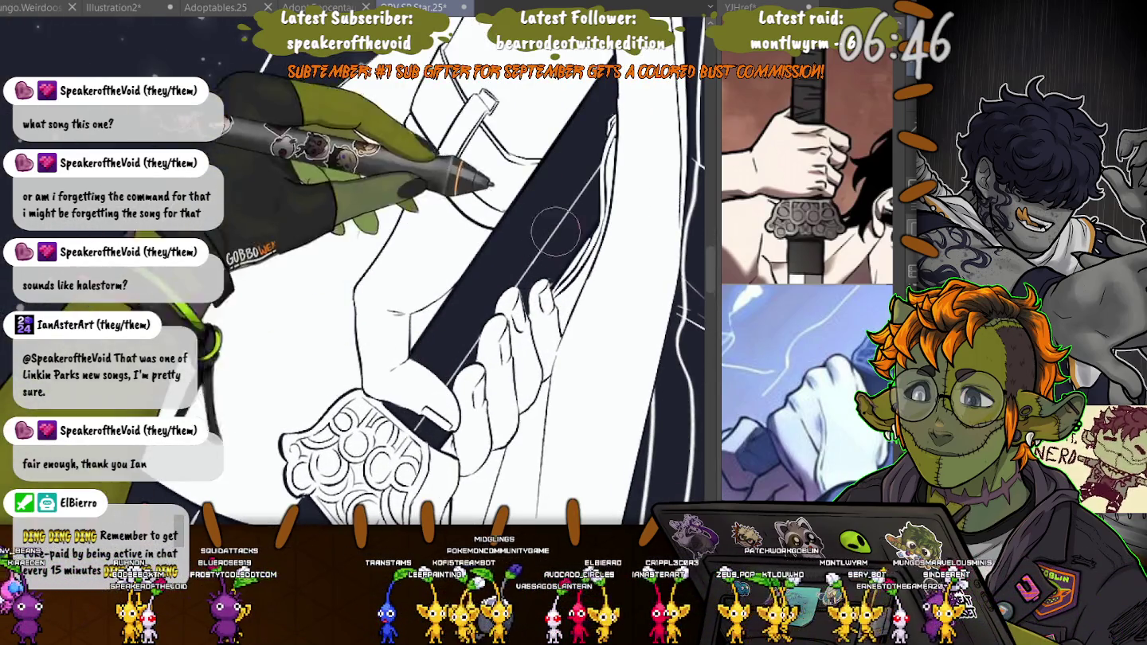
{"action": "mouse_move", "coordinate": [556, 230]}
{"action": "left_mouse_down"}
{"action": "mouse_move", "coordinate": [599, 199]}
{"action": "mouse_move", "coordinate": [460, 155]}
{"action": "mouse_move", "coordinate": [405, 350]}
{"action": "mouse_move", "coordinate": [465, 454]}
{"action": "left_mouse_up"}
{"action": "left_click_drag", "start_coordinate": [398, 379], "coordinate": [388, 231]}
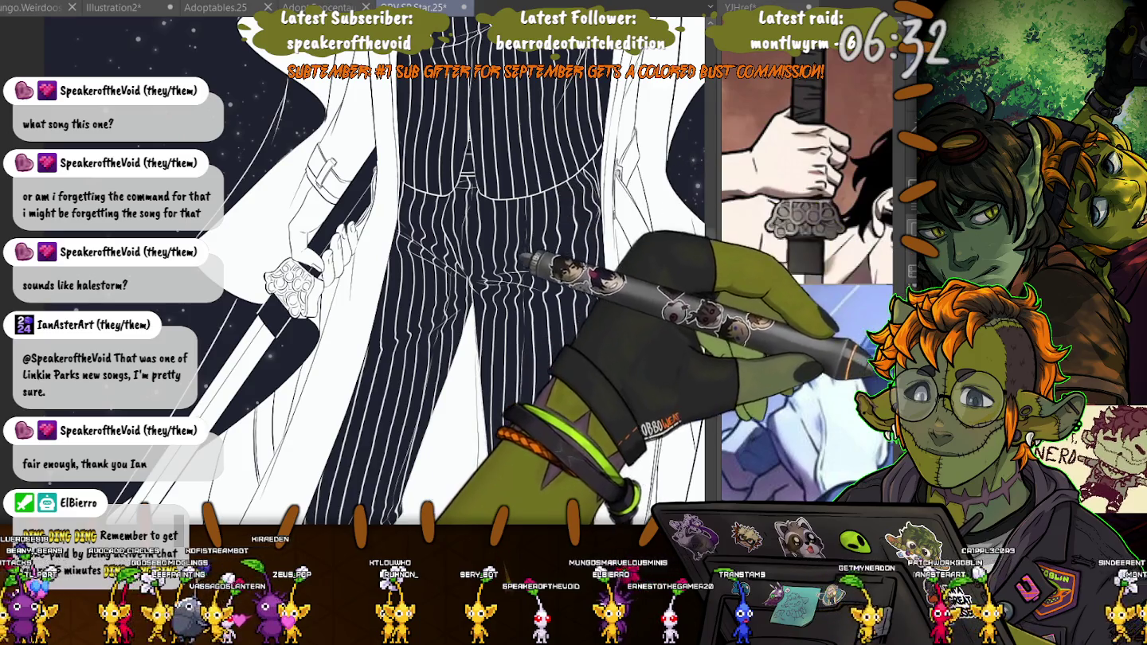
{"action": "left_click_drag", "start_coordinate": [483, 278], "coordinate": [504, 249]}
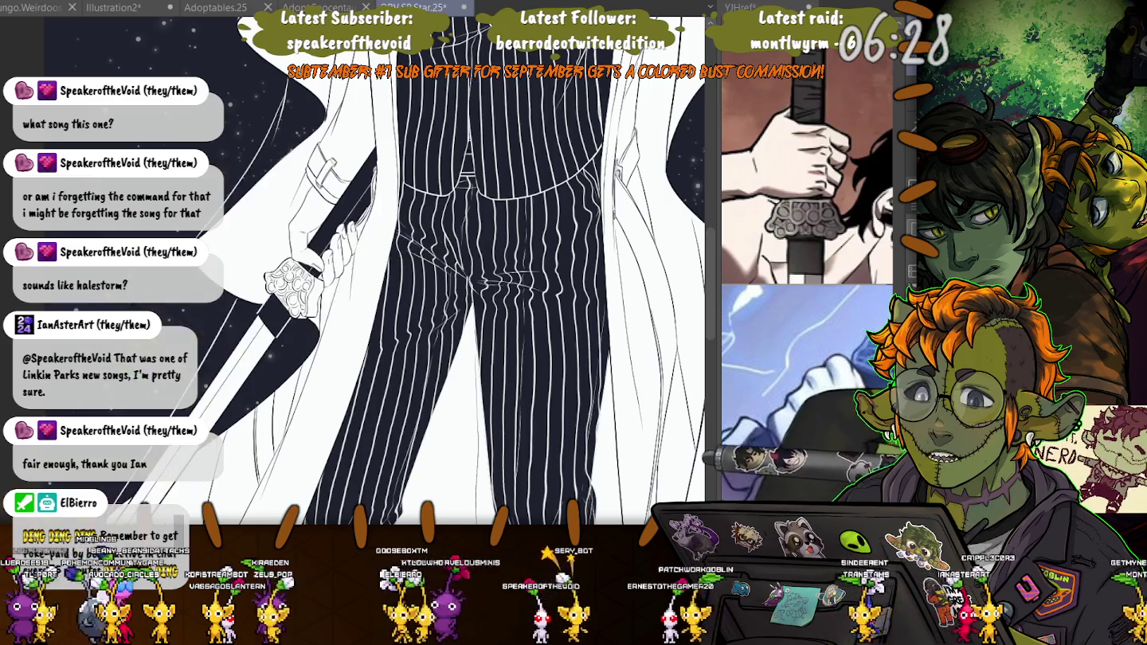
{"action": "left_click_drag", "start_coordinate": [442, 240], "coordinate": [549, 344]}
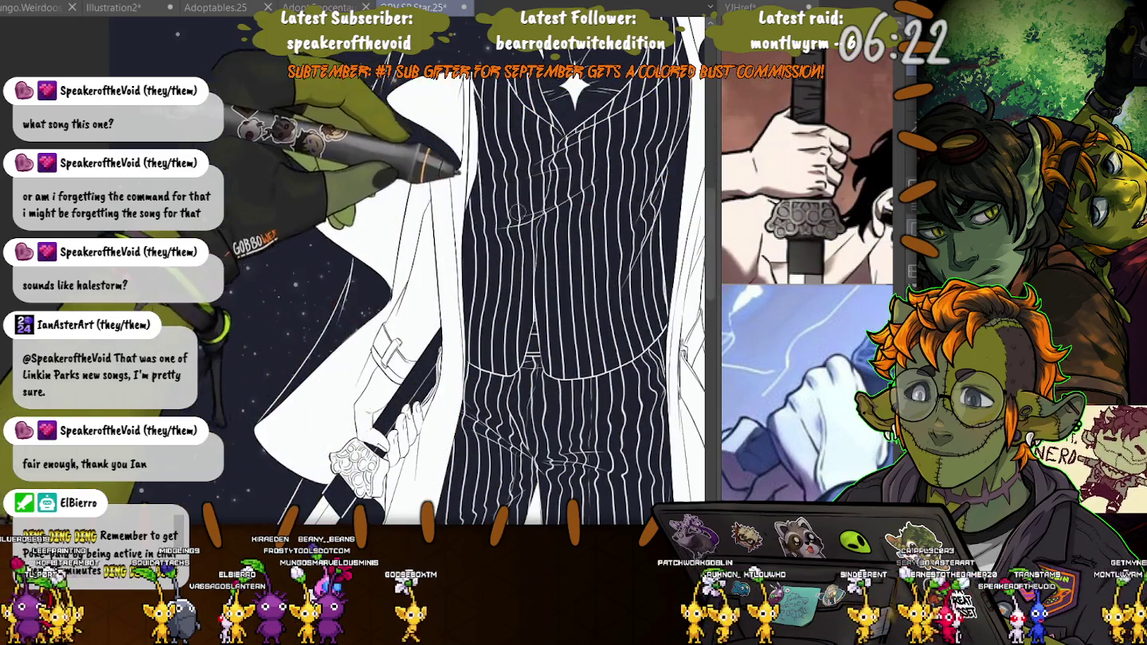
{"action": "left_click_drag", "start_coordinate": [557, 159], "coordinate": [410, 335]}
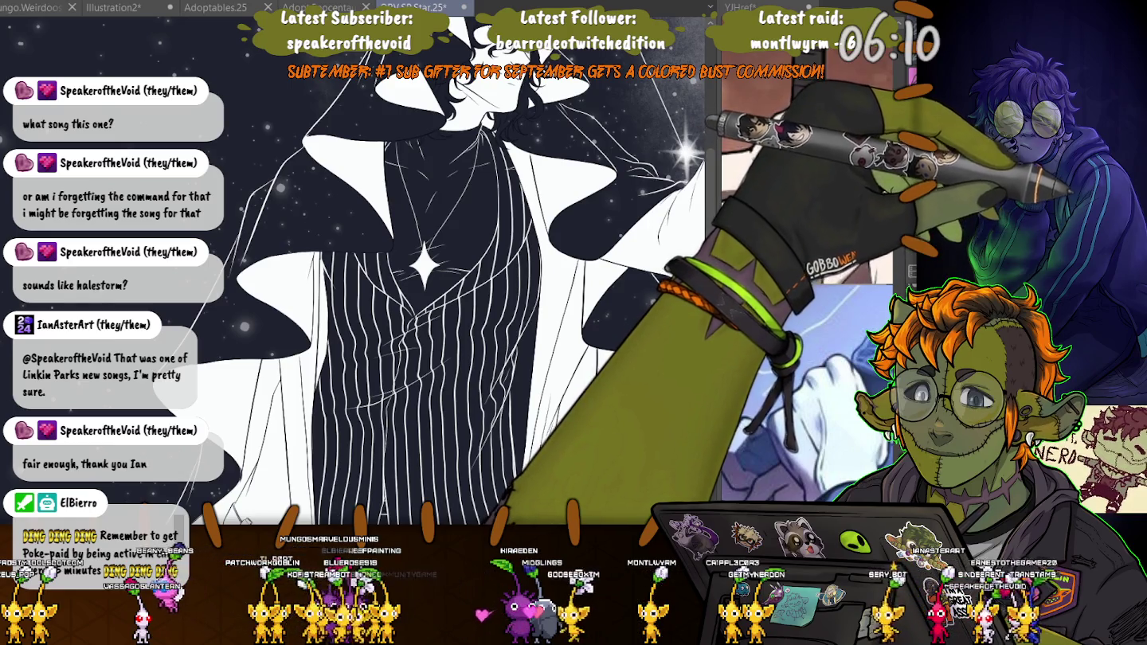
{"action": "scroll", "coordinate": [454, 271], "scroll_direction": "up", "scroll_amount": 3}
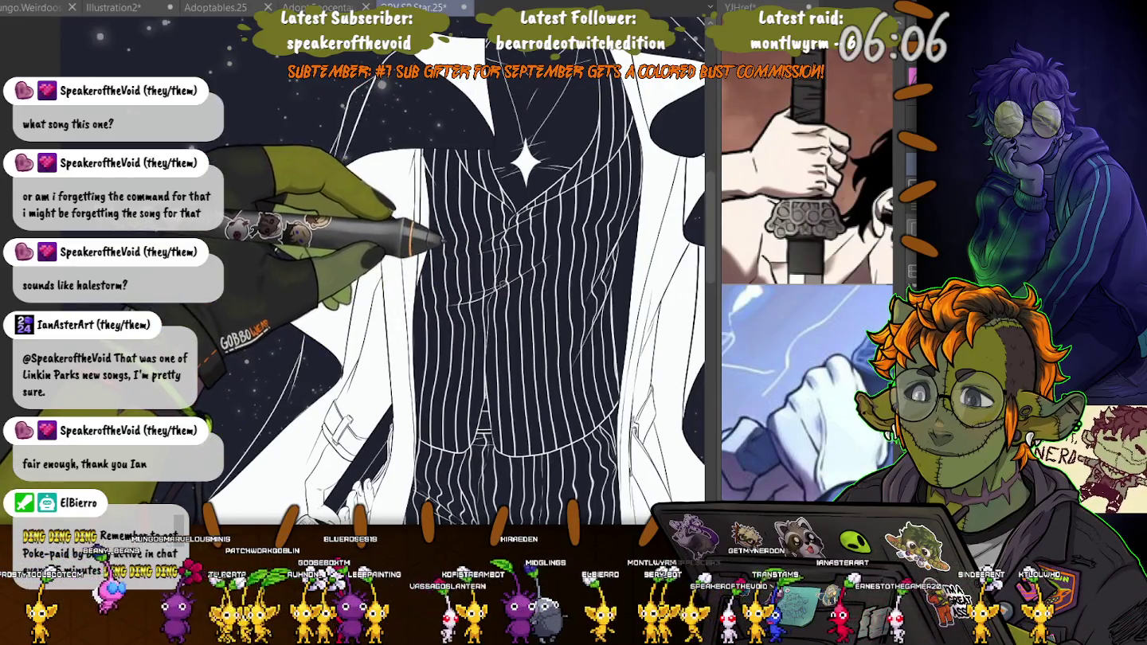
{"action": "scroll", "coordinate": [553, 341], "scroll_direction": "down", "scroll_amount": 2}
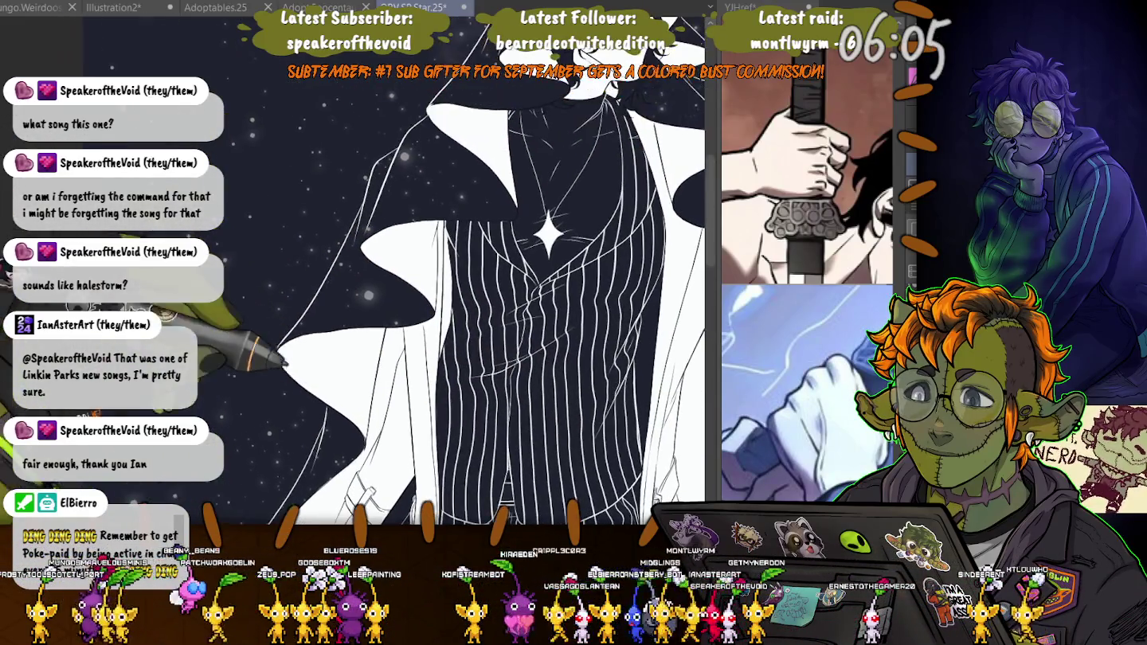
{"action": "scroll", "coordinate": [553, 342], "scroll_direction": "down", "scroll_amount": 2}
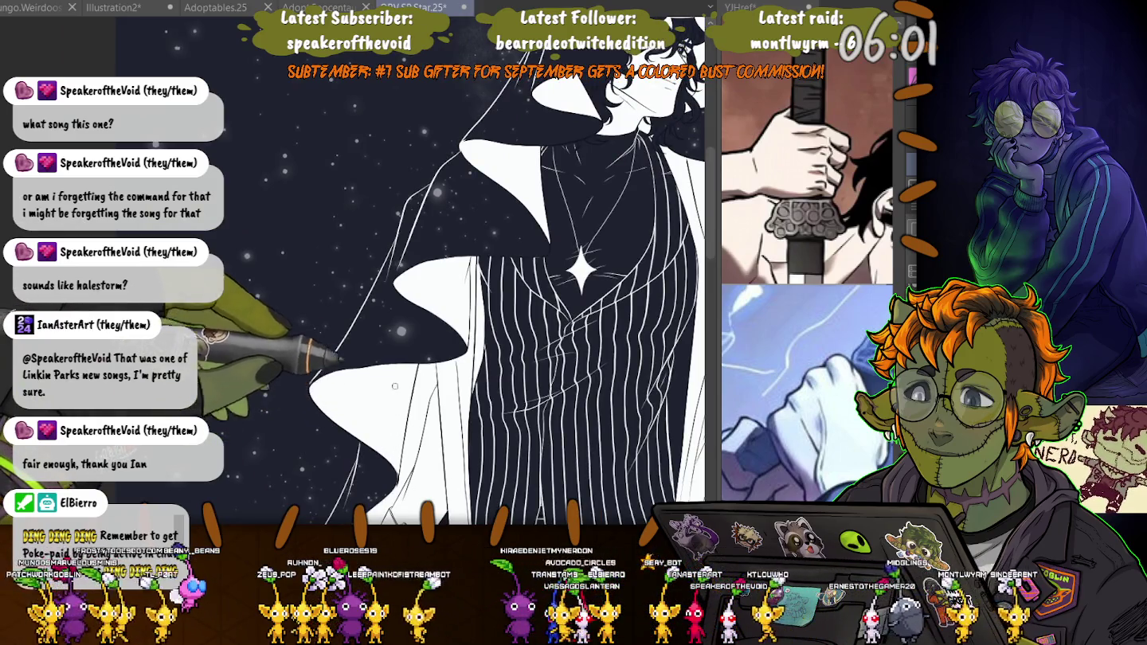
{"action": "scroll", "coordinate": [413, 291], "scroll_direction": "down", "scroll_amount": 5}
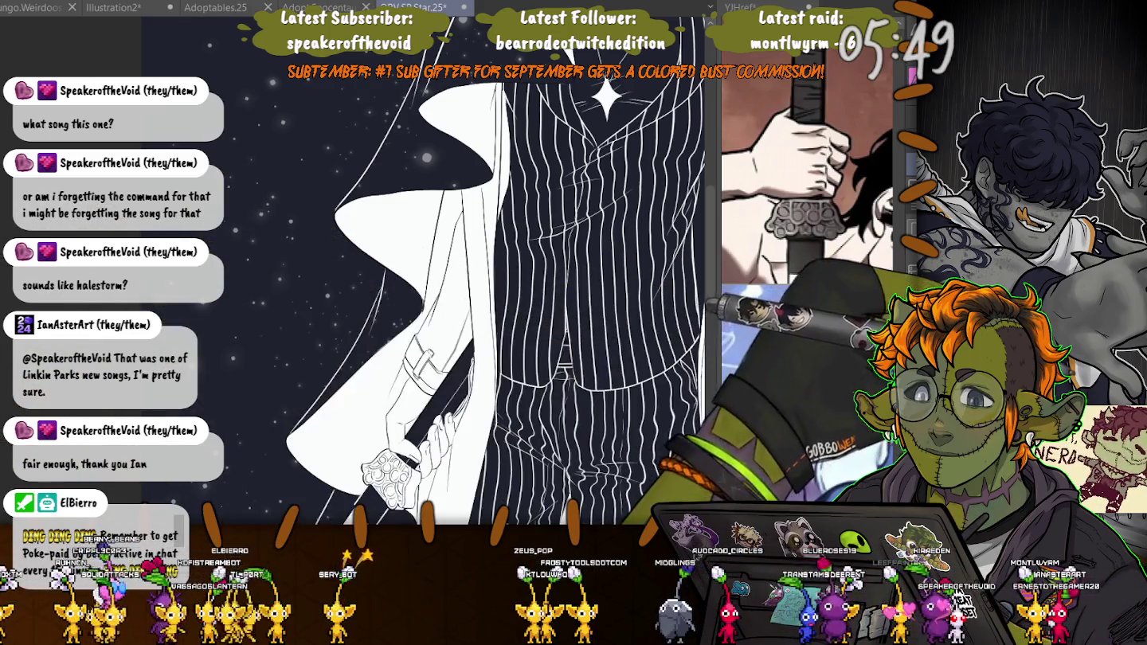
{"action": "scroll", "coordinate": [557, 319], "scroll_direction": "up", "scroll_amount": 2}
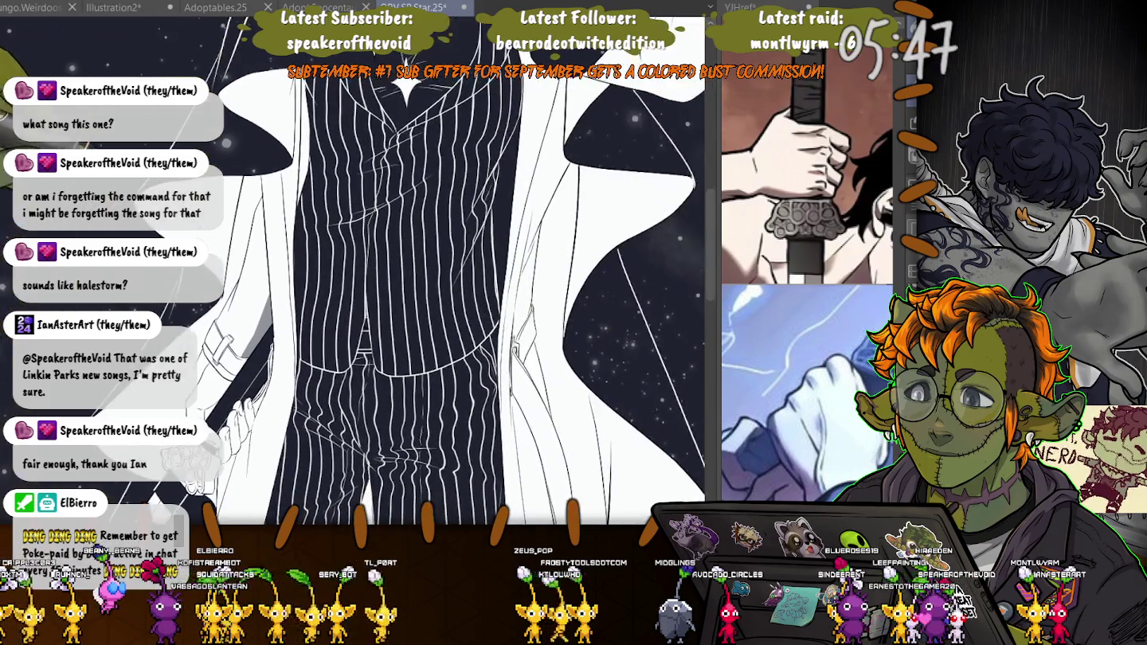
{"action": "scroll", "coordinate": [353, 271], "scroll_direction": "down", "scroll_amount": 2}
{"action": "key", "text": "ctrl+minus"}
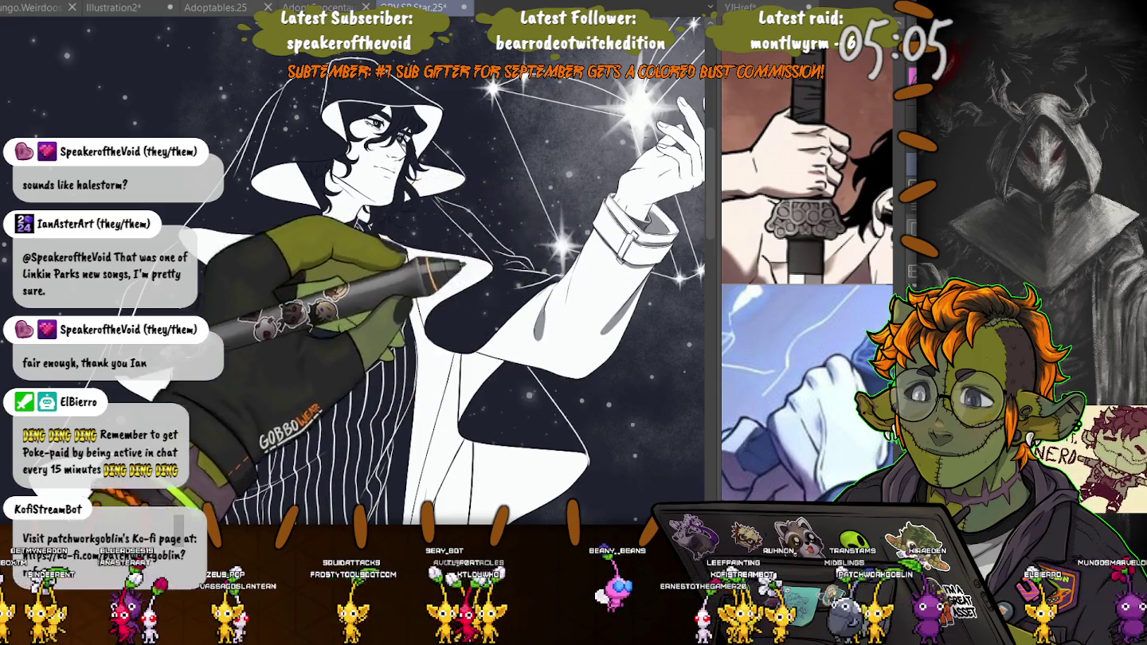
{"action": "scroll", "coordinate": [358, 270], "scroll_direction": "up", "scroll_amount": 2}
{"action": "scroll", "coordinate": [359, 271], "scroll_direction": "up", "scroll_amount": 1}
{"action": "scroll", "coordinate": [358, 270], "scroll_direction": "up", "scroll_amount": 1}
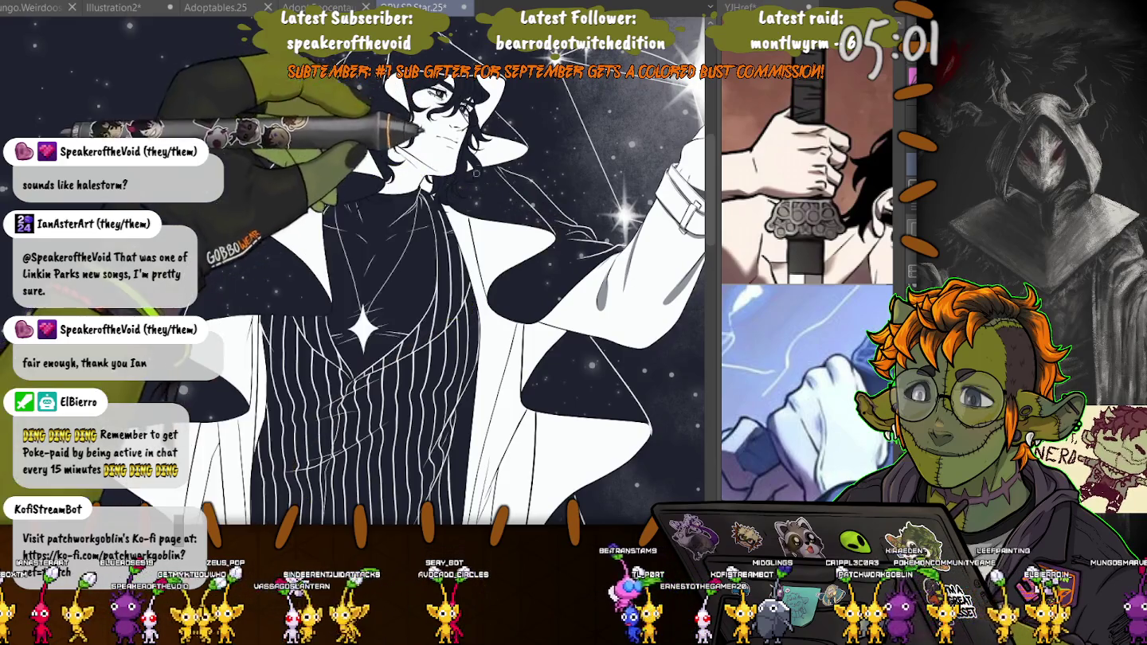
{"action": "scroll", "coordinate": [446, 287], "scroll_direction": "down", "scroll_amount": 1}
{"action": "scroll", "coordinate": [358, 270], "scroll_direction": "up", "scroll_amount": 2}
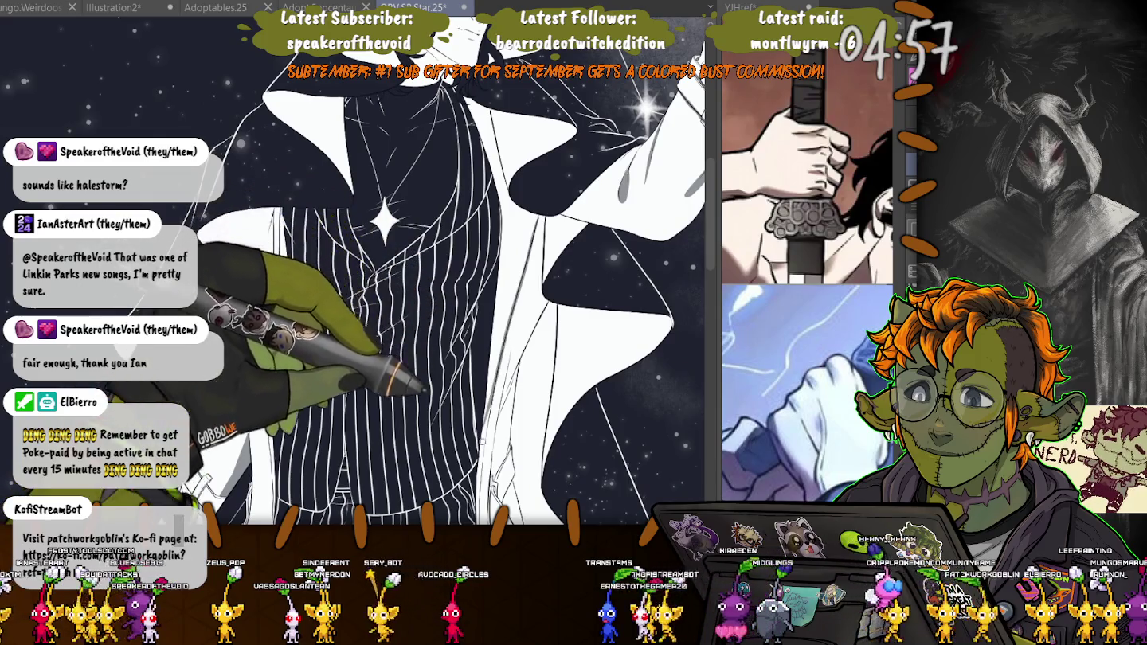
{"action": "left_click_drag", "start_coordinate": [382, 319], "coordinate": [395, 250]}
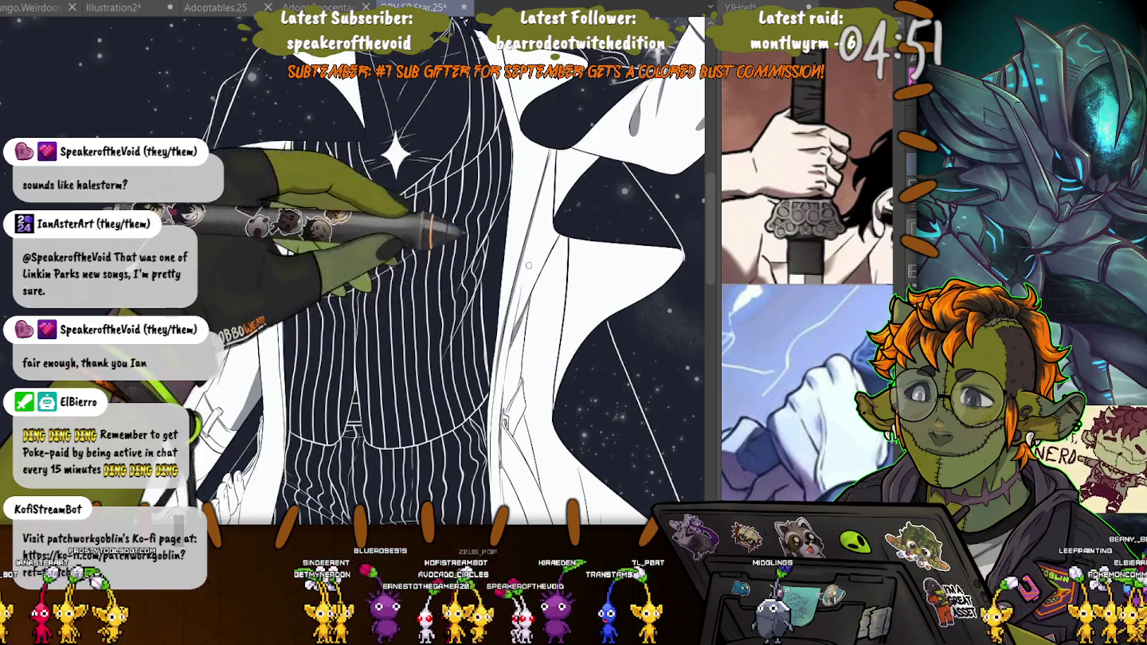
- Rotate the torso view and zoom toward the raised hand beside the bright star
{"action": "left_click_drag", "start_coordinate": [528, 265], "coordinate": [520, 320]}
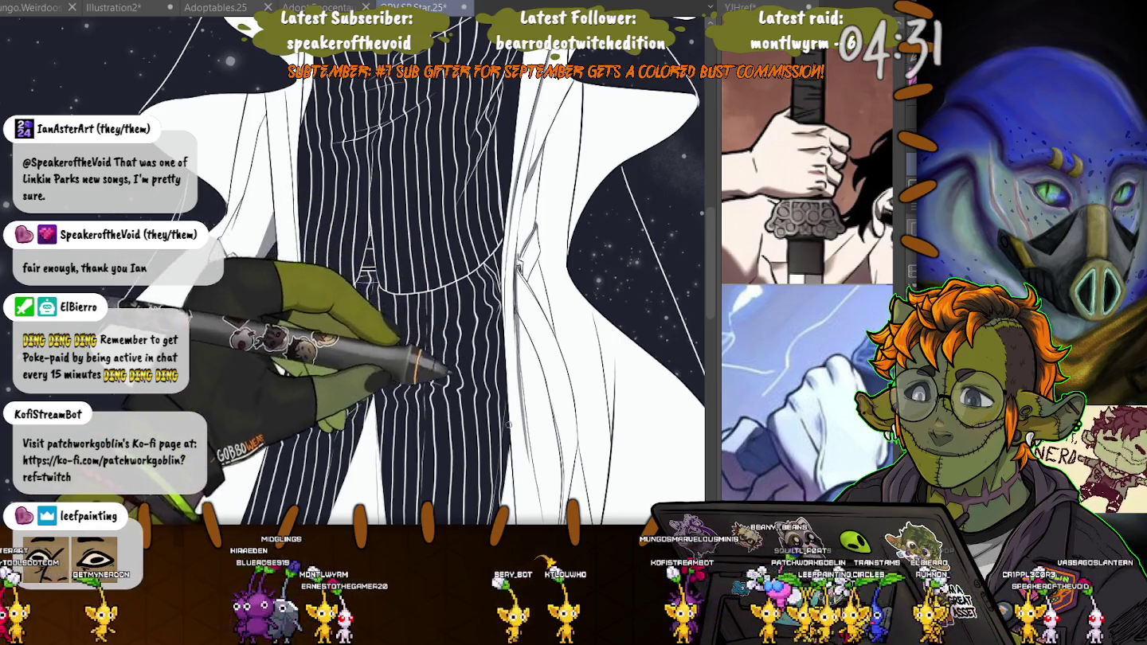
{"action": "scroll", "coordinate": [359, 271], "scroll_direction": "down", "scroll_amount": 3}
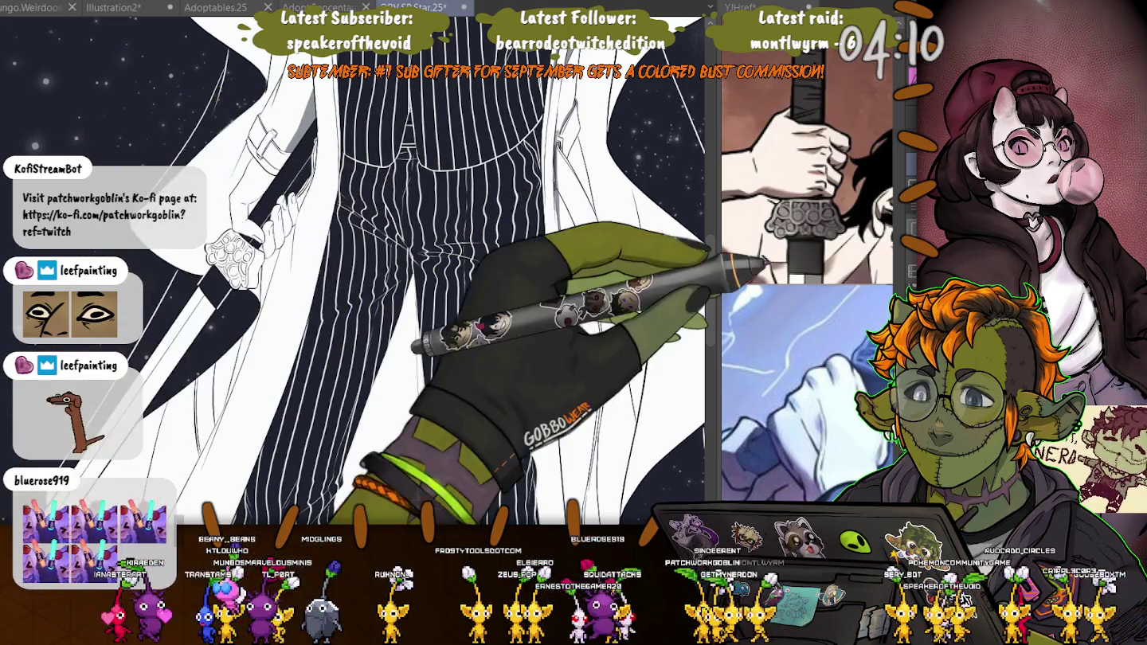
{"action": "scroll", "coordinate": [358, 270], "scroll_direction": "up", "scroll_amount": 3}
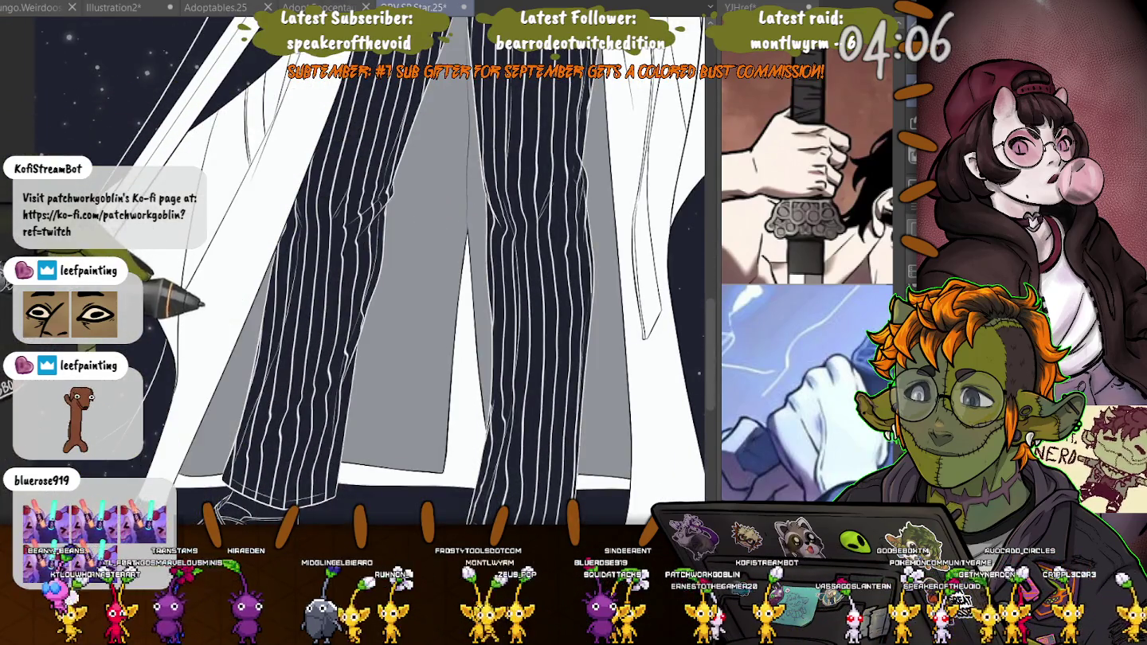
{"action": "scroll", "coordinate": [358, 271], "scroll_direction": "up", "scroll_amount": 3}
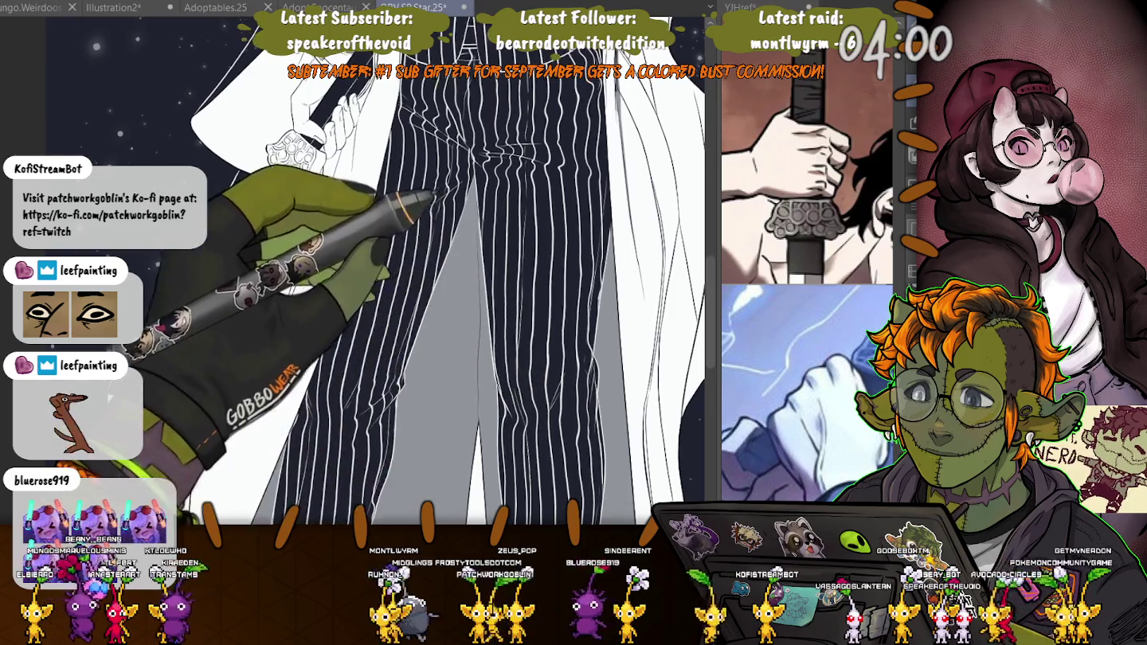
{"action": "scroll", "coordinate": [446, 271], "scroll_direction": "up", "scroll_amount": 2}
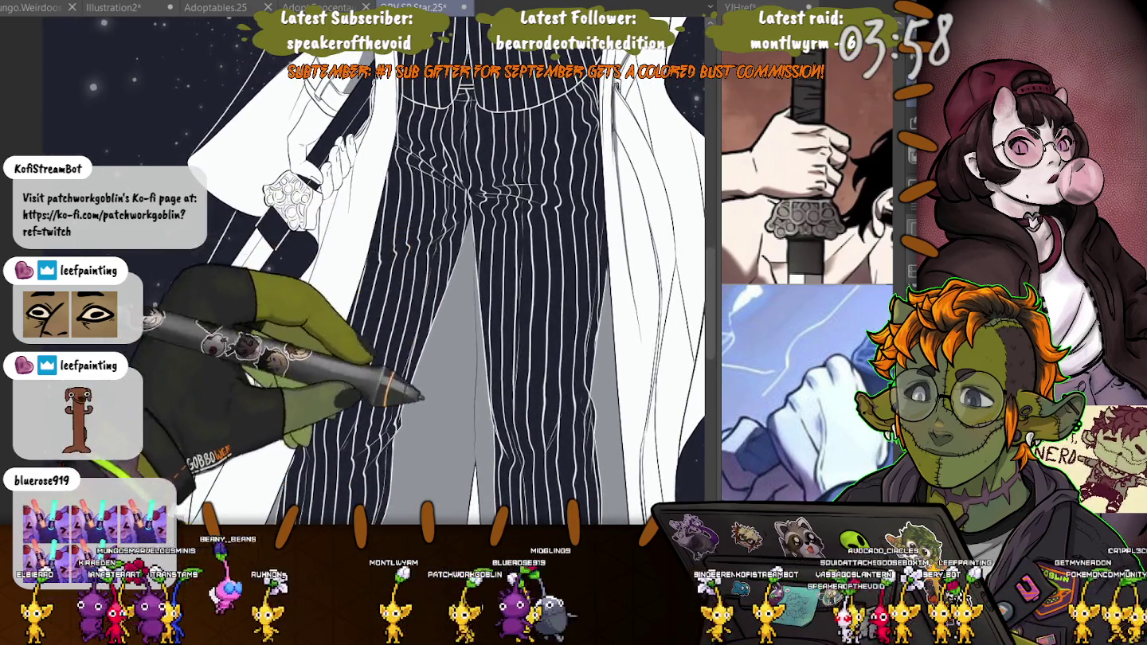
{"action": "scroll", "coordinate": [447, 271], "scroll_direction": "up", "scroll_amount": 2}
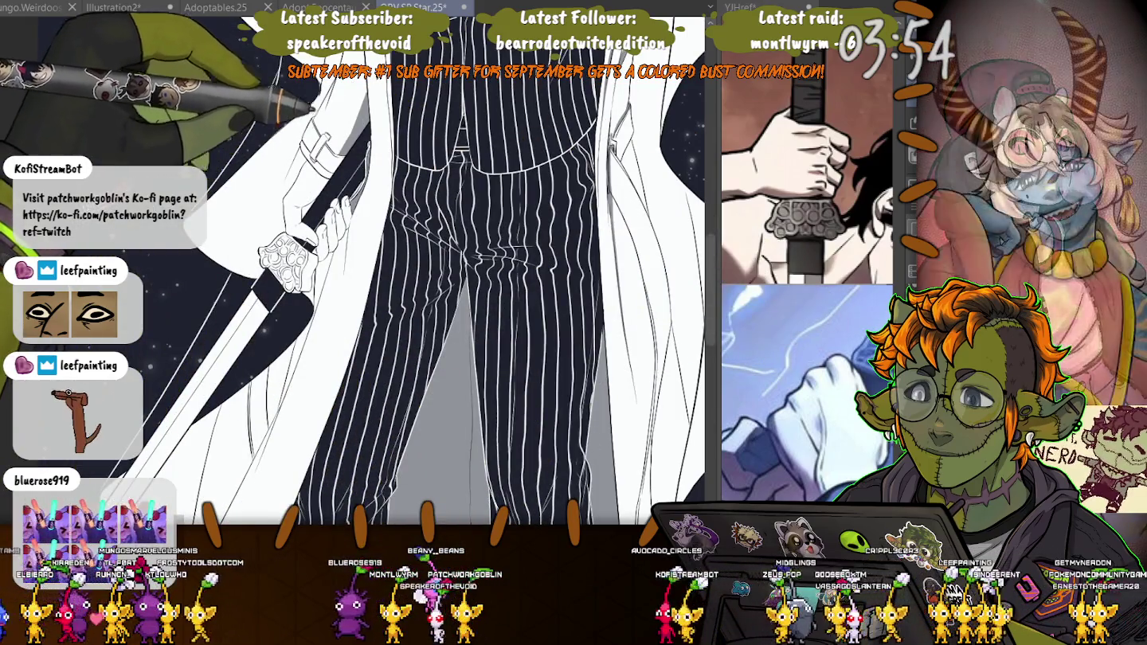
{"action": "scroll", "coordinate": [446, 271], "scroll_direction": "up", "scroll_amount": 2}
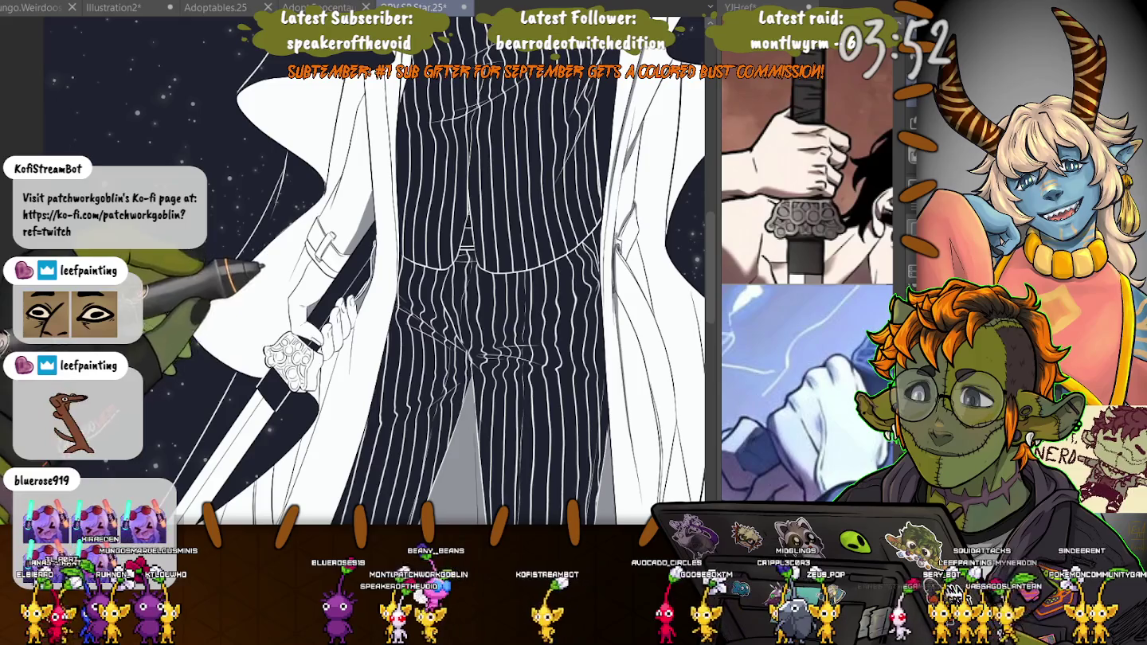
{"action": "scroll", "coordinate": [358, 270], "scroll_direction": "down", "scroll_amount": 3}
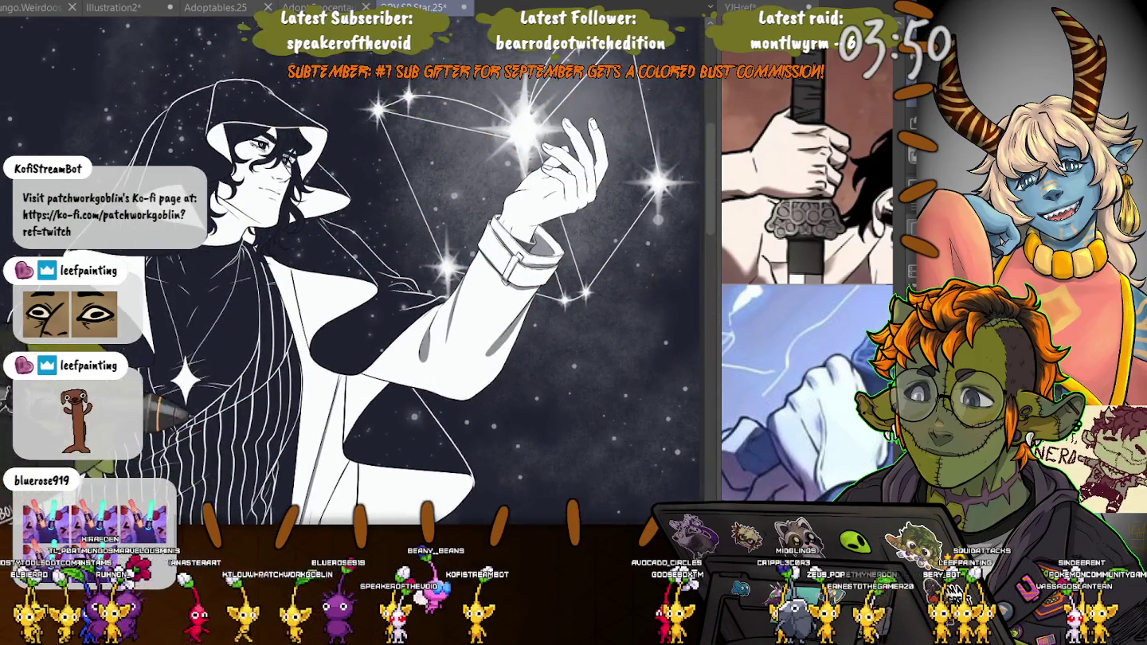
- Zoom in on the pinstriped vest with its white star beside the sword-gripping glove
{"action": "scroll", "coordinate": [358, 271], "scroll_direction": "up", "scroll_amount": 3}
{"action": "scroll", "coordinate": [359, 271], "scroll_direction": "up", "scroll_amount": 2}
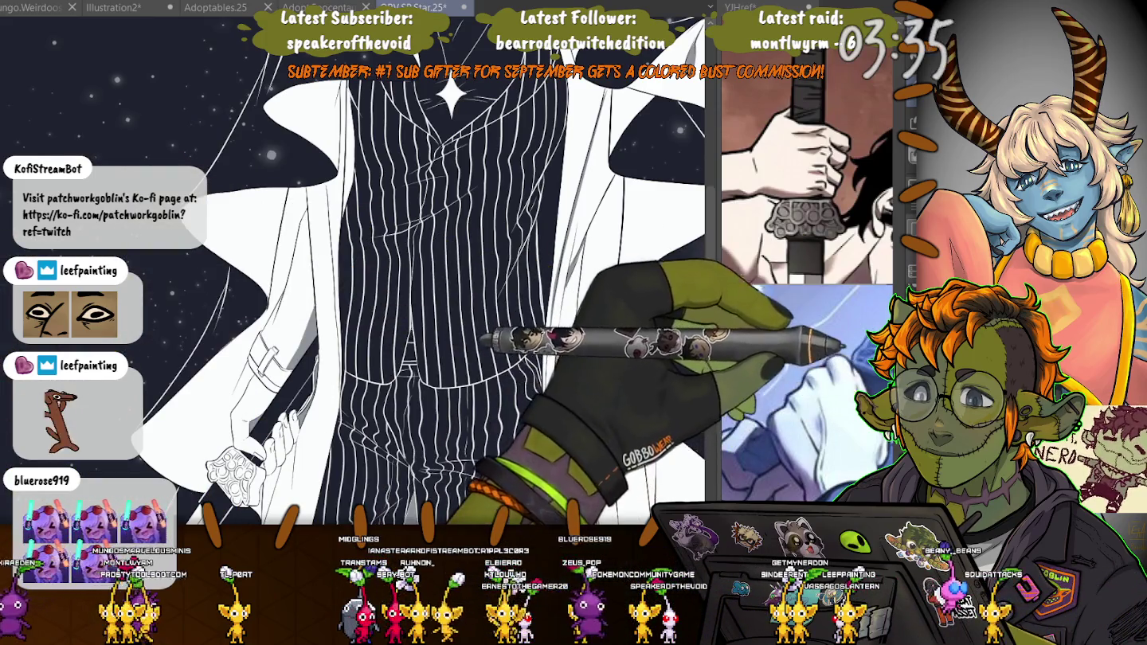
- Hide the white fill over the coat and hat, then frame the pinstriped waistcoat
{"action": "key", "text": "ctrl+z"}
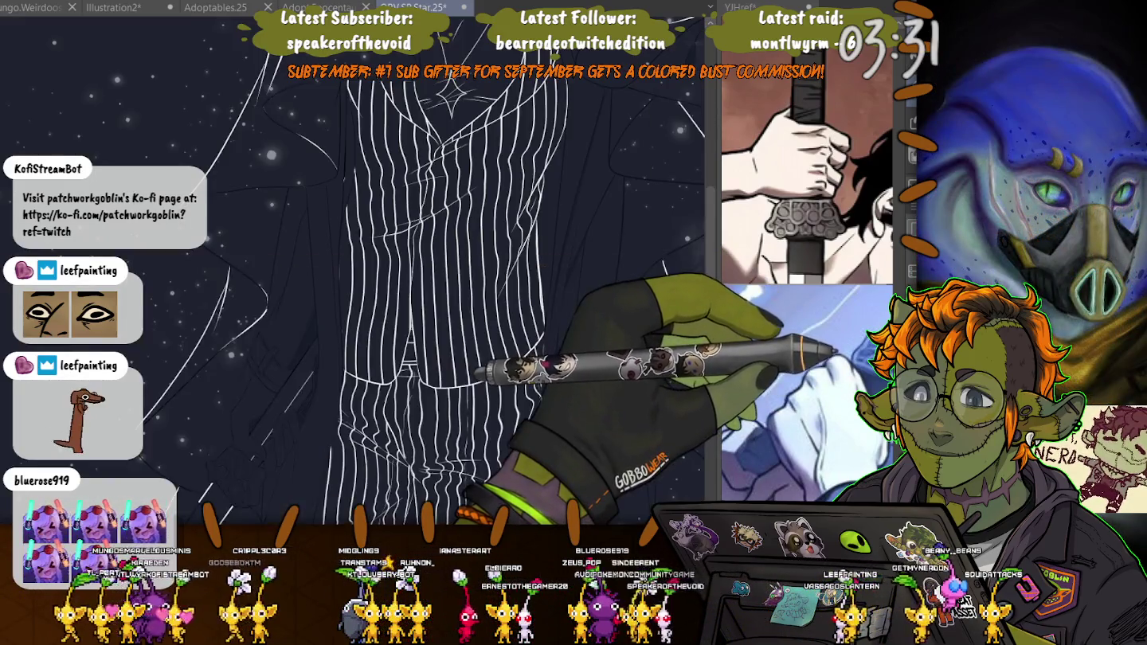
{"action": "key", "text": "ctrl+plus"}
{"action": "key", "text": "ctrl+plus"}
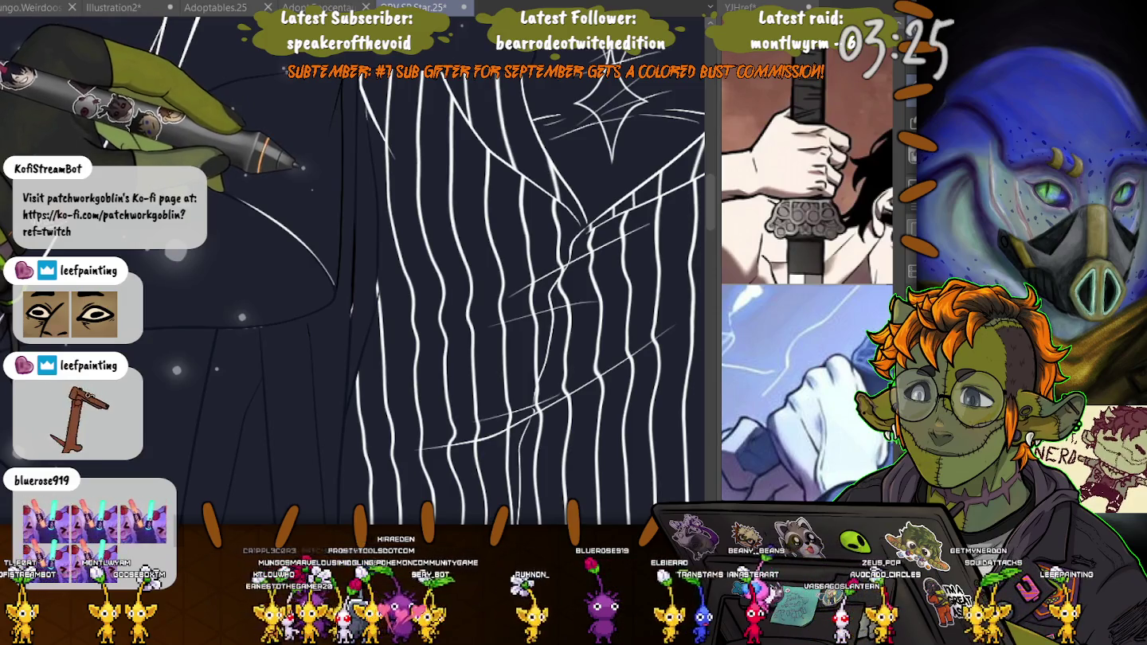
{"action": "key", "text": "ctrl+minus"}
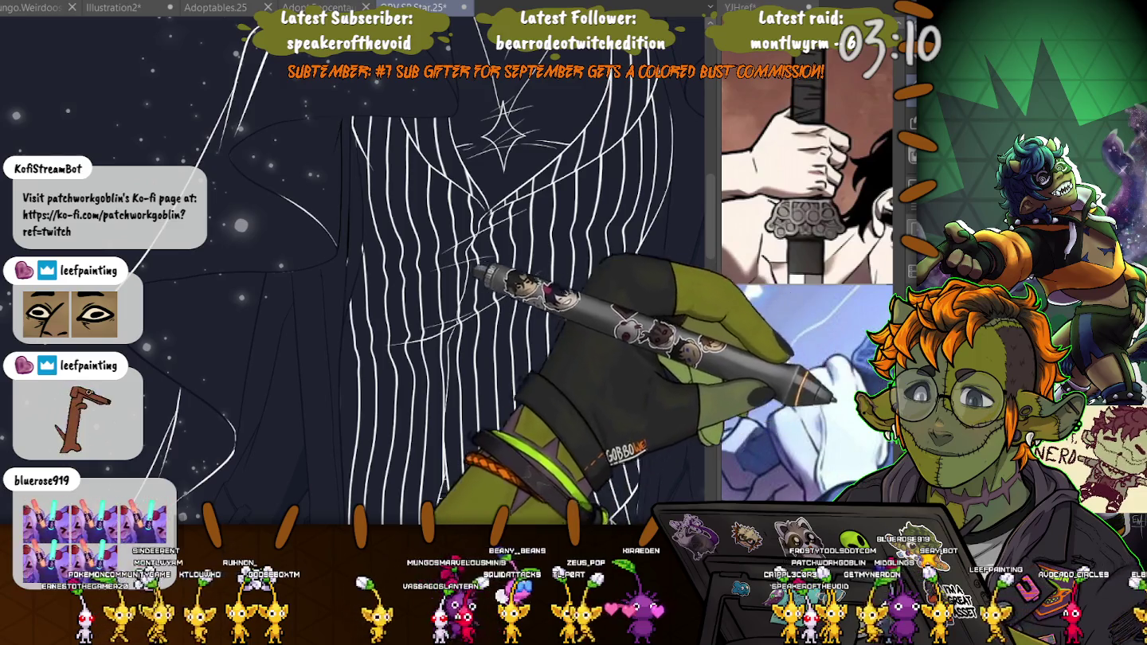
{"action": "scroll", "coordinate": [478, 262], "scroll_direction": "up", "scroll_amount": 3}
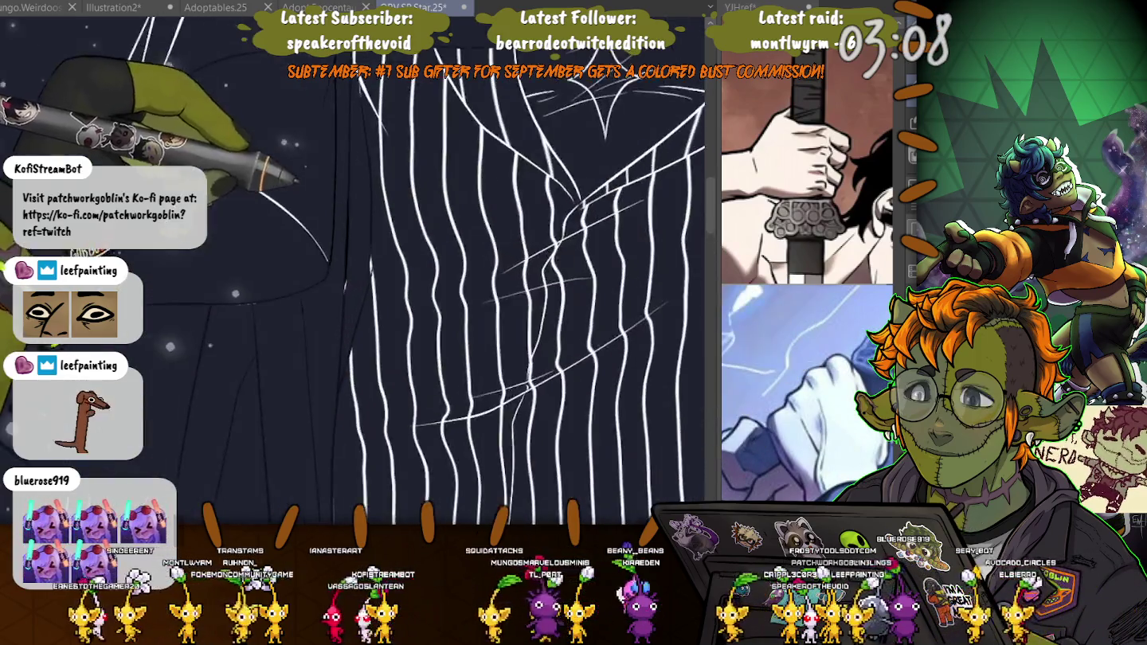
{"action": "scroll", "coordinate": [358, 278], "scroll_direction": "down", "scroll_amount": 2}
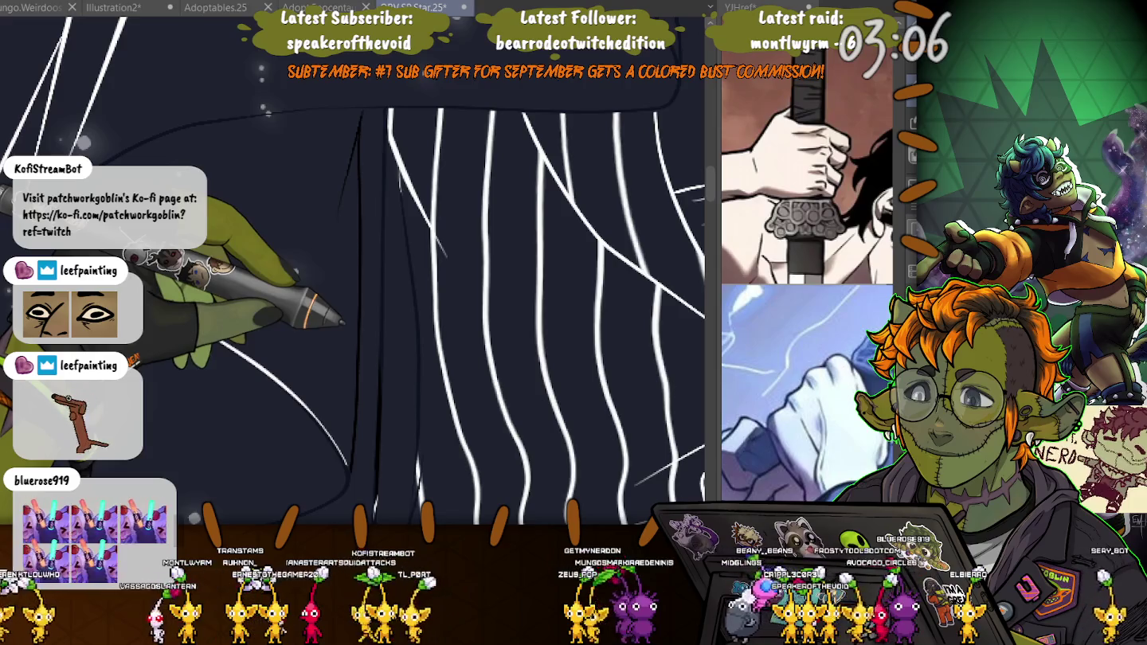
{"action": "scroll", "coordinate": [478, 279], "scroll_direction": "down", "scroll_amount": 3}
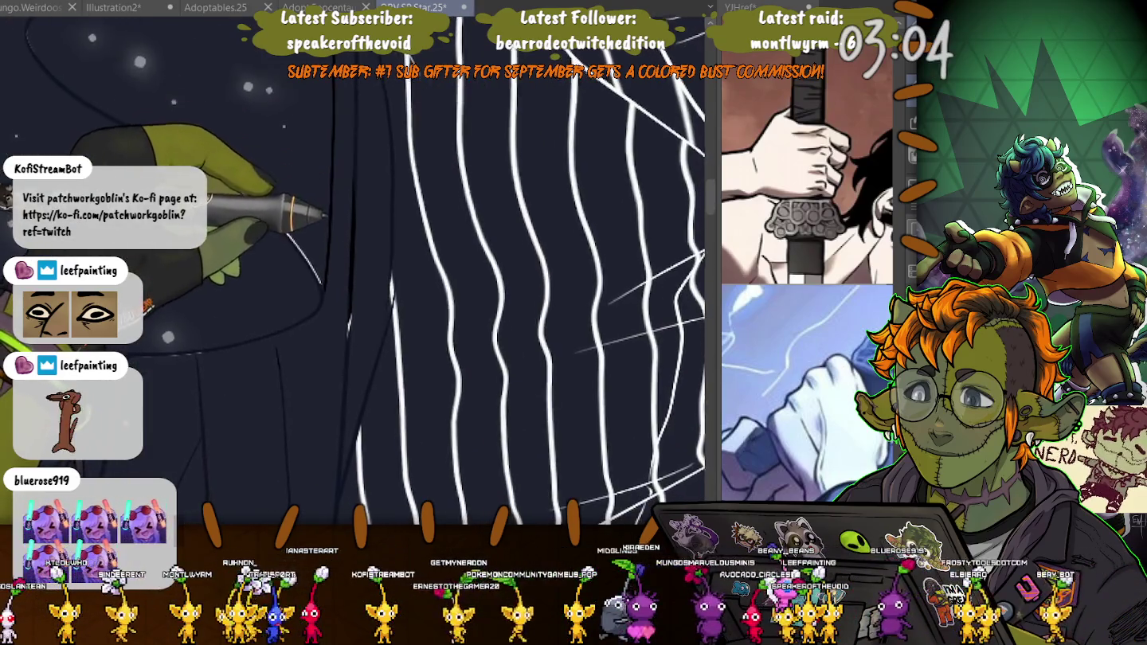
{"action": "scroll", "coordinate": [359, 279], "scroll_direction": "down", "scroll_amount": 2}
{"action": "scroll", "coordinate": [358, 278], "scroll_direction": "down", "scroll_amount": 2}
{"action": "scroll", "coordinate": [358, 279], "scroll_direction": "down", "scroll_amount": 2}
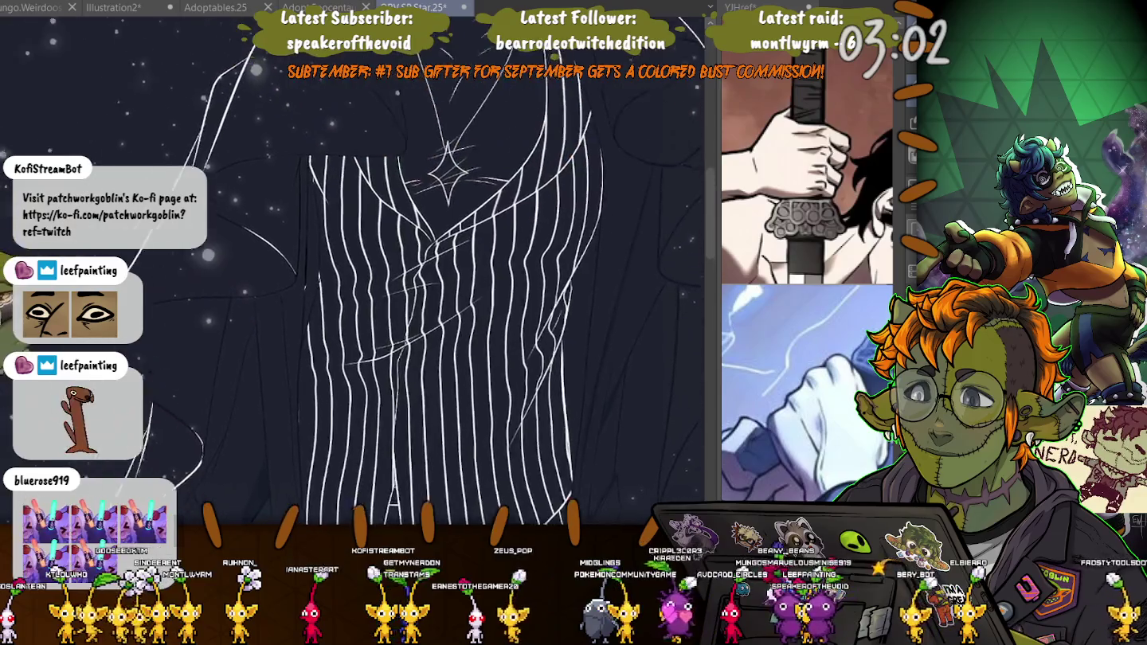
{"action": "scroll", "coordinate": [463, 287], "scroll_direction": "up", "scroll_amount": 1}
{"action": "scroll", "coordinate": [463, 287], "scroll_direction": "up", "scroll_amount": 1}
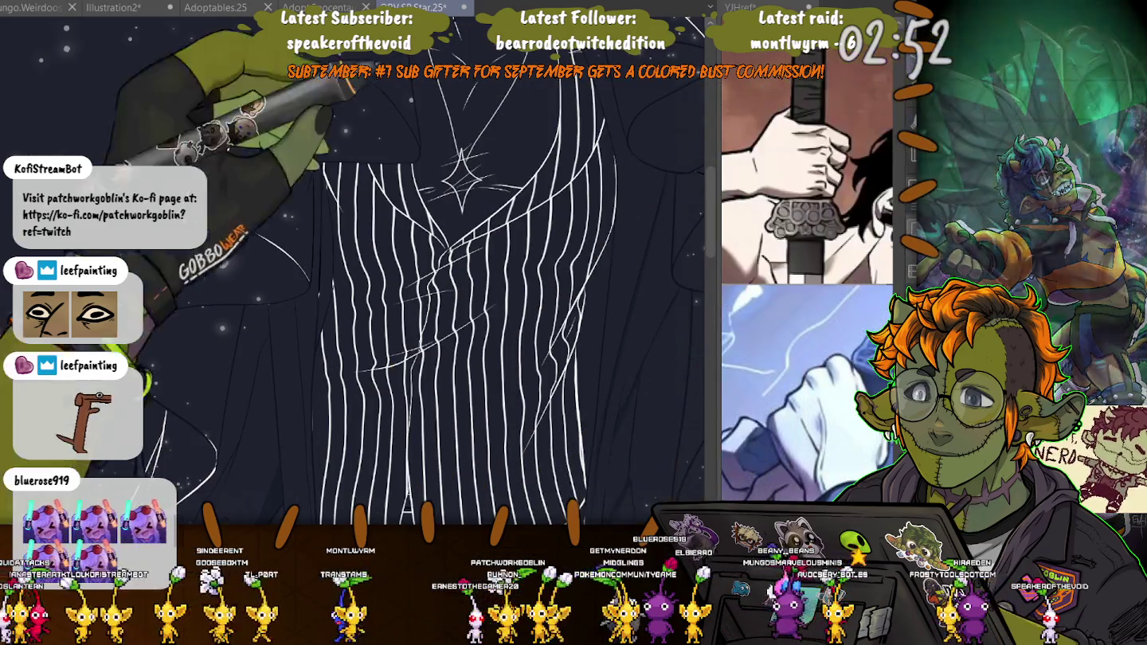
- Select and deselect two vertical stripe strokes to inspect them
{"action": "left_click", "coordinate": [329, 240]}
{"action": "key", "text": "ctrl+d"}
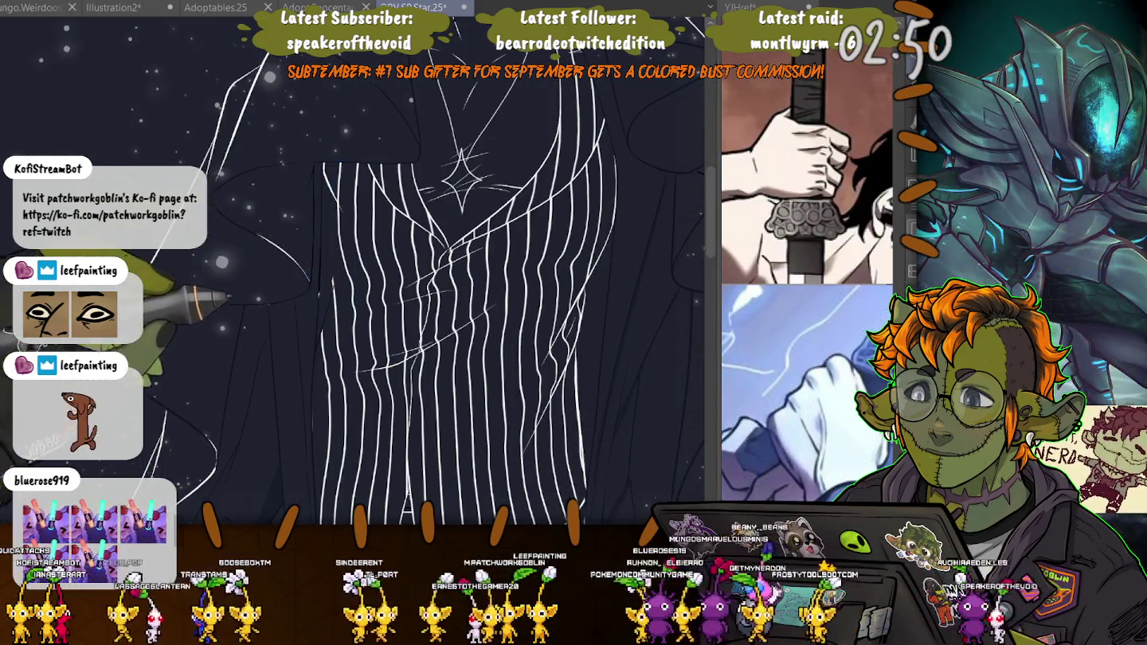
{"action": "left_click", "coordinate": [330, 286]}
{"action": "key", "text": "ctrl+d"}
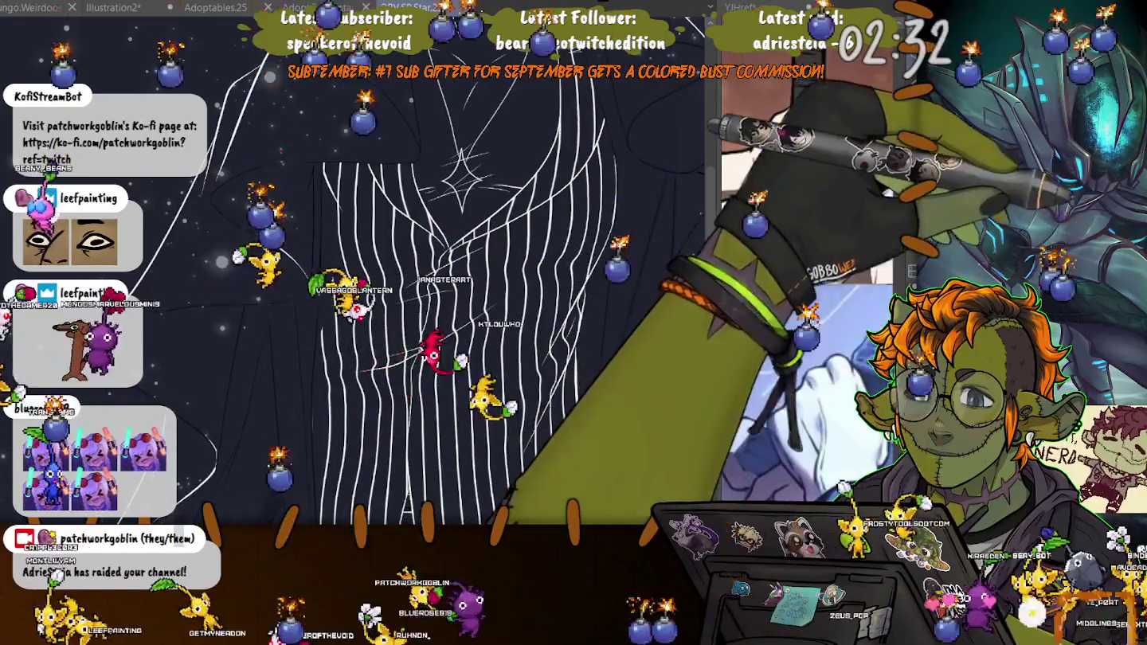
- Draw a thin white line on the striped suit
{"action": "scroll", "coordinate": [510, 320], "scroll_direction": "up", "scroll_amount": 3}
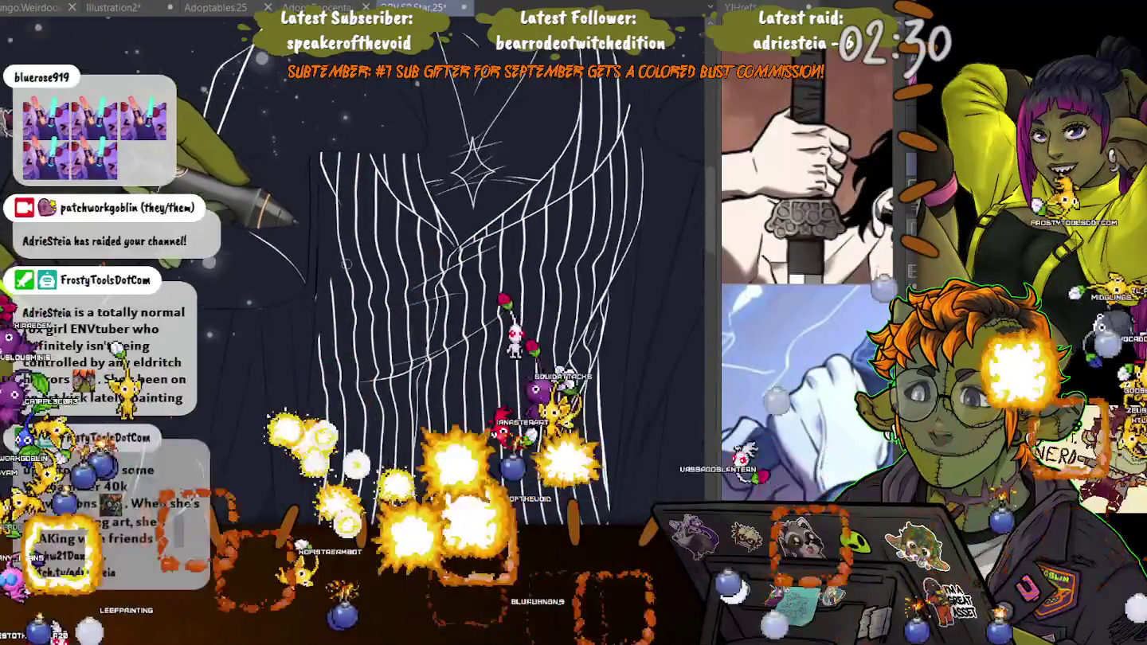
{"action": "scroll", "coordinate": [308, 298], "scroll_direction": "up", "scroll_amount": 1}
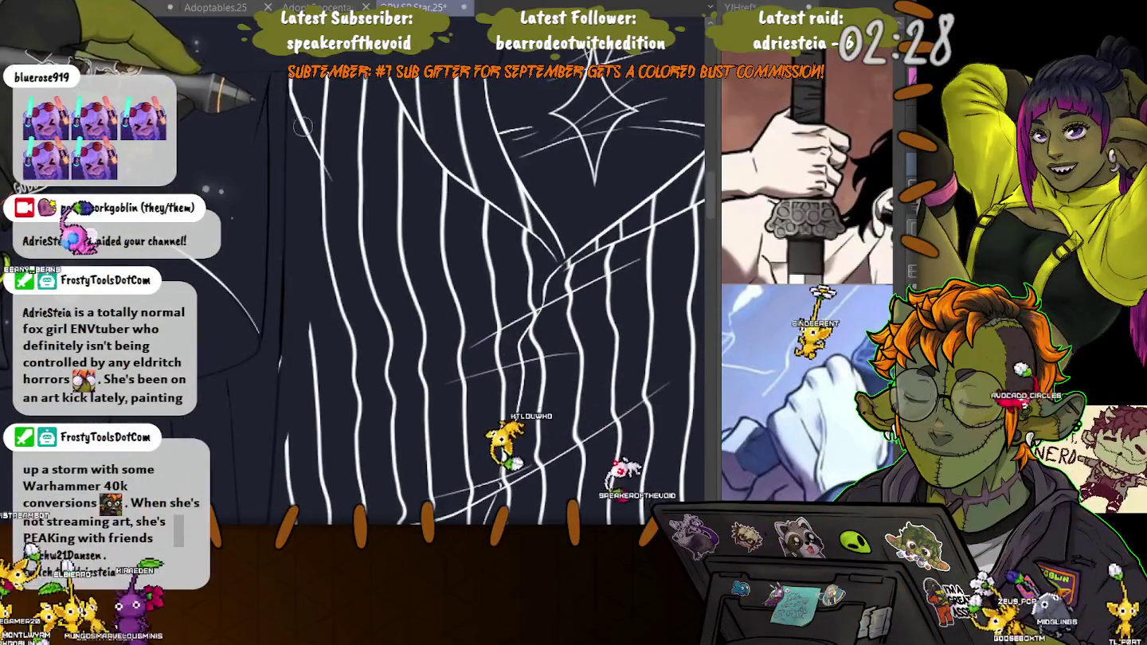
{"action": "left_click_drag", "start_coordinate": [305, 302], "coordinate": [291, 172]}
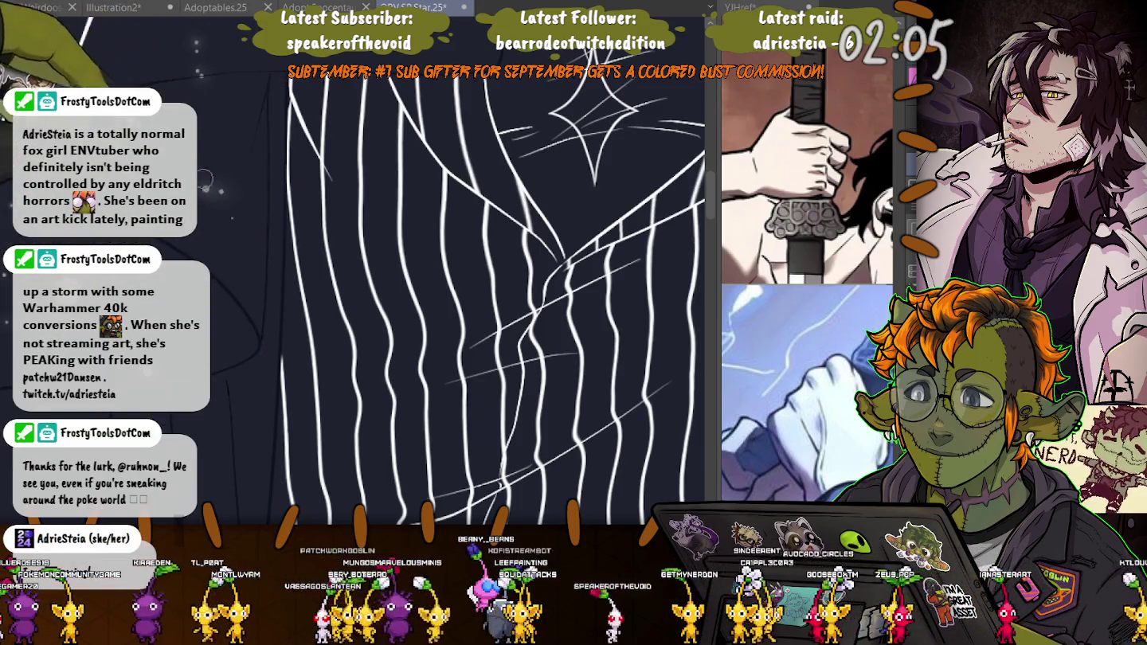
- Pan and rotate the view toward the hat brim and collar
{"action": "left_click_drag", "start_coordinate": [254, 352], "coordinate": [290, 379]}
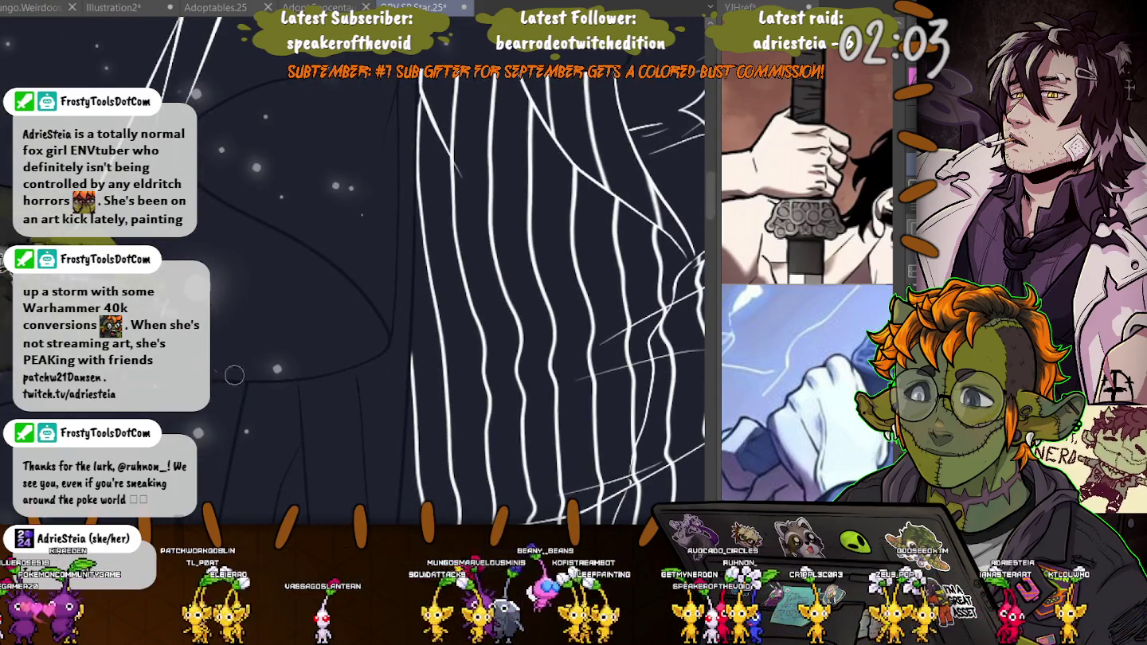
{"action": "left_click_drag", "start_coordinate": [366, 359], "coordinate": [580, 361]}
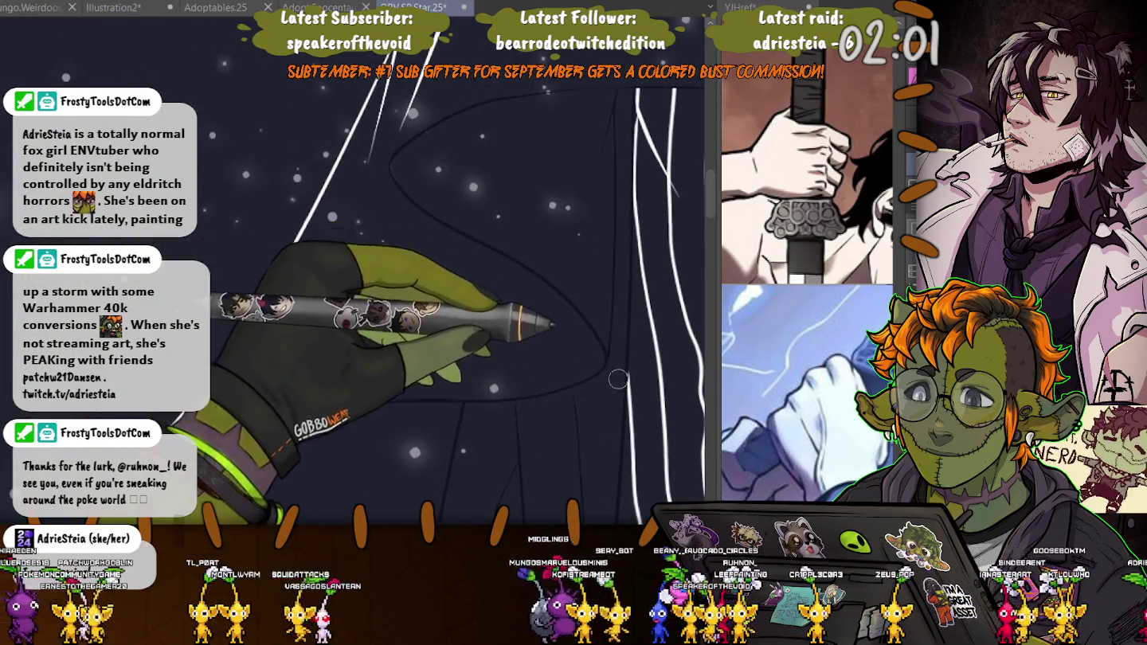
{"action": "left_click_drag", "start_coordinate": [369, 370], "coordinate": [230, 274]}
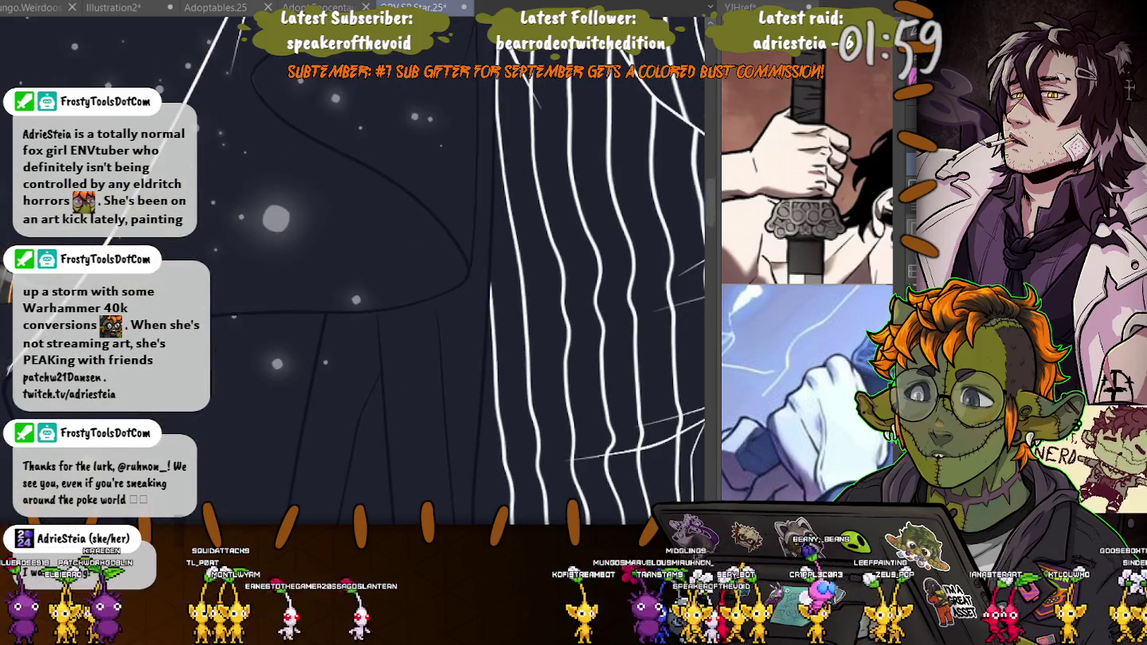
{"action": "mouse_move", "coordinate": [478, 320]}
{"action": "left_mouse_down"}
{"action": "mouse_move", "coordinate": [446, 374]}
{"action": "mouse_move", "coordinate": [272, 276]}
{"action": "mouse_move", "coordinate": [655, 61]}
{"action": "left_mouse_up"}
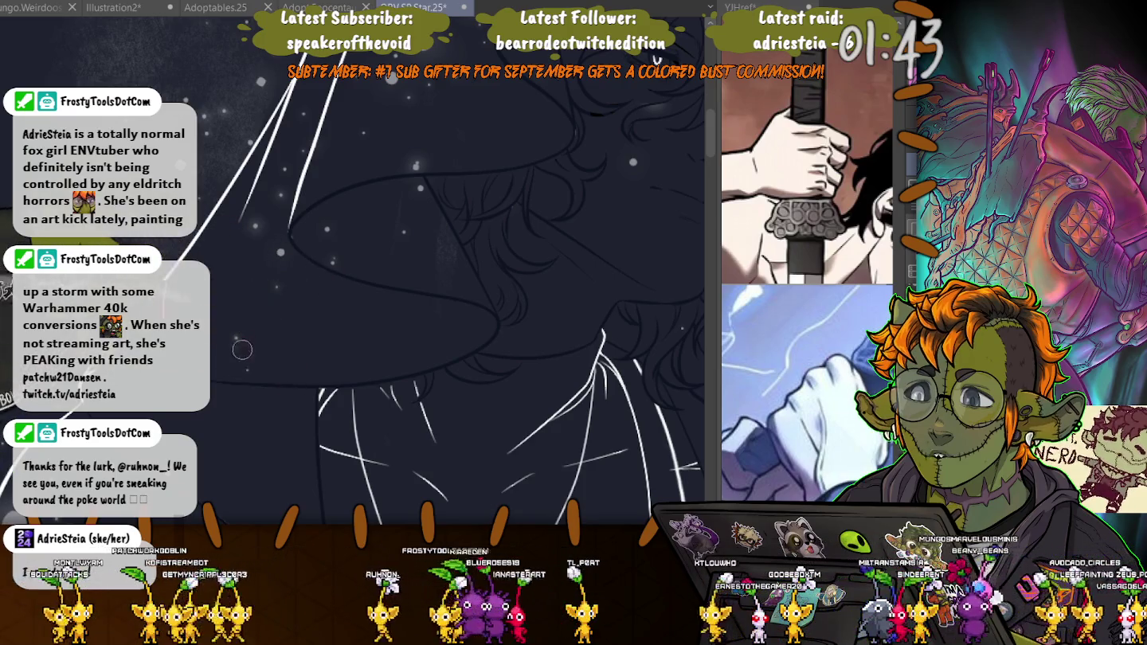
{"action": "left_click_drag", "start_coordinate": [239, 277], "coordinate": [258, 363]}
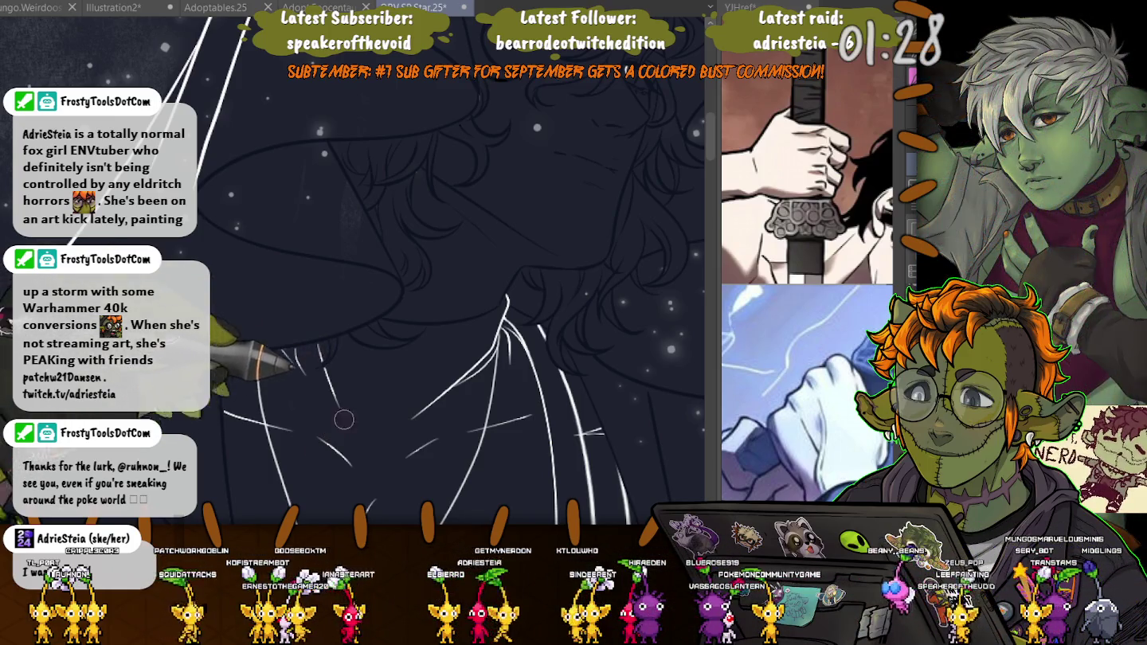
{"action": "left_click_drag", "start_coordinate": [344, 419], "coordinate": [344, 602]}
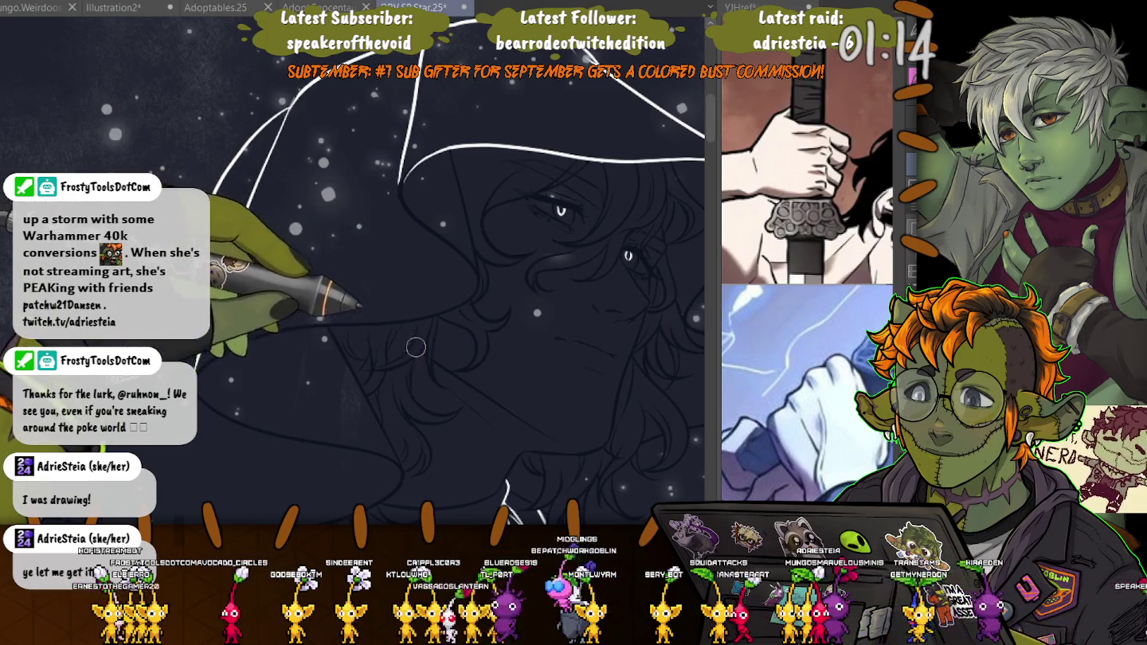
{"action": "left_click_drag", "start_coordinate": [443, 433], "coordinate": [356, 439]}
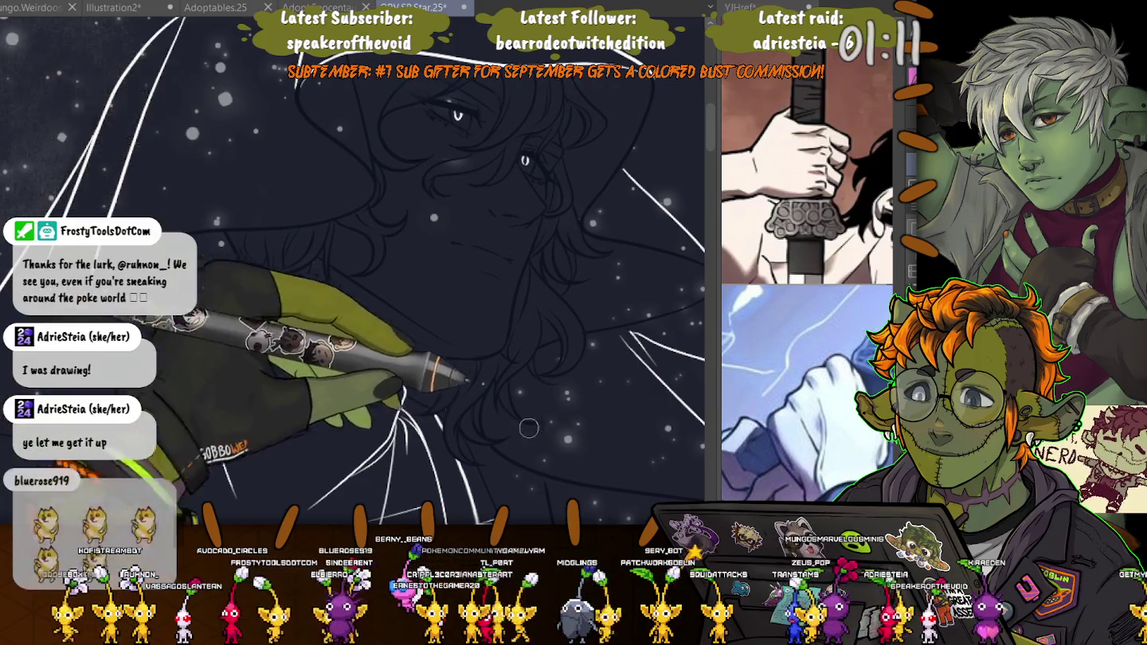
{"action": "left_click_drag", "start_coordinate": [397, 239], "coordinate": [391, 337]}
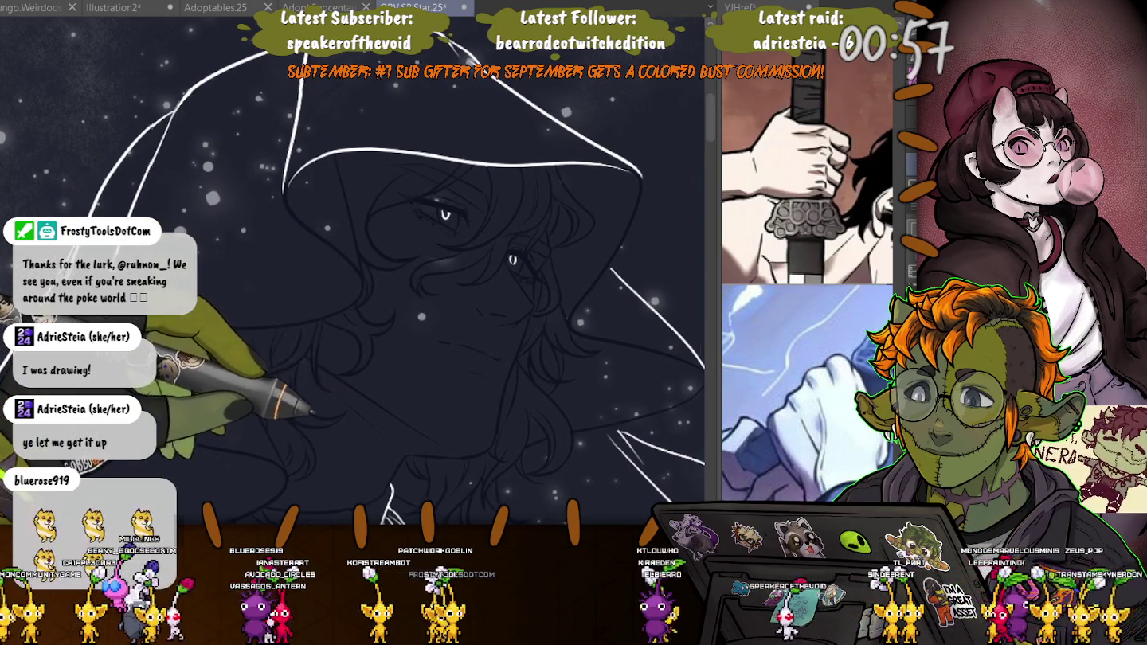
{"action": "left_click_drag", "start_coordinate": [477, 239], "coordinate": [470, 263]}
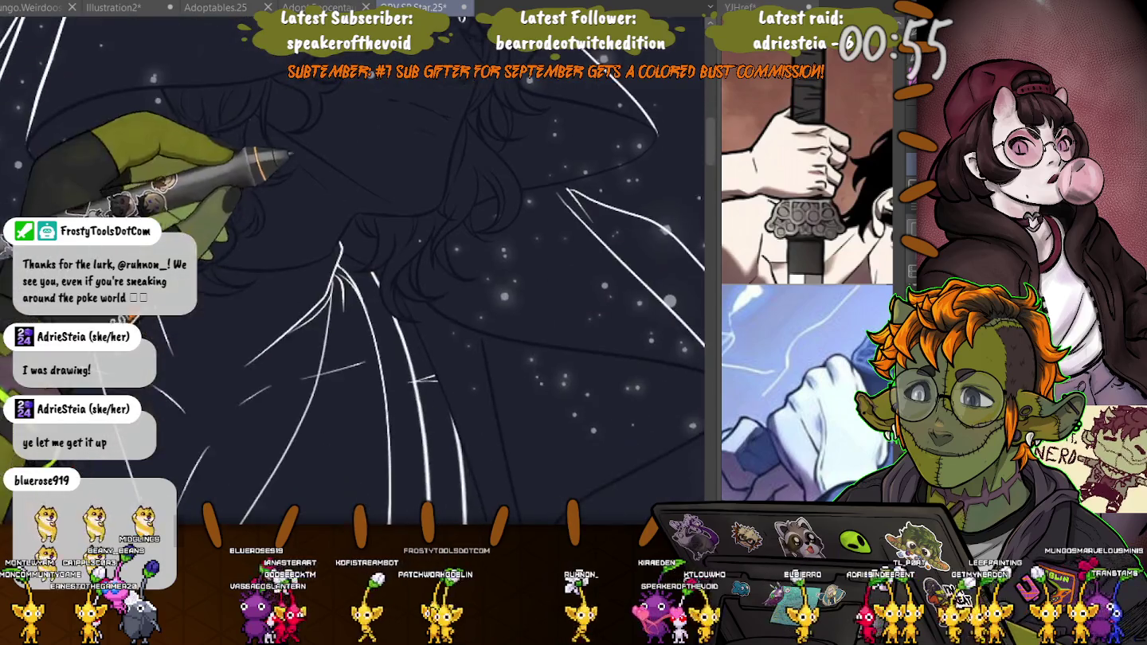
- Rotate and pan the canvas across hair, sleeve cuff and suit to angle the pinstripes comfortably
{"action": "left_click_drag", "start_coordinate": [347, 370], "coordinate": [323, 390]}
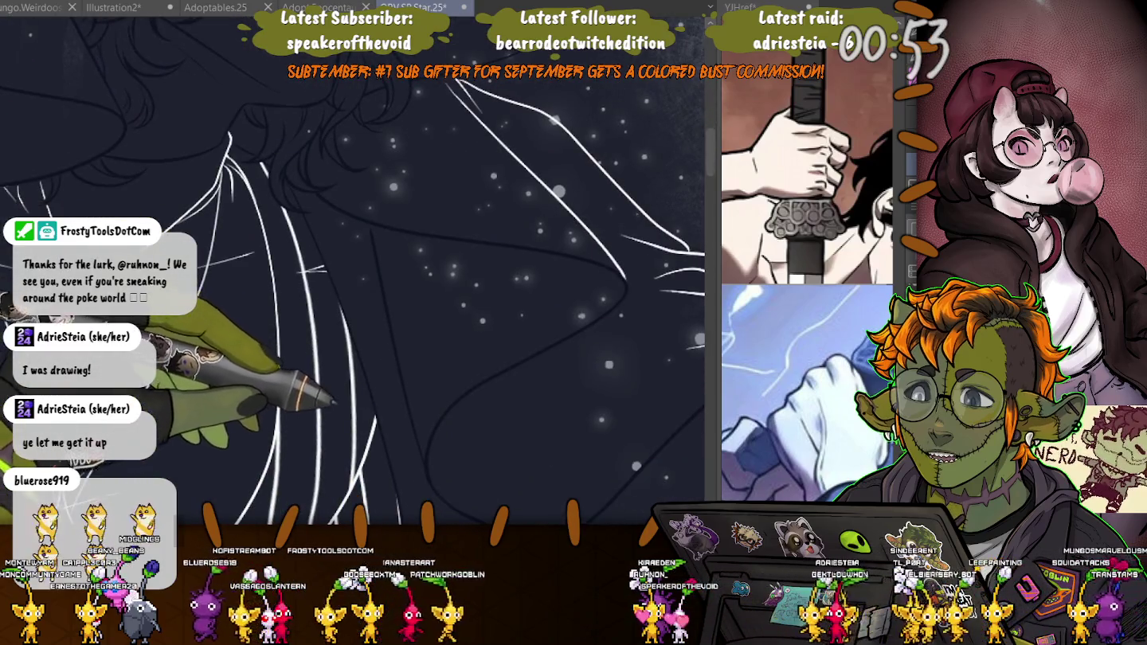
{"action": "left_click_drag", "start_coordinate": [275, 430], "coordinate": [260, 211]}
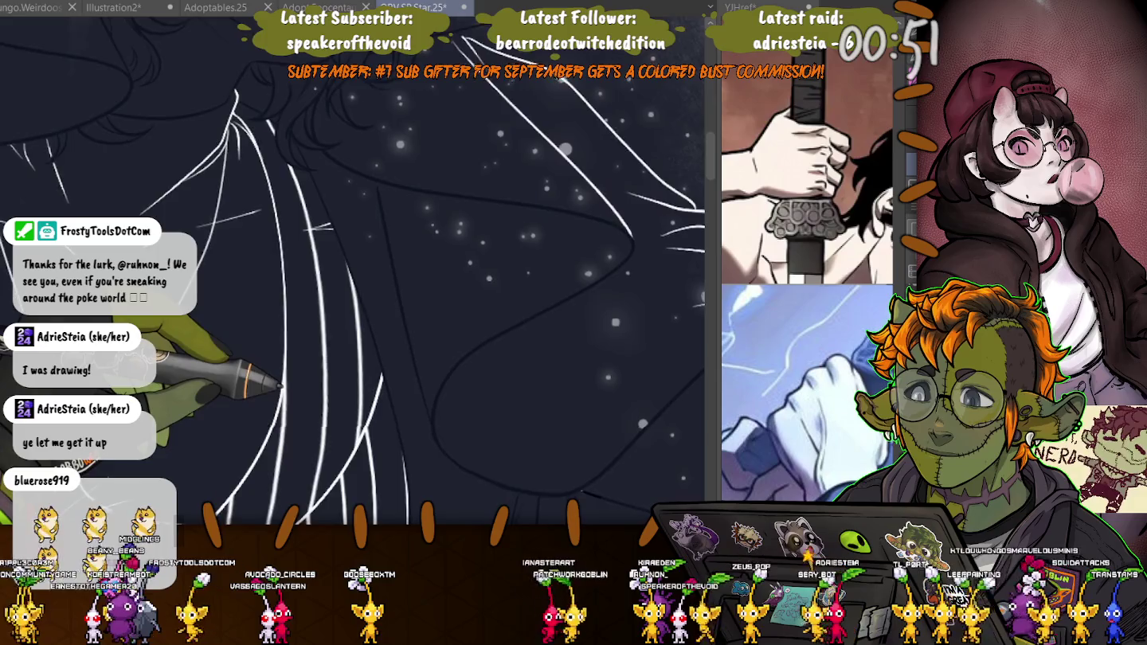
{"action": "mouse_move", "coordinate": [262, 293]}
{"action": "left_mouse_down"}
{"action": "mouse_move", "coordinate": [432, 202]}
{"action": "mouse_move", "coordinate": [346, 344]}
{"action": "left_mouse_up"}
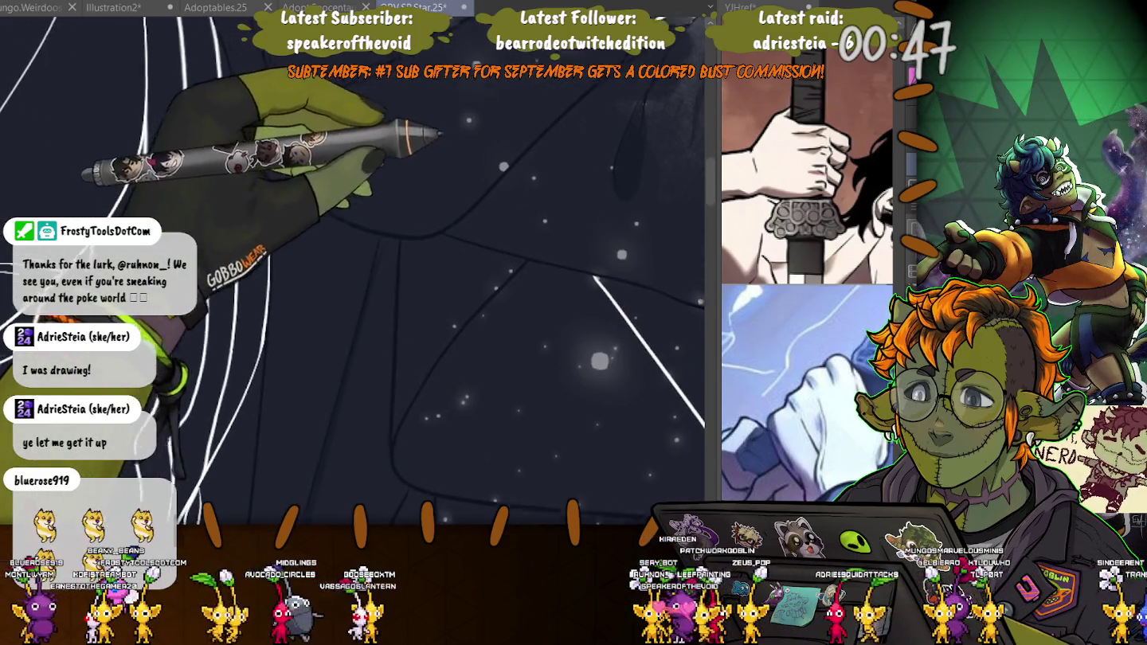
{"action": "left_click_drag", "start_coordinate": [333, 273], "coordinate": [203, 434]}
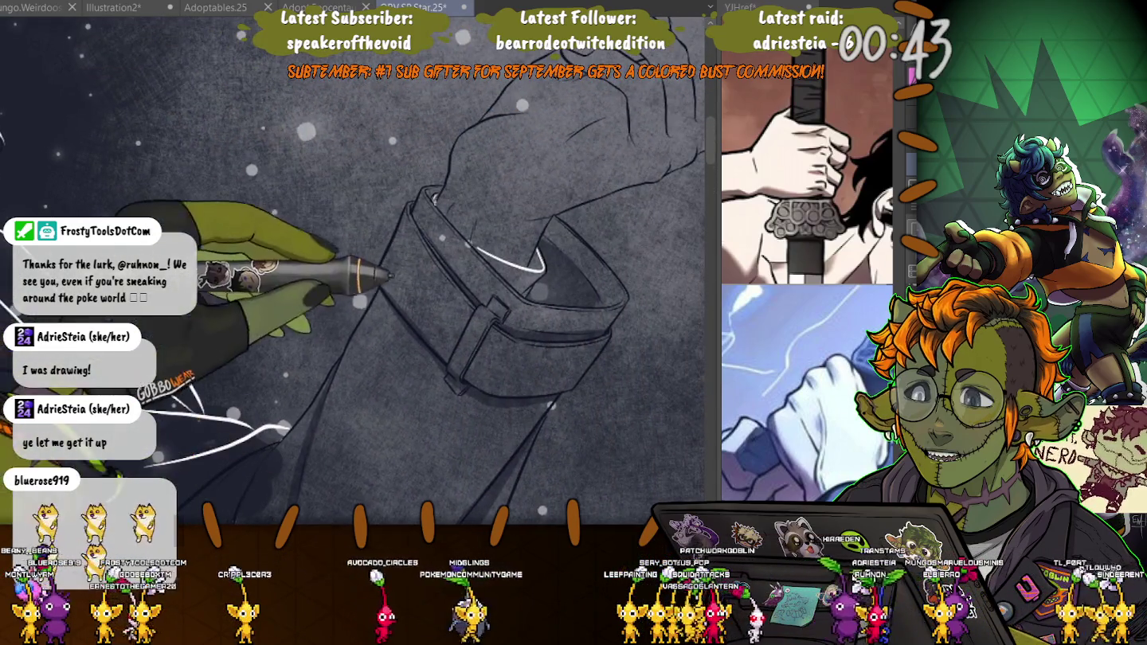
{"action": "left_click_drag", "start_coordinate": [391, 275], "coordinate": [405, 343]}
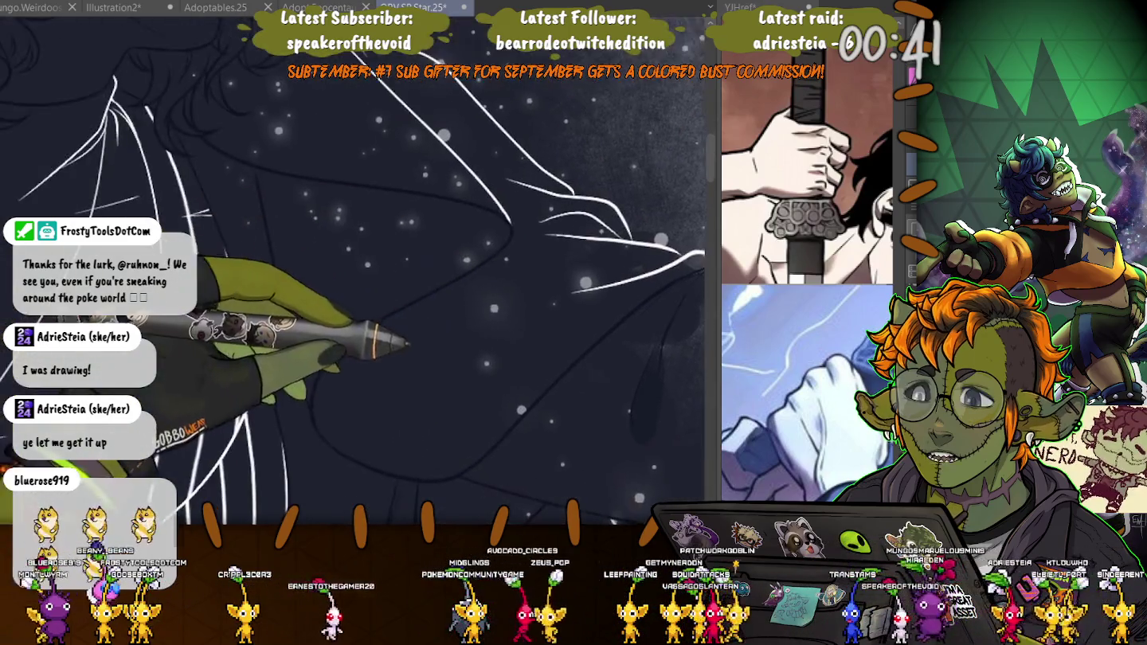
{"action": "left_click_drag", "start_coordinate": [263, 433], "coordinate": [8, 271]}
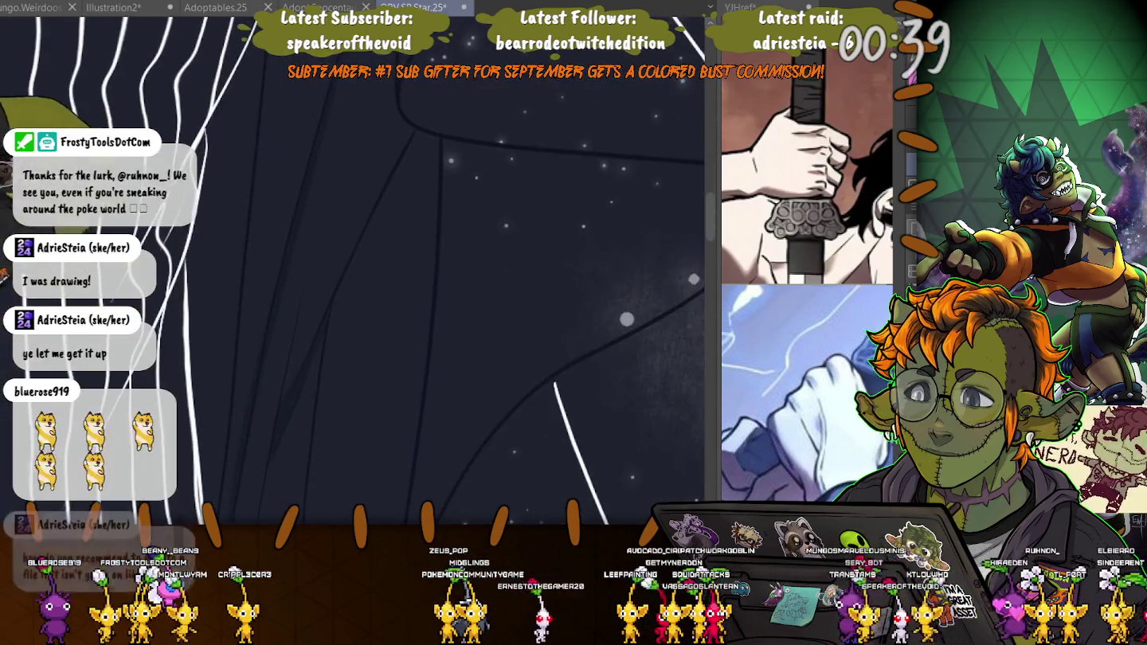
{"action": "left_click_drag", "start_coordinate": [313, 371], "coordinate": [307, 322]}
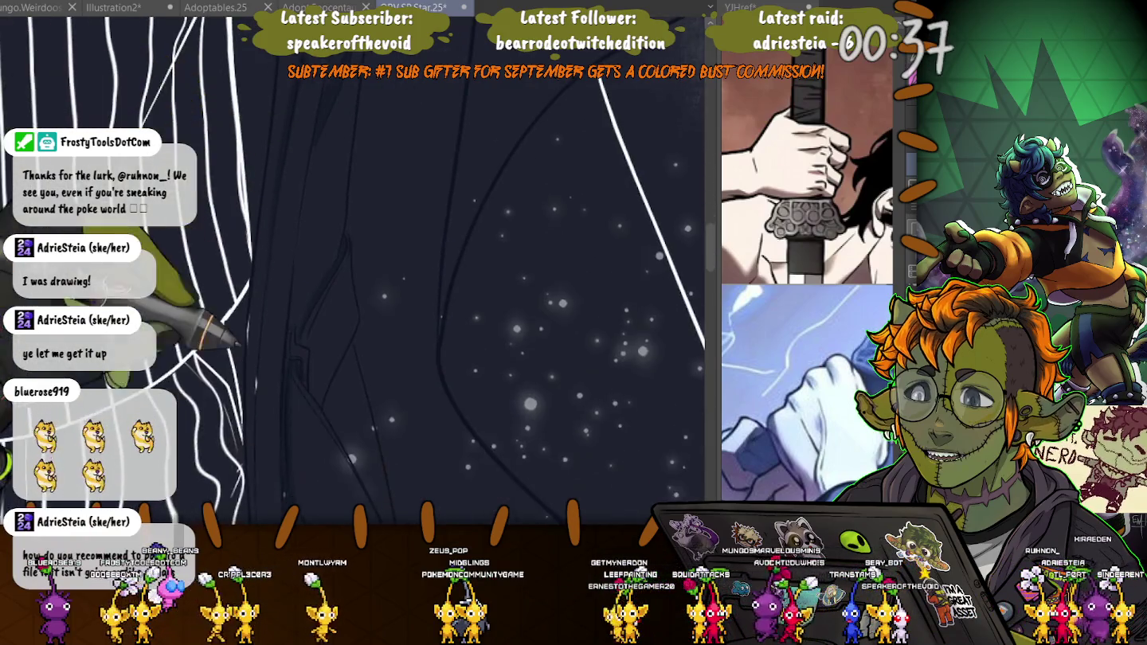
{"action": "left_click_drag", "start_coordinate": [347, 384], "coordinate": [267, 159]}
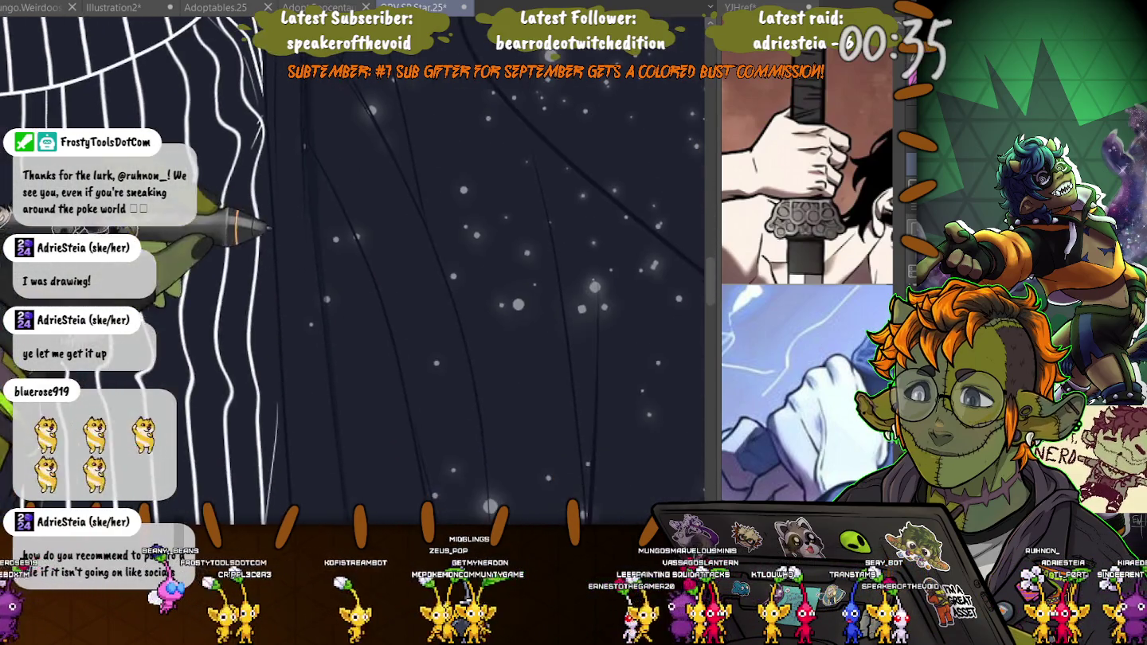
{"action": "mouse_move", "coordinate": [278, 391]}
{"action": "left_mouse_down"}
{"action": "mouse_move", "coordinate": [298, 344]}
{"action": "mouse_move", "coordinate": [374, 279]}
{"action": "left_mouse_up"}
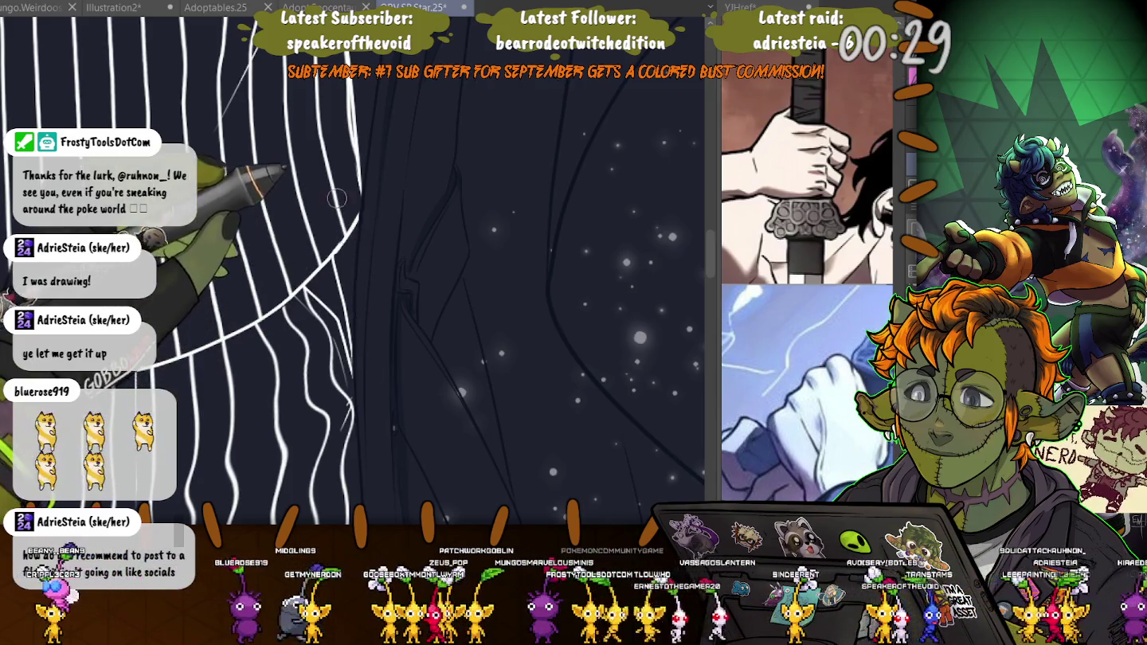
{"action": "left_click_drag", "start_coordinate": [355, 239], "coordinate": [413, 233]}
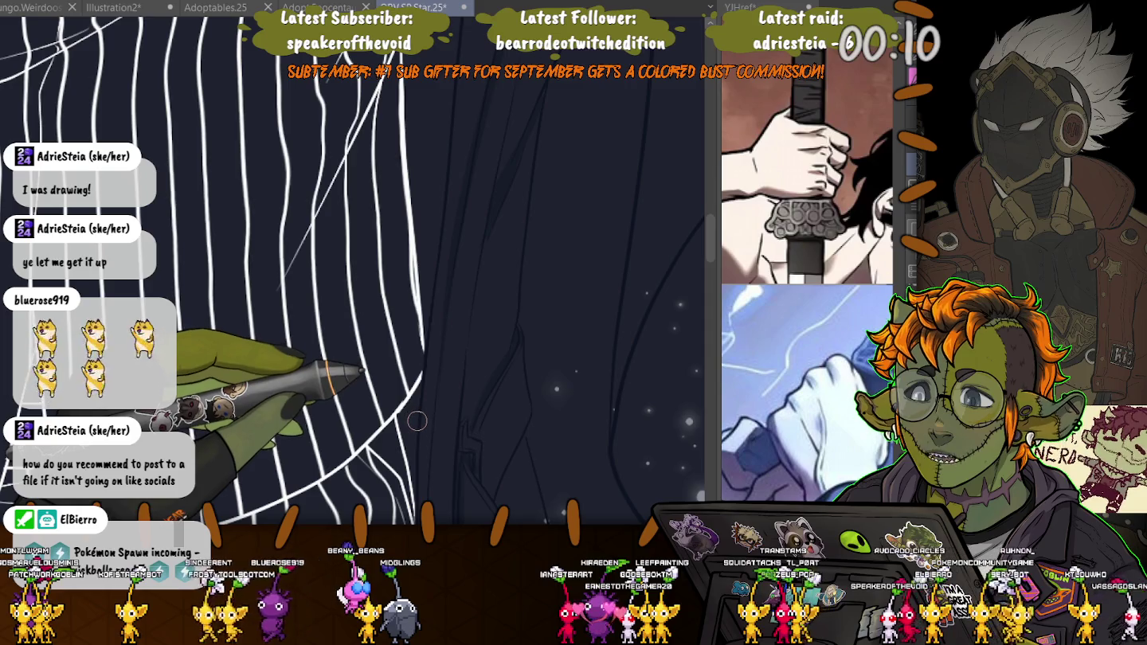
- Zoom and pan around the sleeve and coat near the sword hand while adding white pinstripes
{"action": "scroll", "coordinate": [415, 412], "scroll_direction": "down", "scroll_amount": 5}
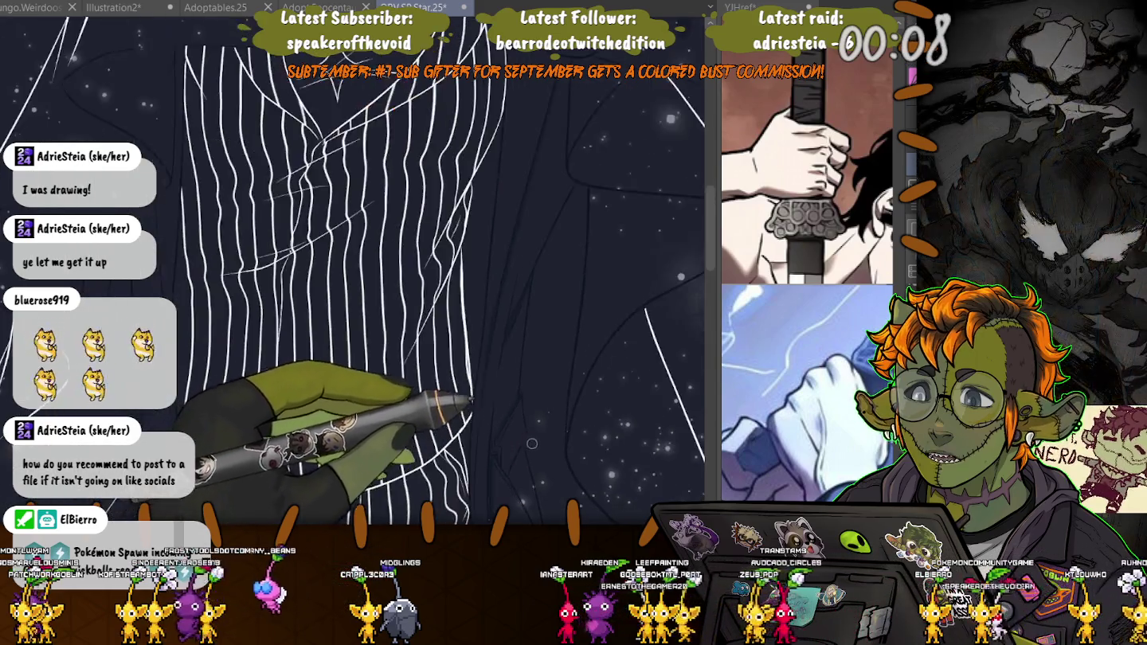
{"action": "scroll", "coordinate": [504, 290], "scroll_direction": "up", "scroll_amount": 5}
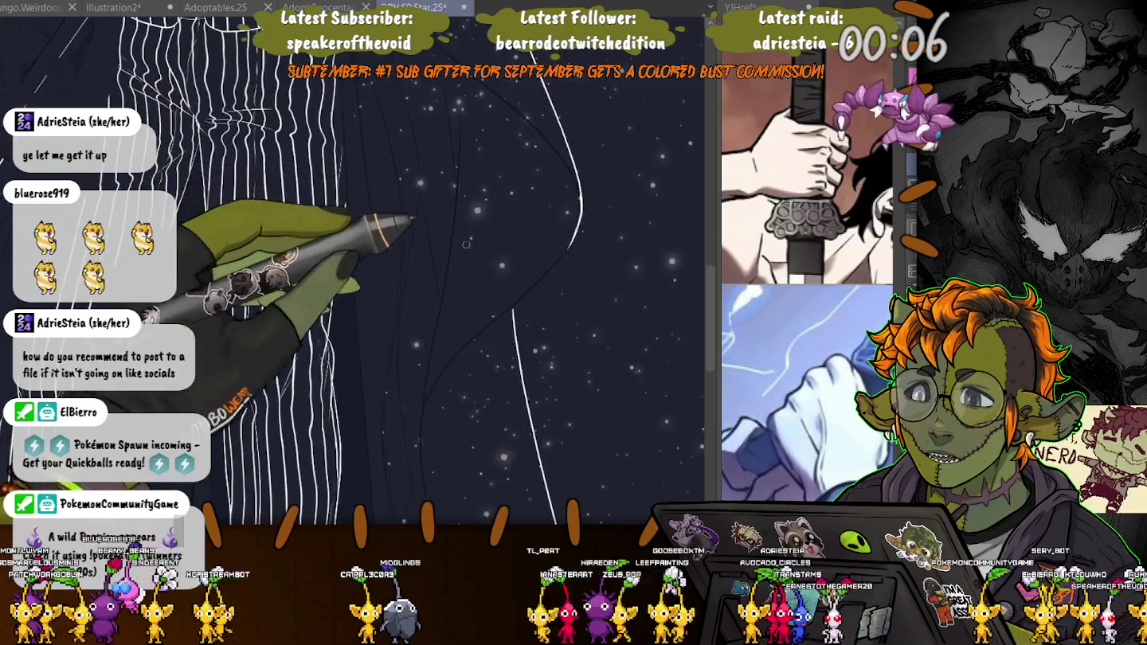
{"action": "scroll", "coordinate": [504, 291], "scroll_direction": "up", "scroll_amount": 5}
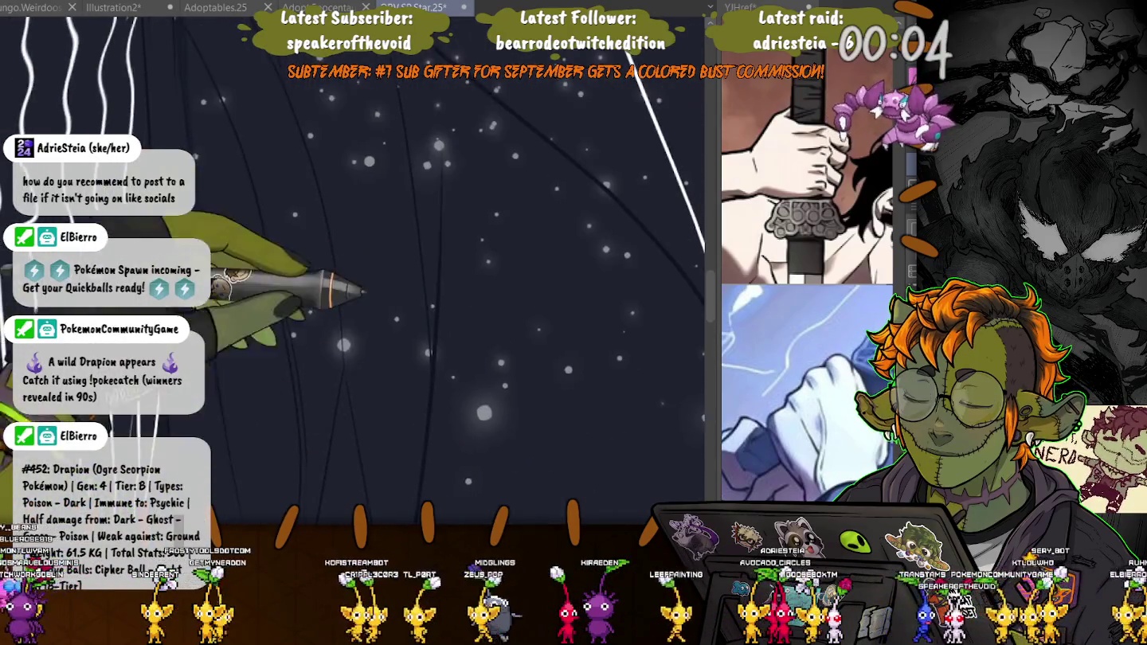
{"action": "scroll", "coordinate": [409, 263], "scroll_direction": "down", "scroll_amount": 2}
{"action": "scroll", "coordinate": [409, 263], "scroll_direction": "down", "scroll_amount": 2}
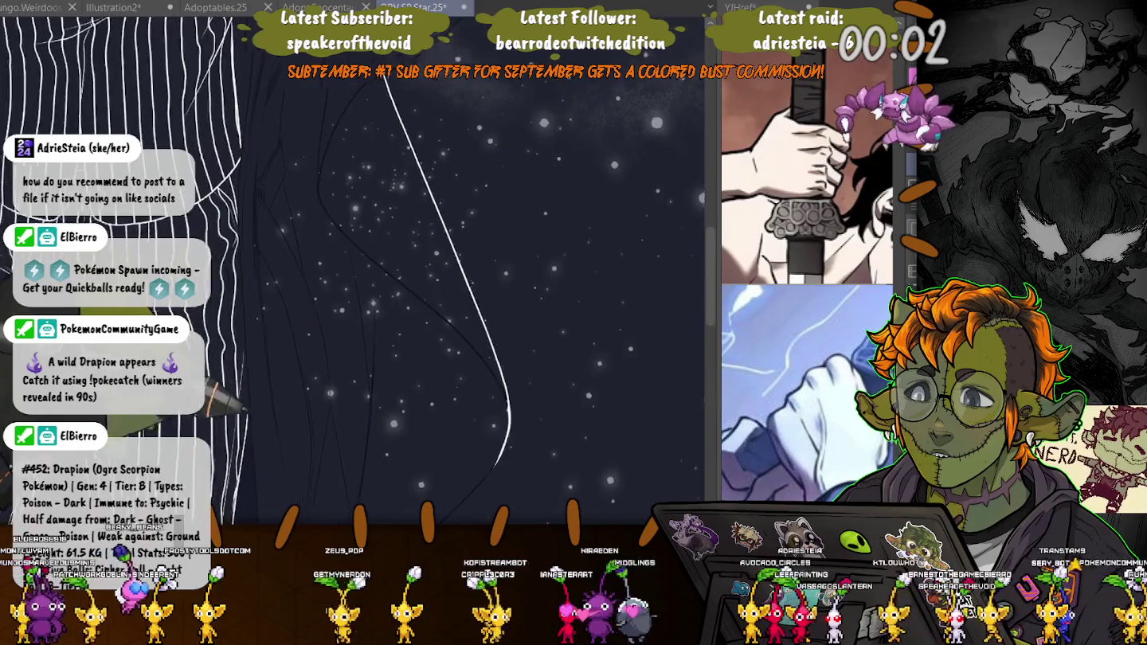
{"action": "scroll", "coordinate": [409, 264], "scroll_direction": "down", "scroll_amount": 2}
{"action": "scroll", "coordinate": [409, 263], "scroll_direction": "up", "scroll_amount": 3}
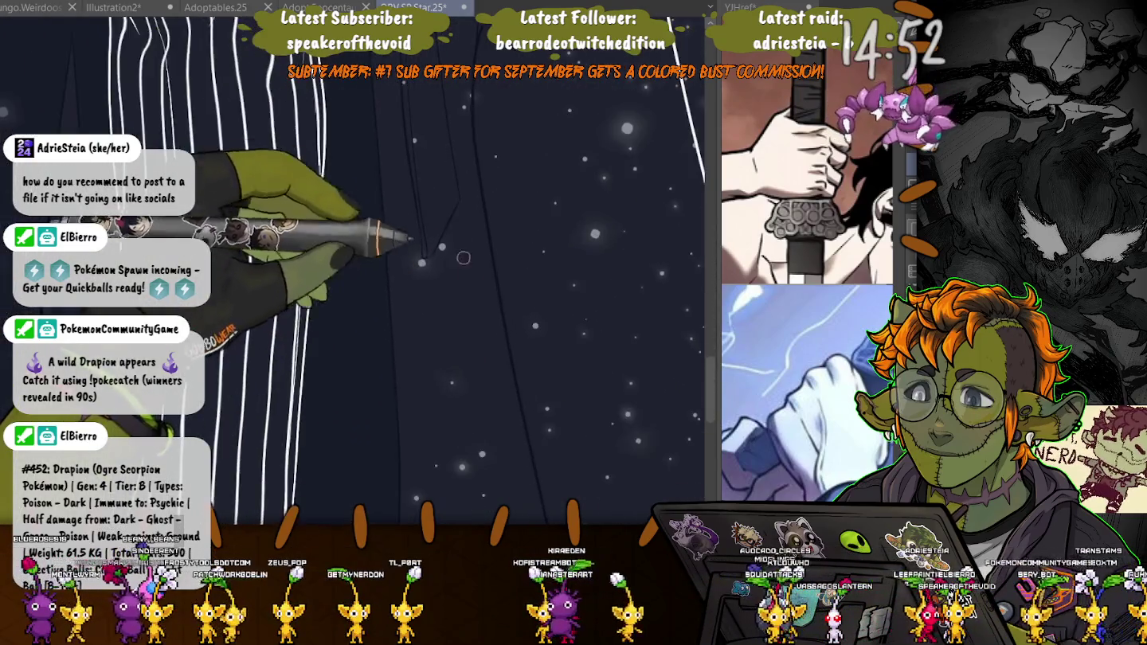
{"action": "scroll", "coordinate": [410, 264], "scroll_direction": "up", "scroll_amount": 3}
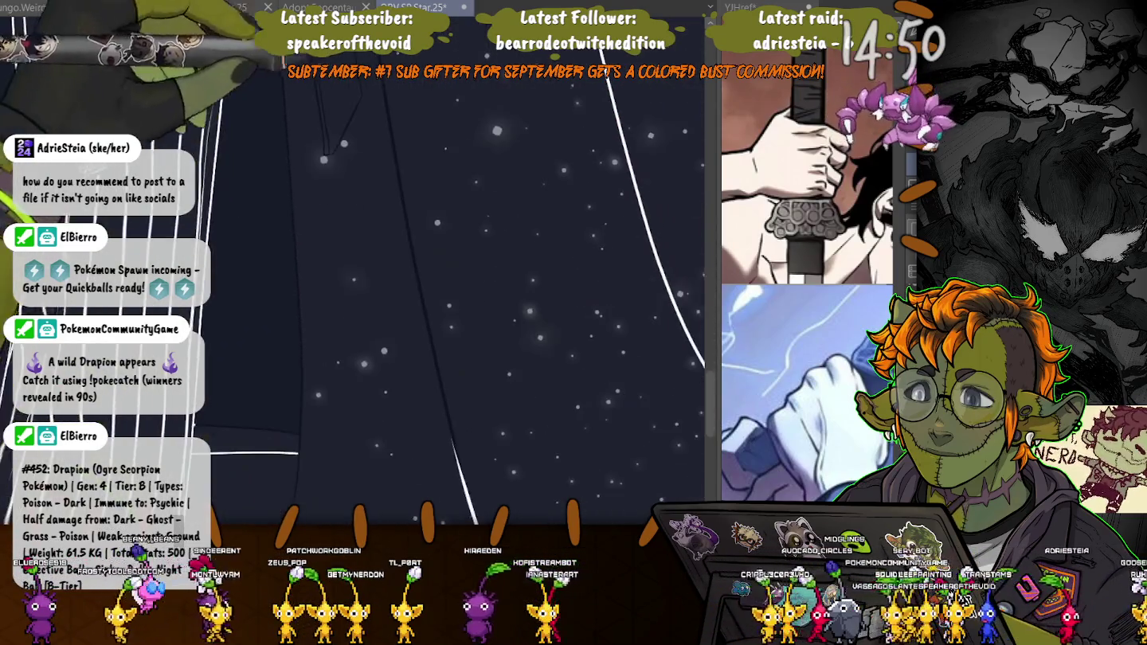
{"action": "scroll", "coordinate": [320, 415], "scroll_direction": "down", "scroll_amount": 3}
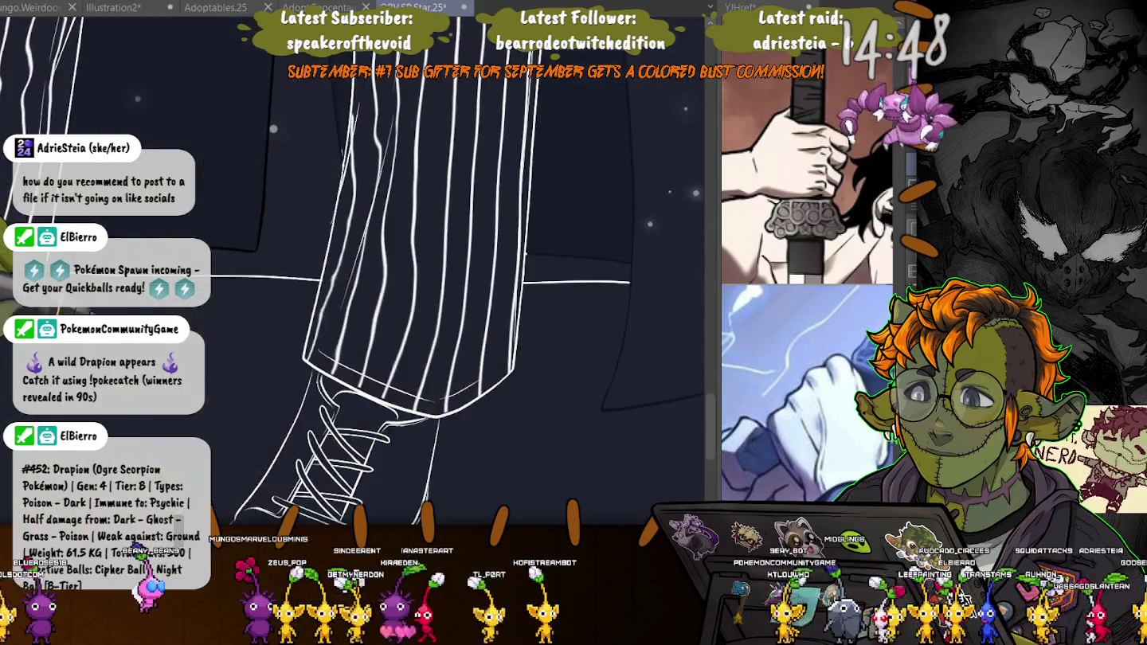
{"action": "scroll", "coordinate": [318, 414], "scroll_direction": "up", "scroll_amount": 3}
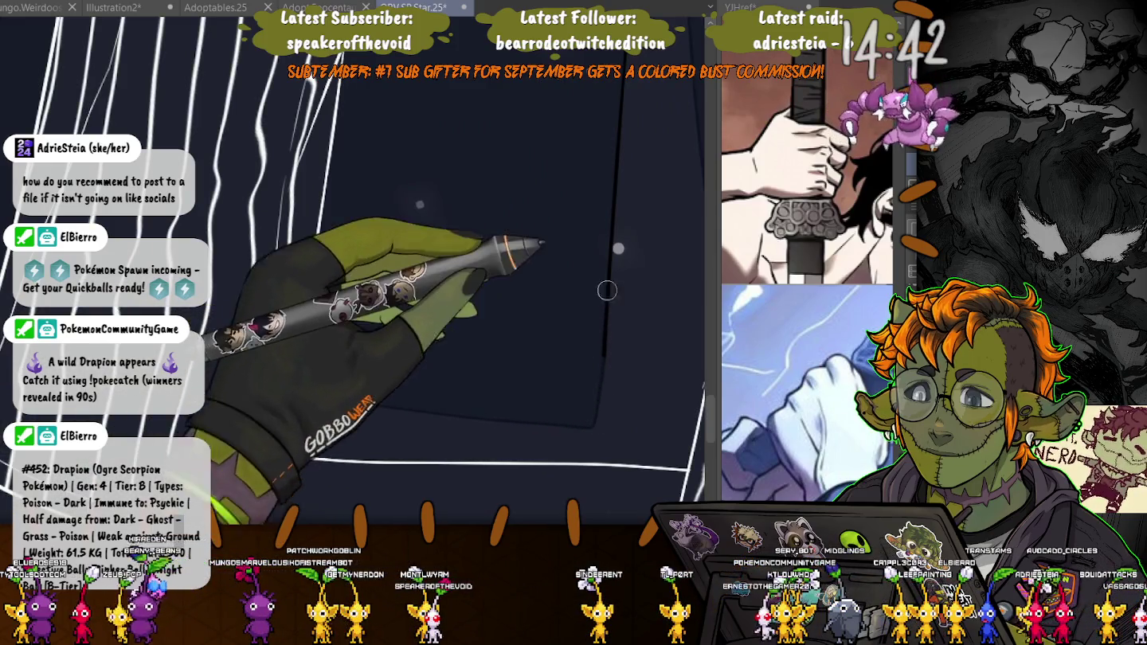
{"action": "scroll", "coordinate": [411, 454], "scroll_direction": "up", "scroll_amount": 3}
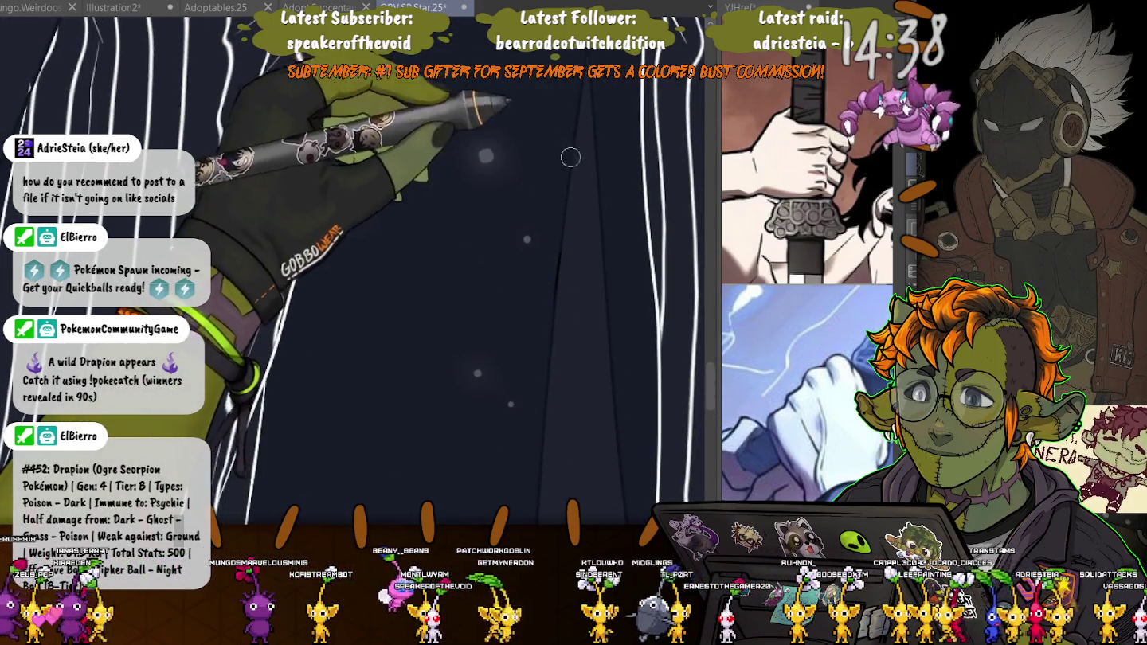
{"action": "scroll", "coordinate": [494, 422], "scroll_direction": "down", "scroll_amount": 3}
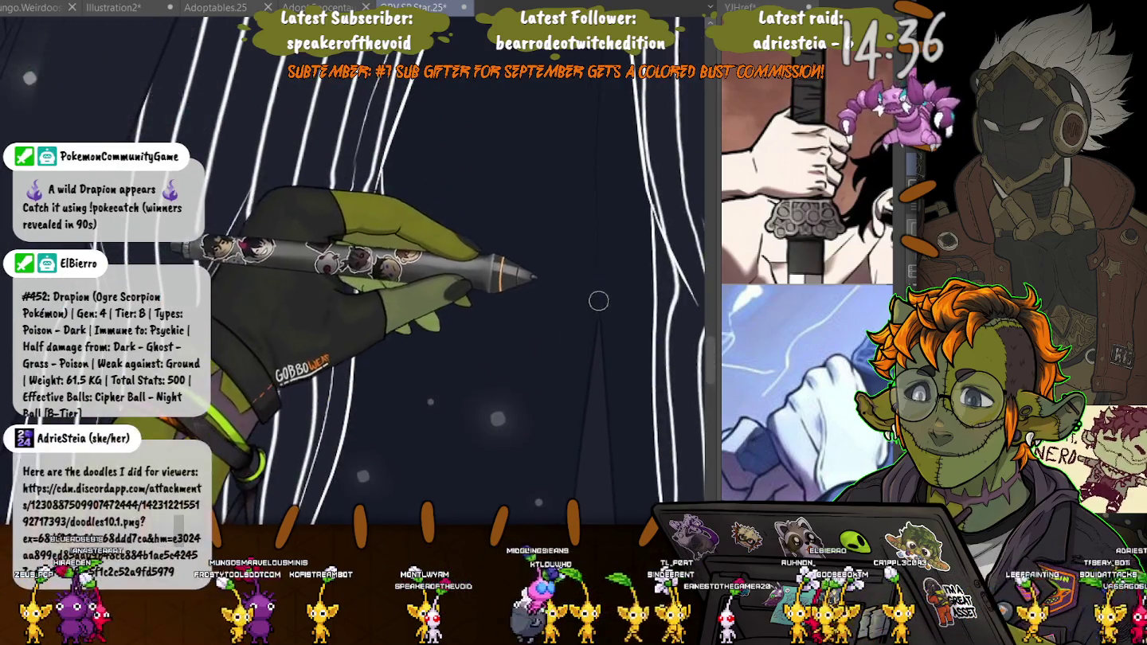
{"action": "scroll", "coordinate": [593, 180], "scroll_direction": "up", "scroll_amount": 3}
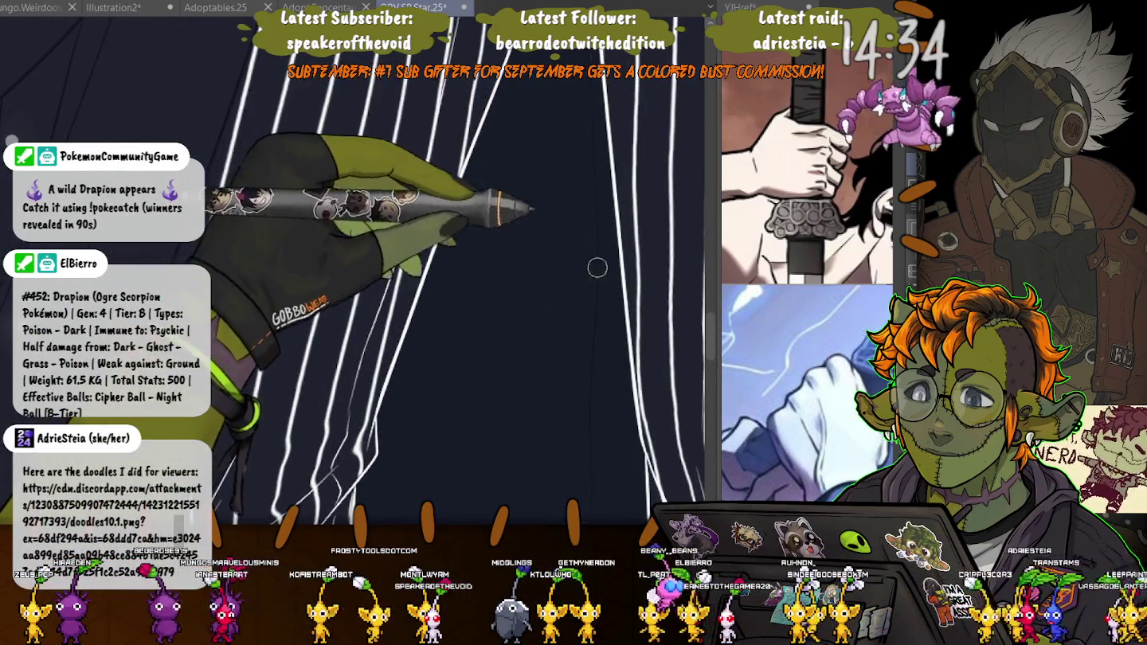
{"action": "scroll", "coordinate": [491, 455], "scroll_direction": "down", "scroll_amount": 3}
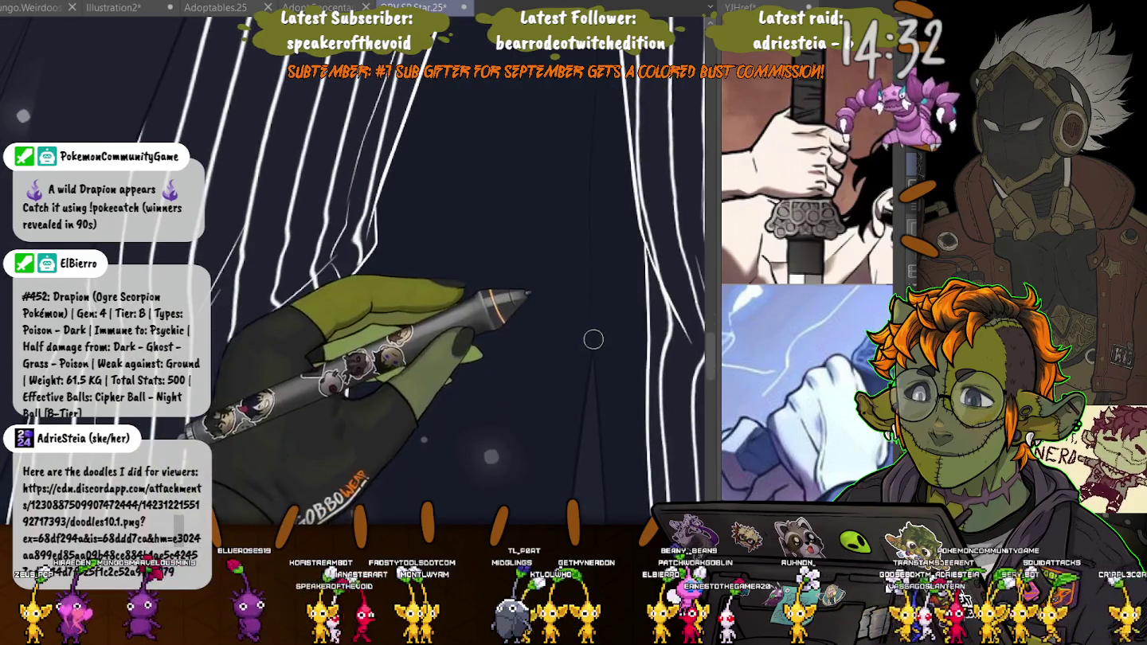
{"action": "scroll", "coordinate": [605, 293], "scroll_direction": "up", "scroll_amount": 3}
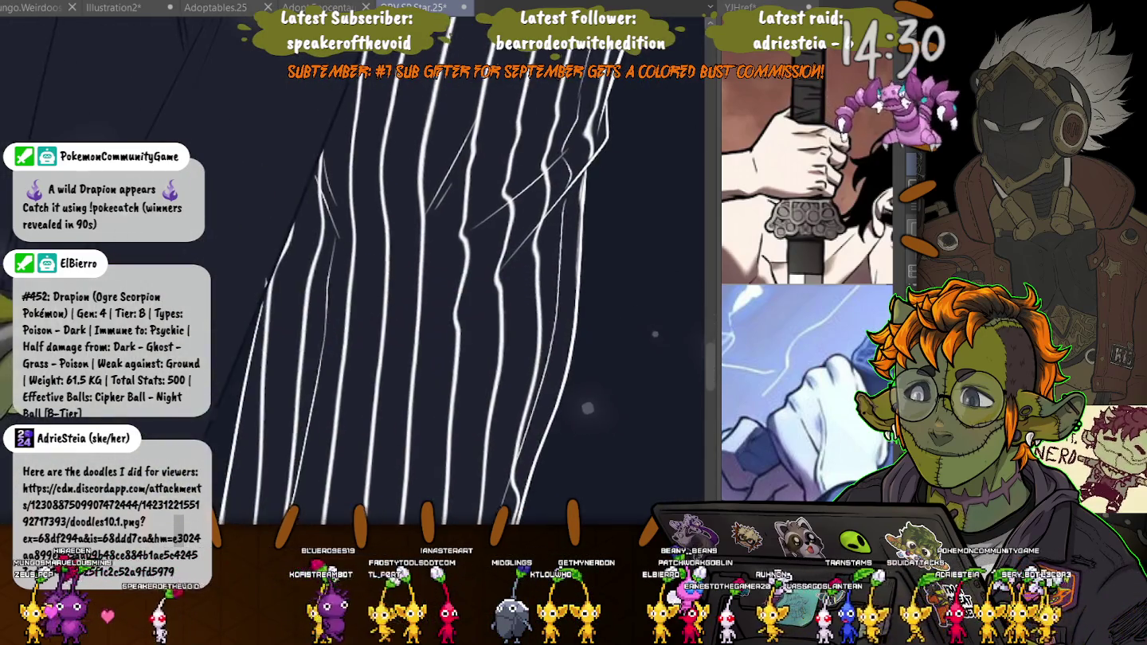
{"action": "scroll", "coordinate": [384, 360], "scroll_direction": "down", "scroll_amount": 2}
{"action": "scroll", "coordinate": [356, 242], "scroll_direction": "left", "scroll_amount": 3}
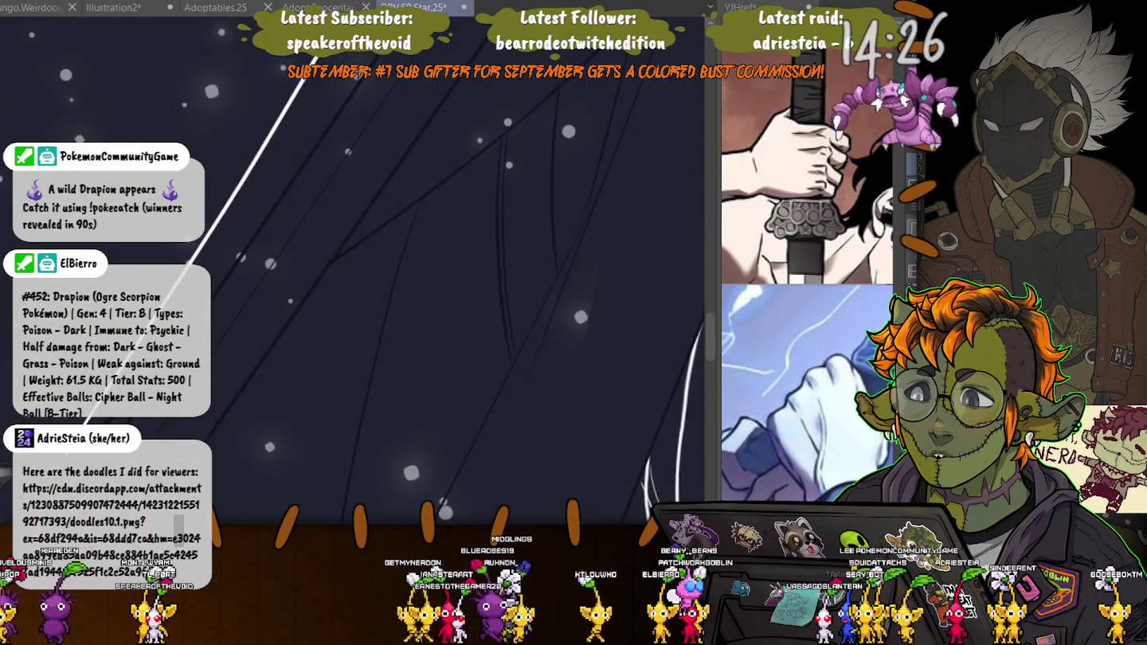
{"action": "scroll", "coordinate": [455, 378], "scroll_direction": "down", "scroll_amount": 3}
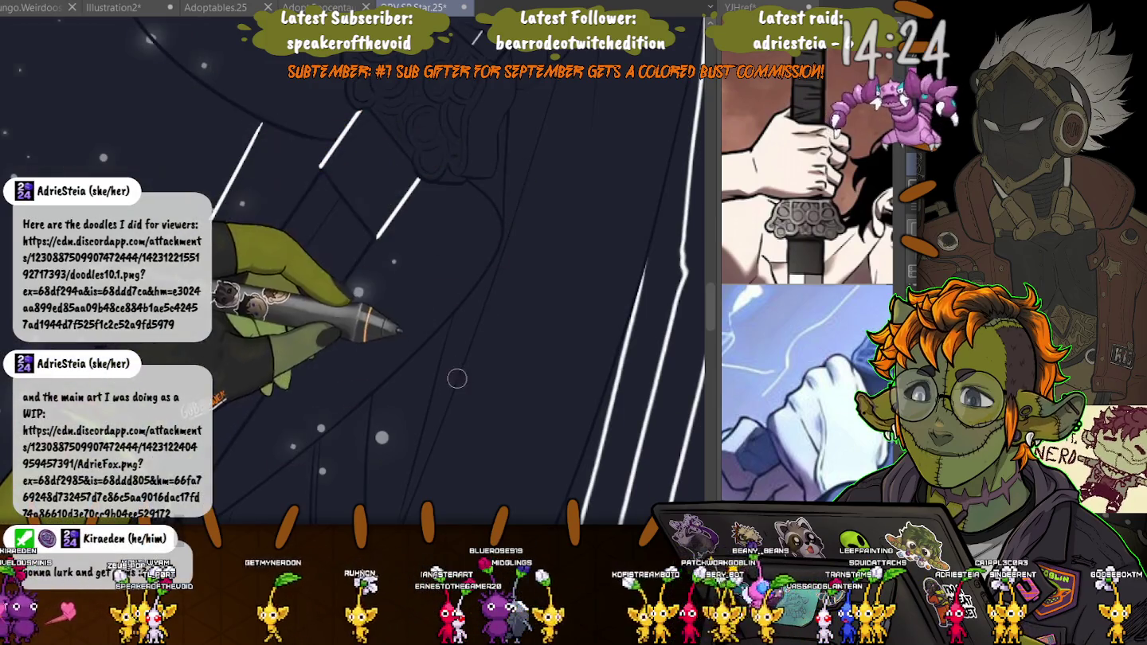
{"action": "scroll", "coordinate": [456, 378], "scroll_direction": "up", "scroll_amount": 3}
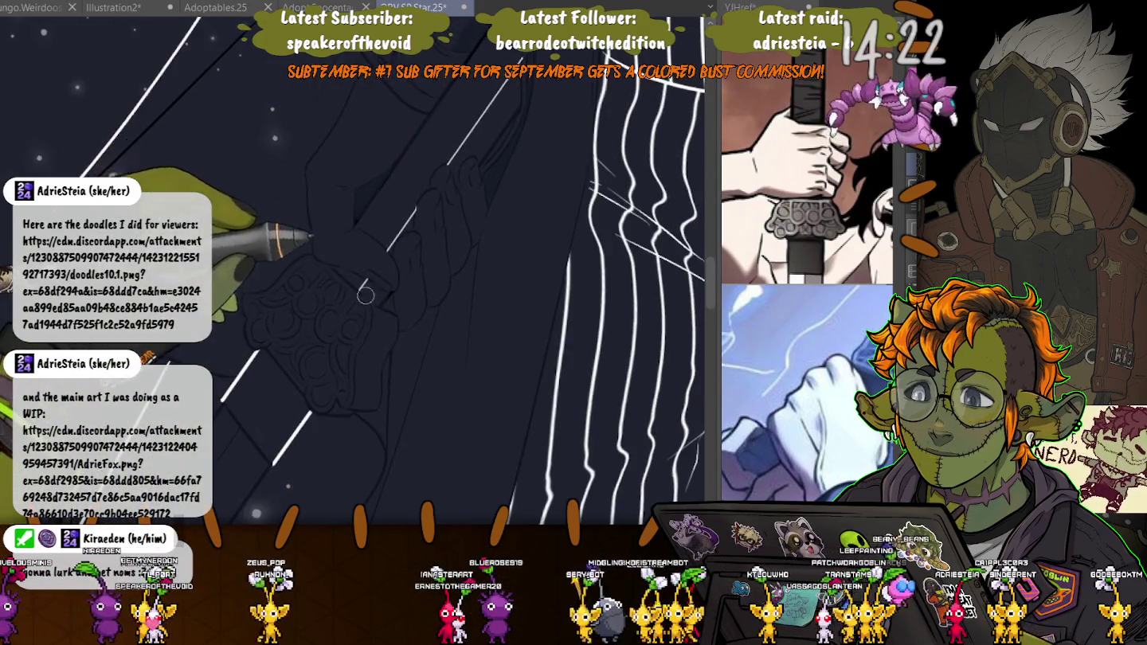
{"action": "scroll", "coordinate": [366, 294], "scroll_direction": "up", "scroll_amount": 2}
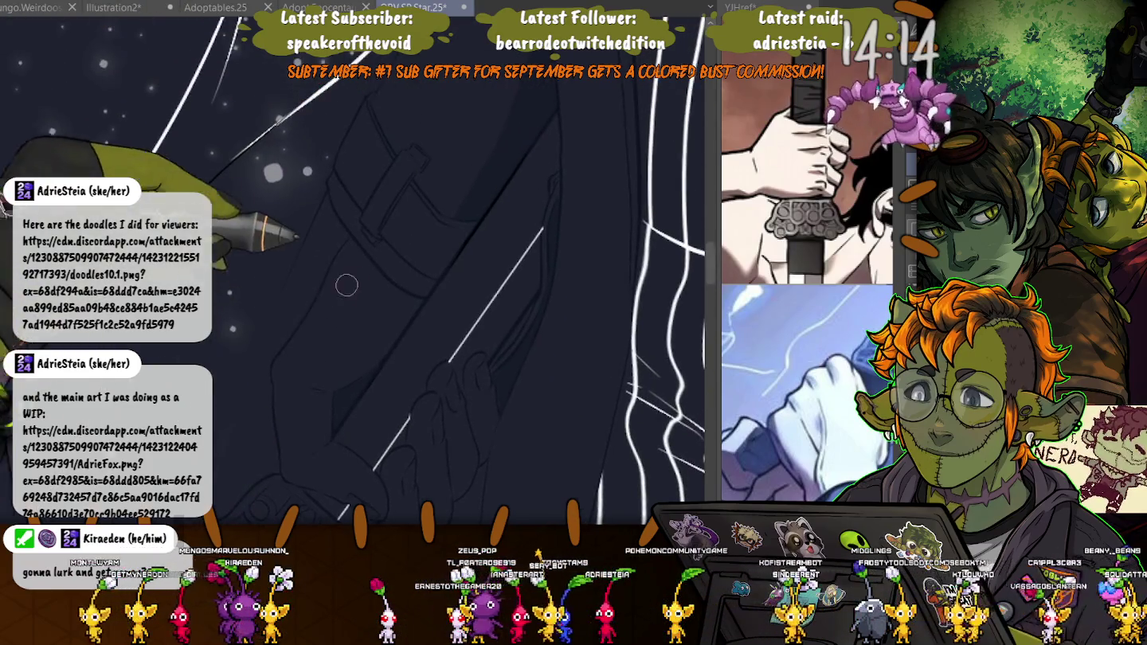
{"action": "scroll", "coordinate": [466, 240], "scroll_direction": "up", "scroll_amount": 5}
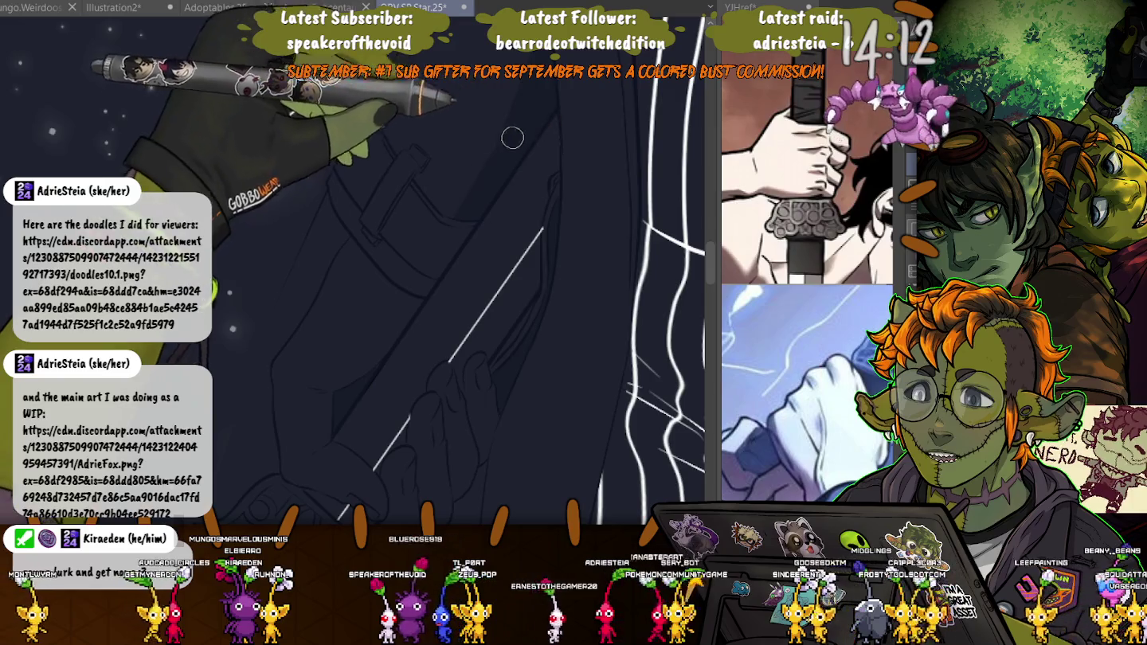
{"action": "scroll", "coordinate": [358, 359], "scroll_direction": "down", "scroll_amount": 5}
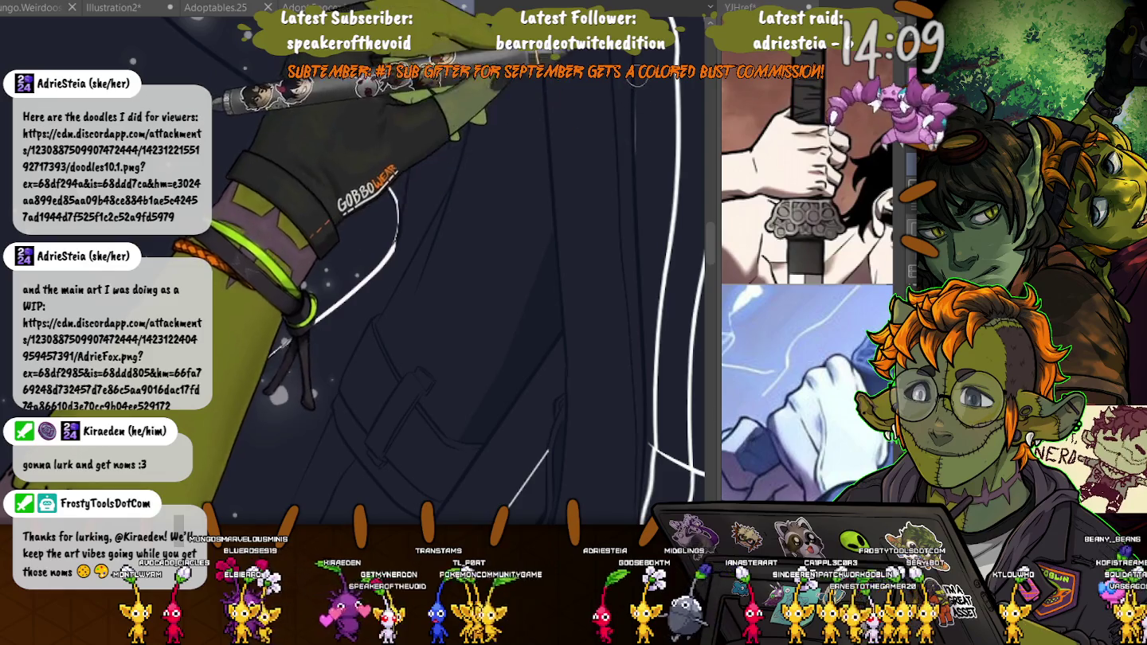
{"action": "scroll", "coordinate": [469, 209], "scroll_direction": "down", "scroll_amount": 5}
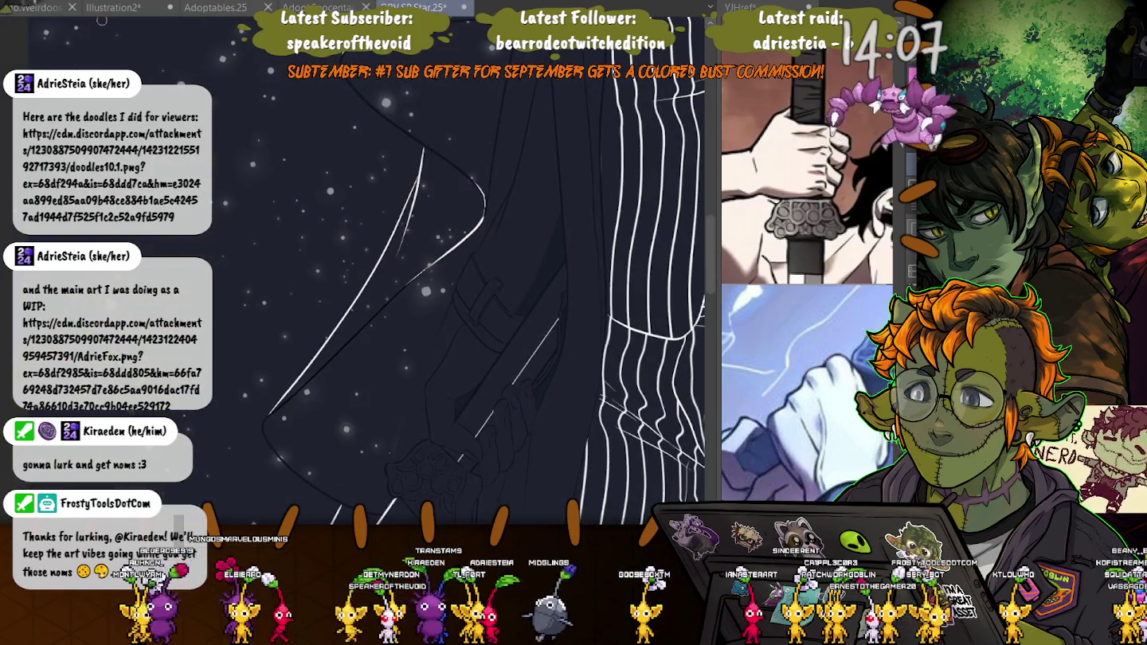
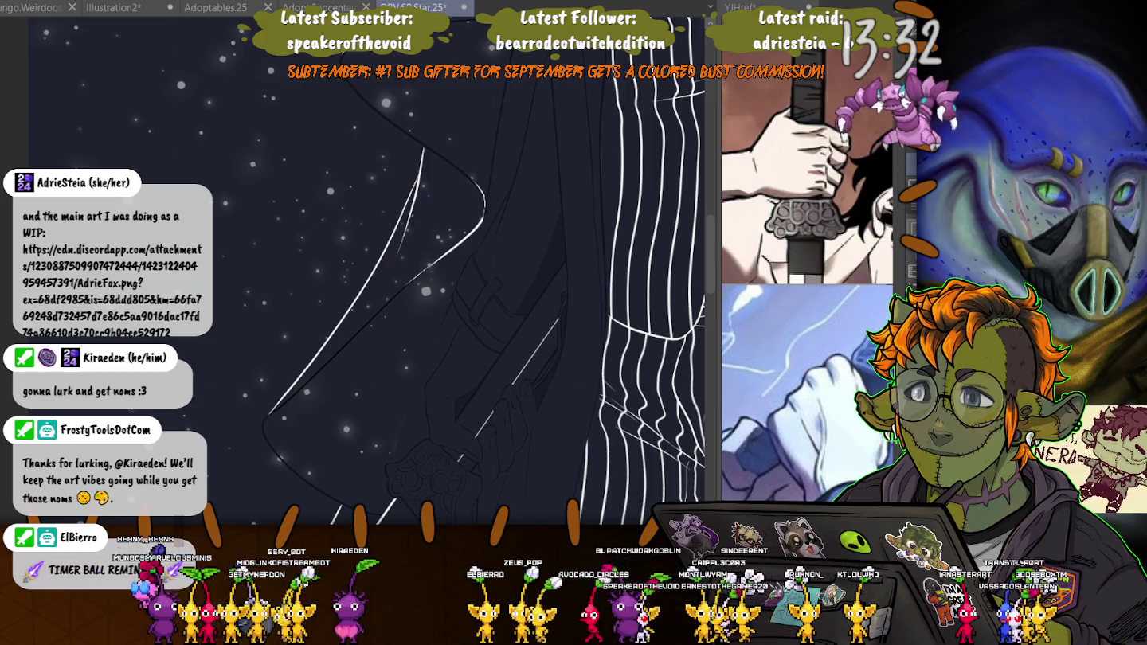
- Switch to the browser tab showing the shared spotted fox line drawing
{"action": "key", "text": "alt+Tab"}
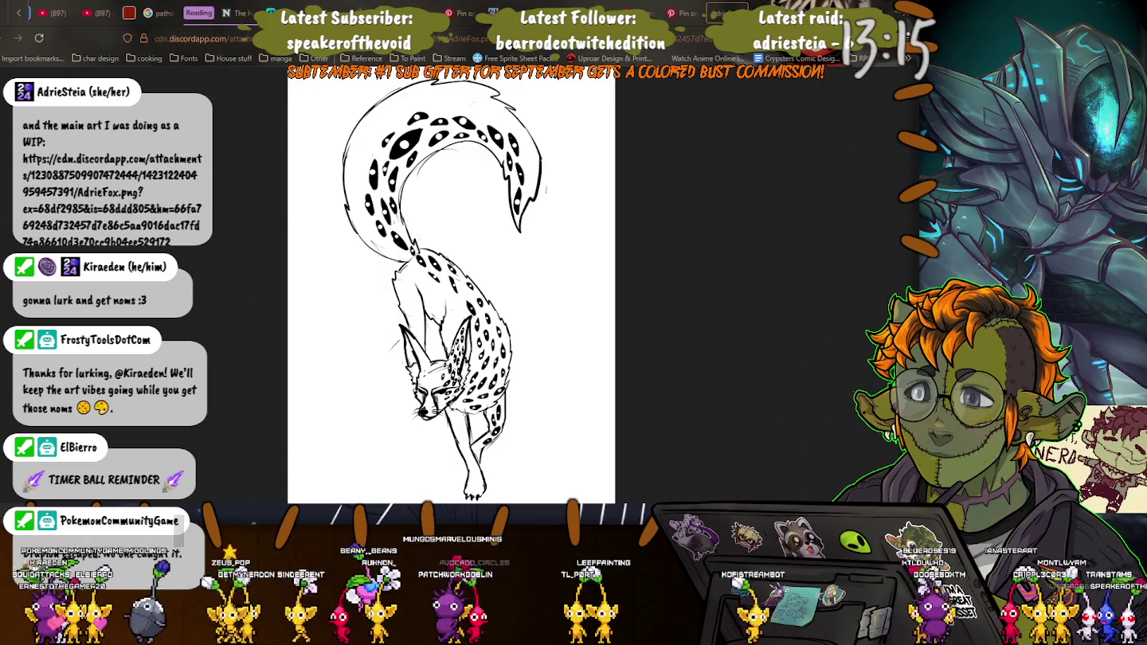
- Bring Clip Studio Paint back to the front with the starry-night illustration
{"action": "key", "text": "alt+Tab"}
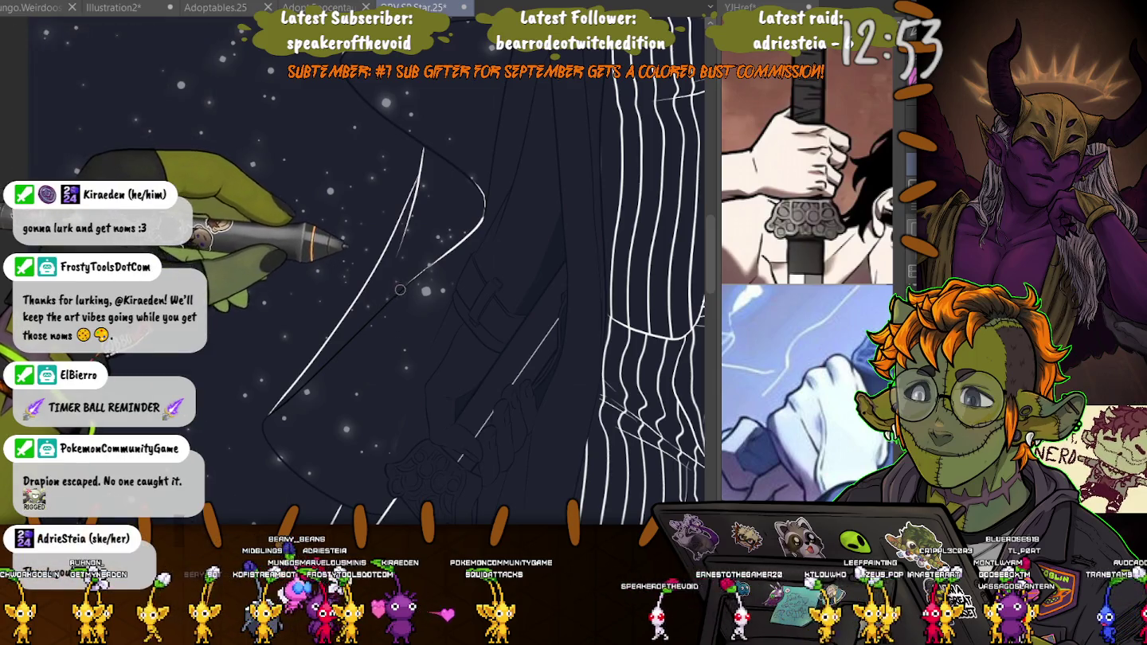
- Zoom in, rotate and pan the canvas to frame the sleeve and clenched fist
{"action": "scroll", "coordinate": [330, 276], "scroll_direction": "up", "scroll_amount": 1}
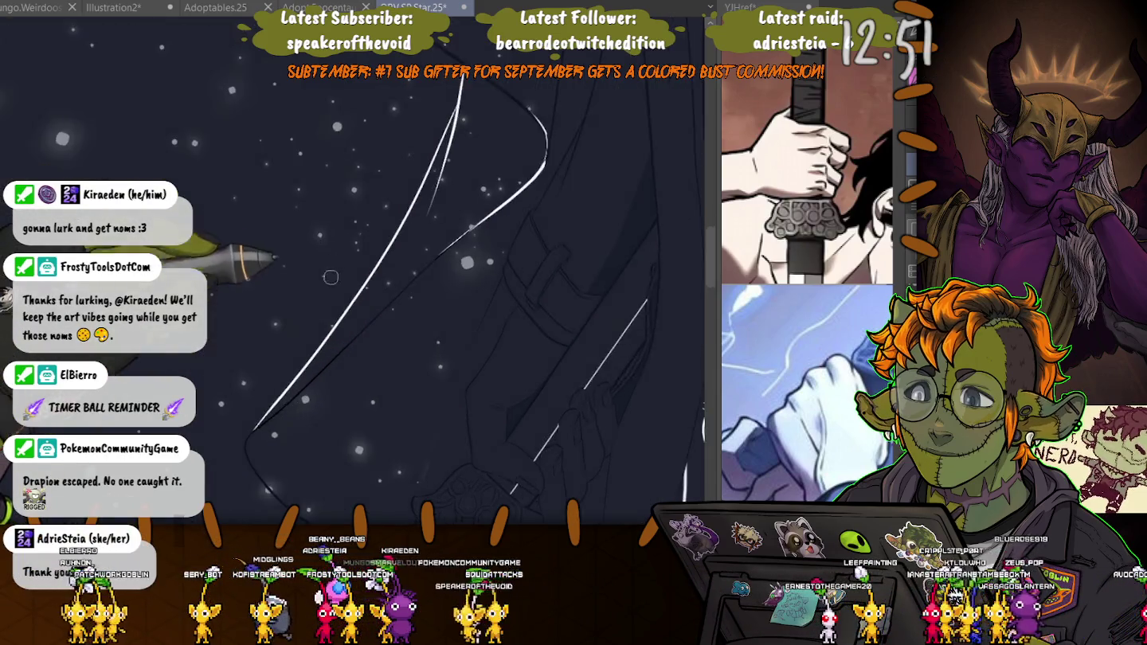
{"action": "scroll", "coordinate": [331, 276], "scroll_direction": "up", "scroll_amount": 1}
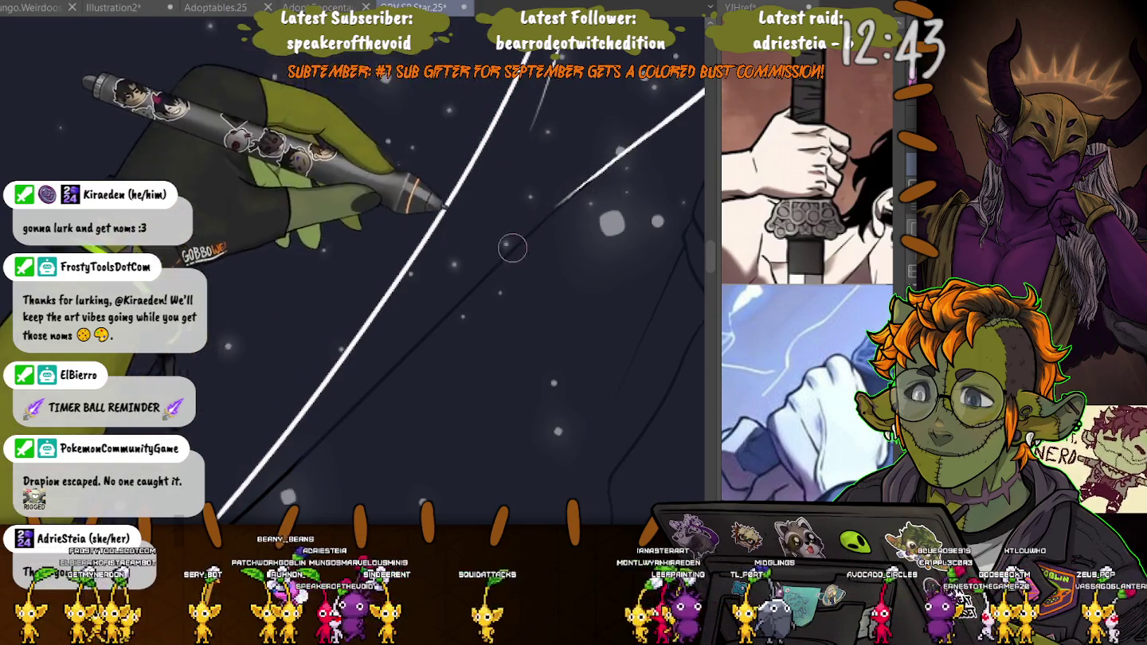
{"action": "left_click_drag", "start_coordinate": [512, 247], "coordinate": [448, 305]}
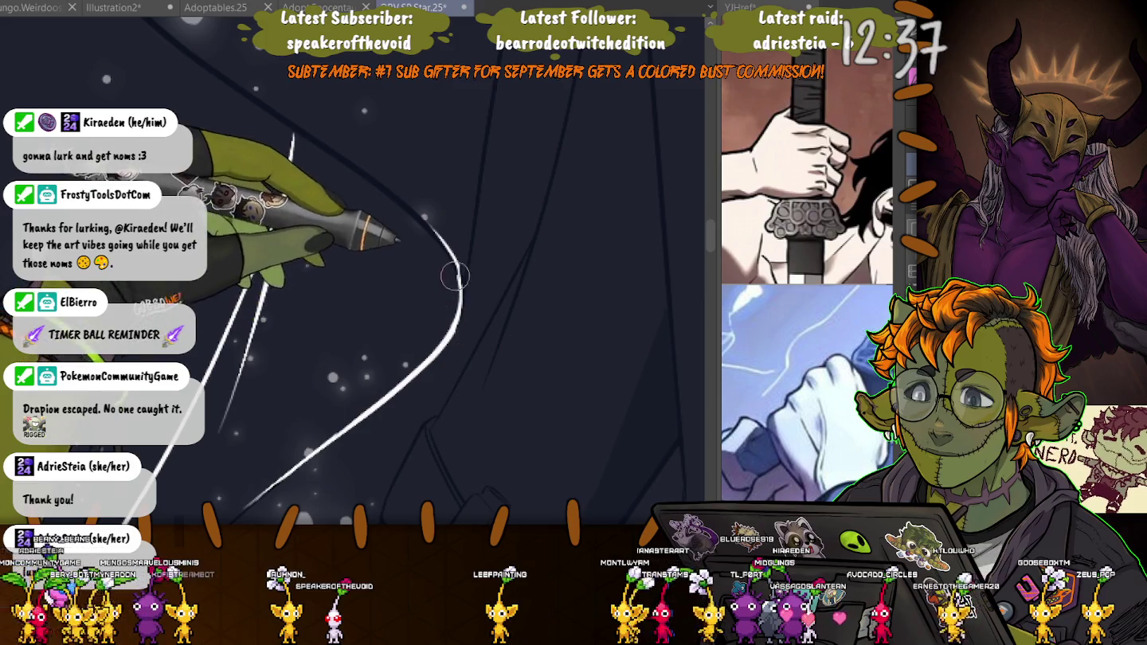
{"action": "mouse_move", "coordinate": [343, 210]}
{"action": "left_mouse_down"}
{"action": "mouse_move", "coordinate": [400, 363]}
{"action": "mouse_move", "coordinate": [406, 97]}
{"action": "mouse_move", "coordinate": [449, 153]}
{"action": "mouse_move", "coordinate": [302, 345]}
{"action": "left_mouse_up"}
{"action": "left_click_drag", "start_coordinate": [204, 435], "coordinate": [536, 104]}
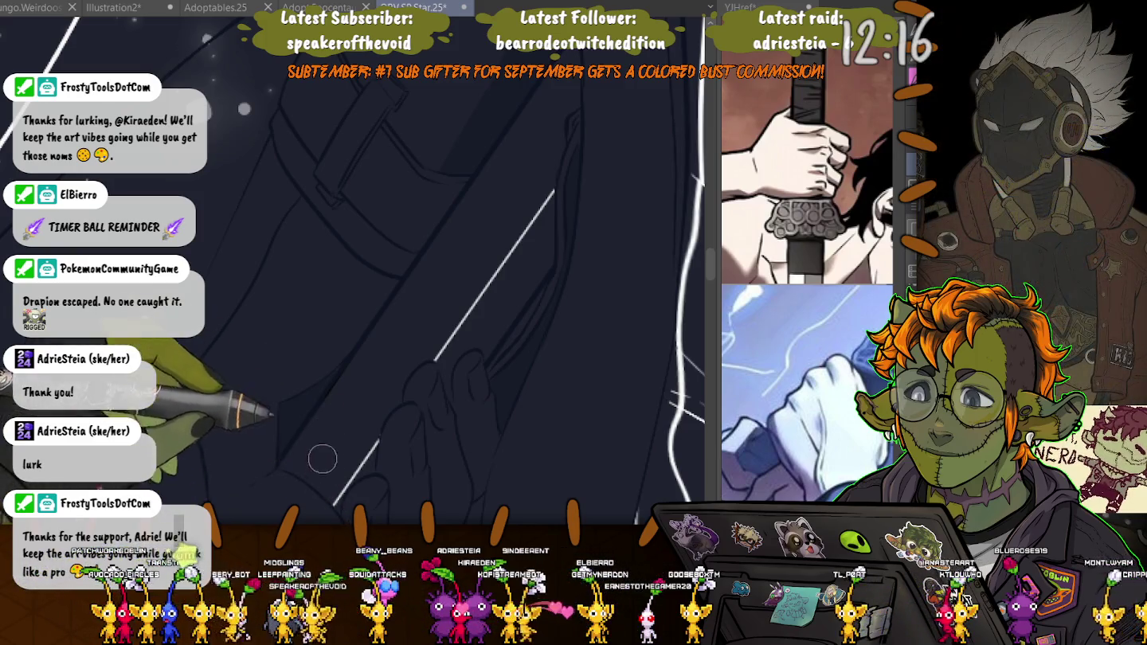
{"action": "scroll", "coordinate": [347, 398], "scroll_direction": "down", "scroll_amount": 5}
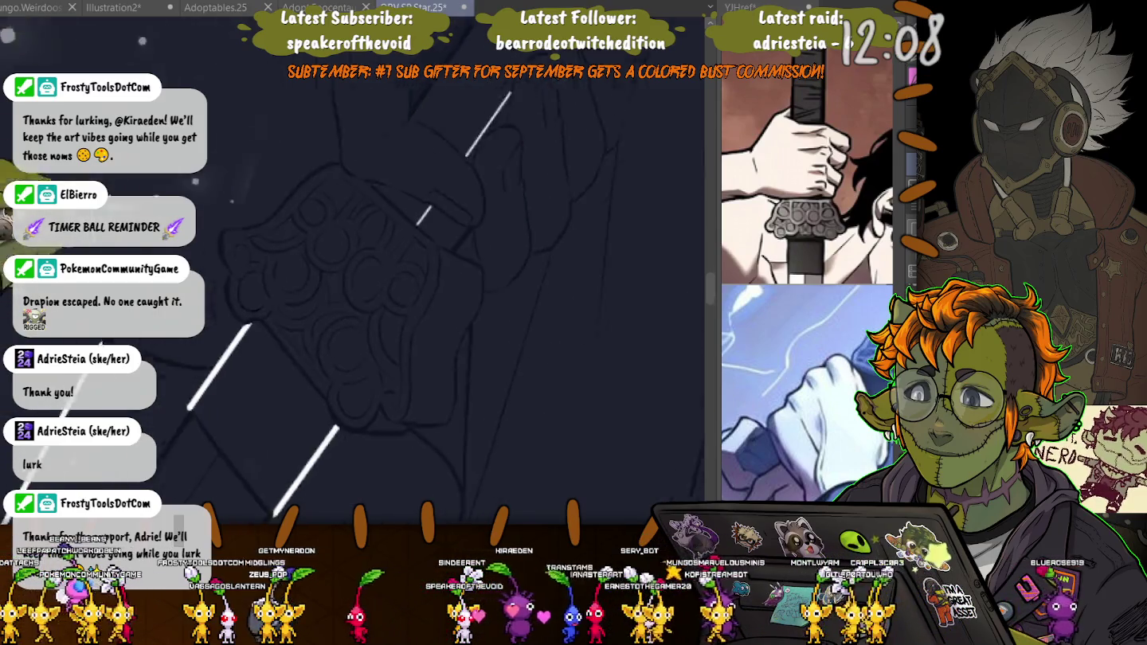
{"action": "scroll", "coordinate": [350, 302], "scroll_direction": "left", "scroll_amount": 5}
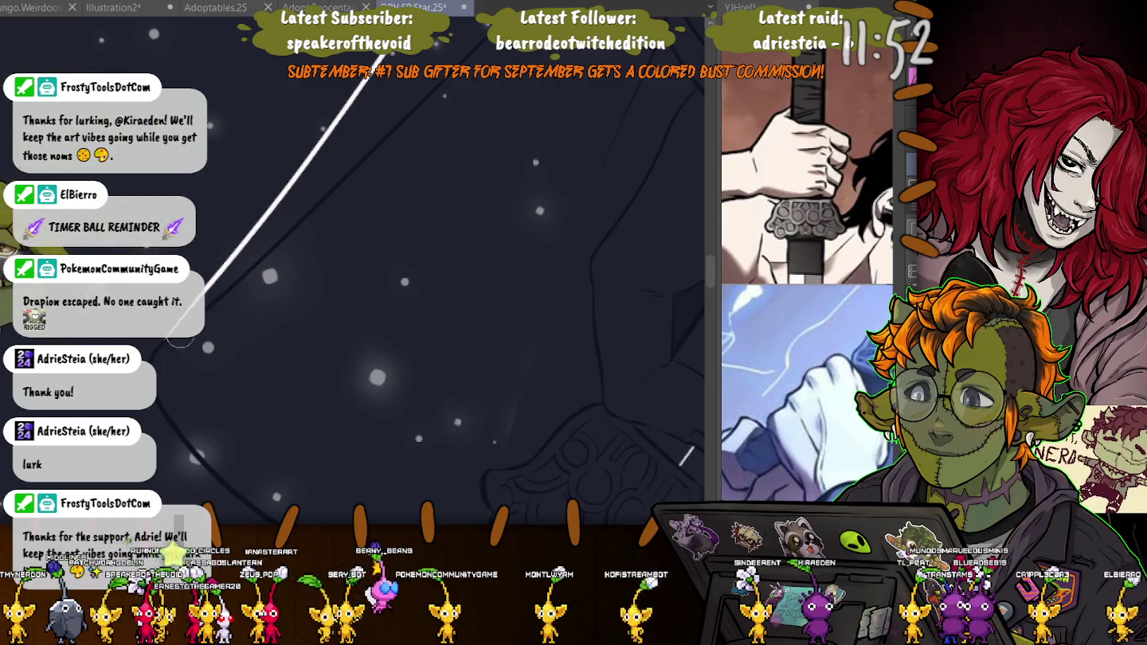
{"action": "scroll", "coordinate": [213, 326], "scroll_direction": "down", "scroll_amount": 3}
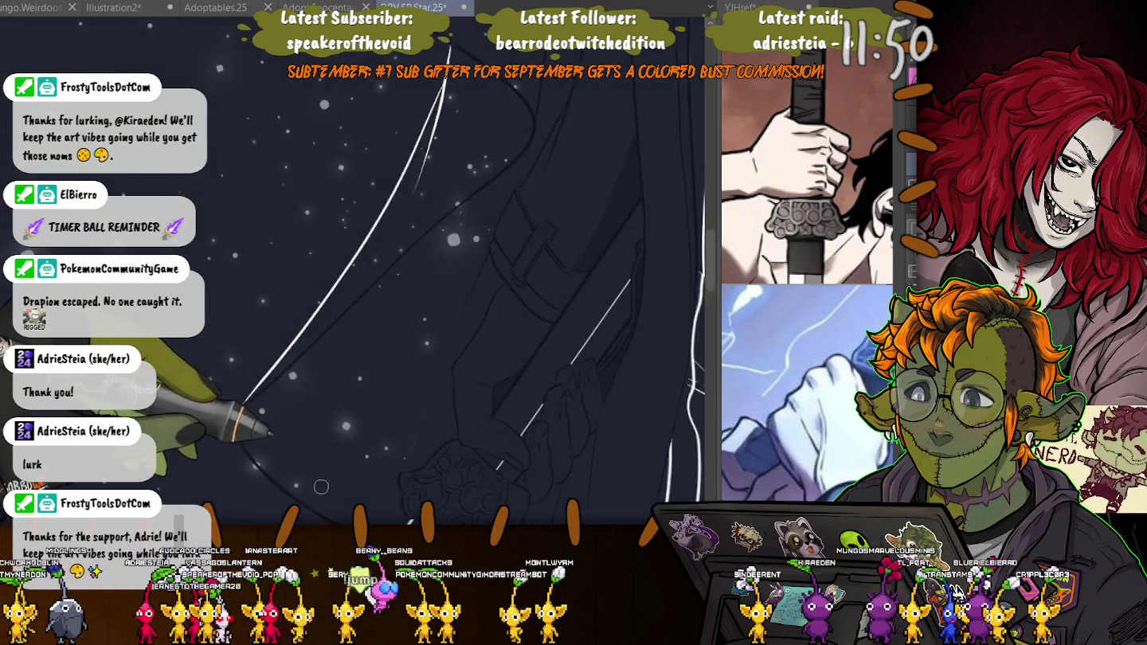
{"action": "scroll", "coordinate": [383, 286], "scroll_direction": "down", "scroll_amount": 3}
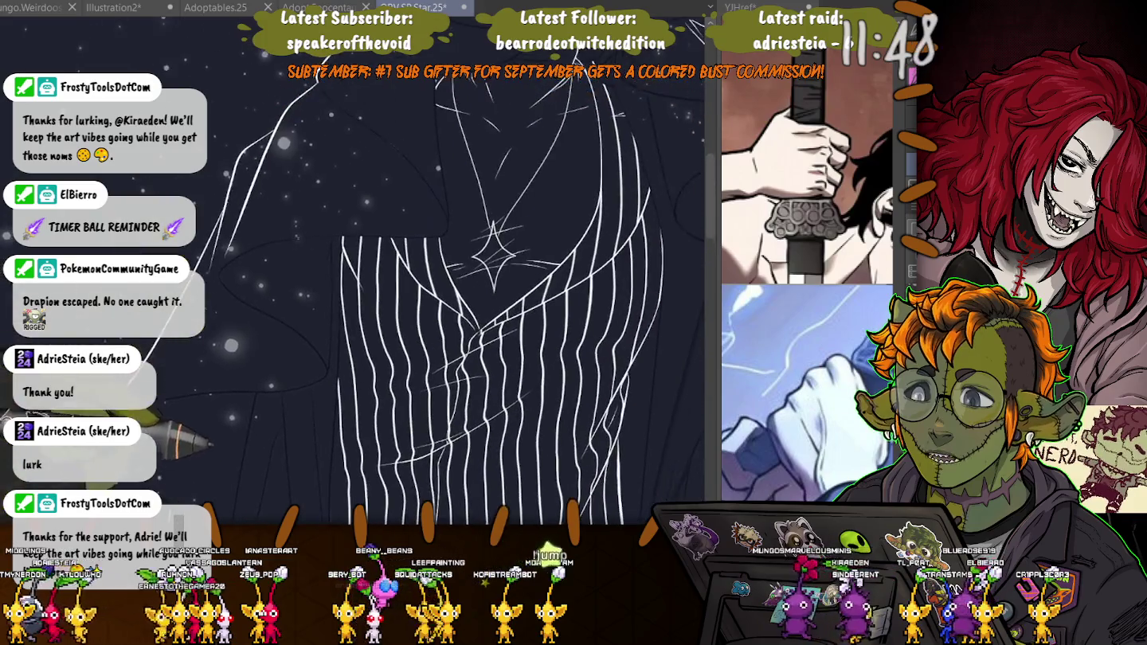
{"action": "scroll", "coordinate": [298, 291], "scroll_direction": "up", "scroll_amount": 5}
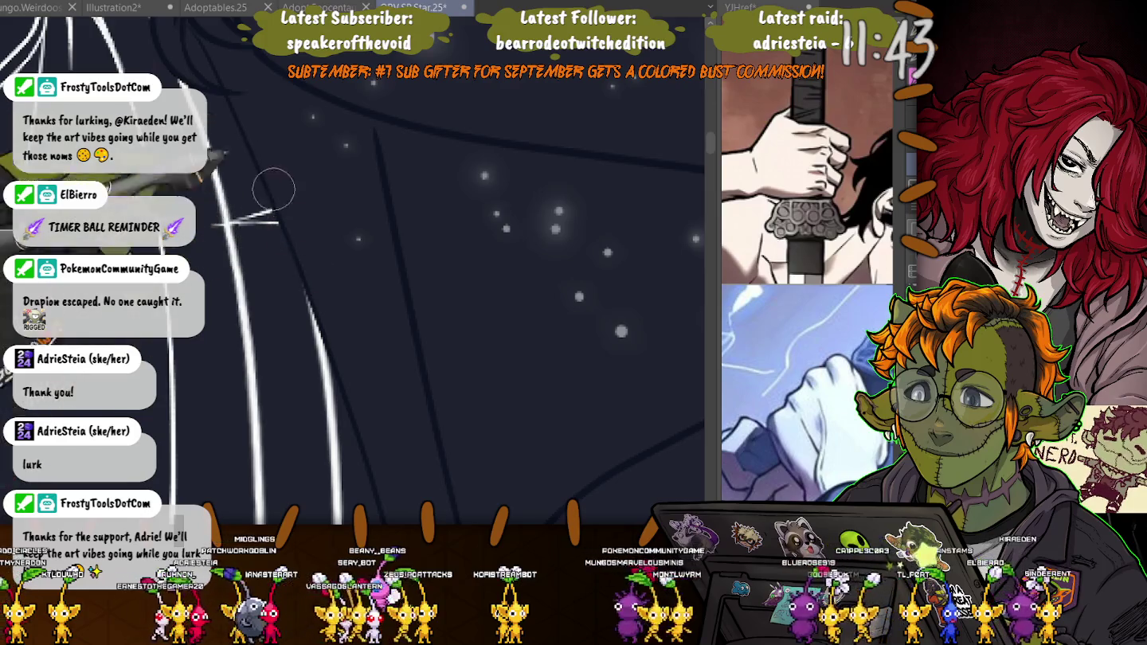
{"action": "scroll", "coordinate": [356, 473], "scroll_direction": "down", "scroll_amount": 2}
{"action": "scroll", "coordinate": [356, 473], "scroll_direction": "down", "scroll_amount": 3}
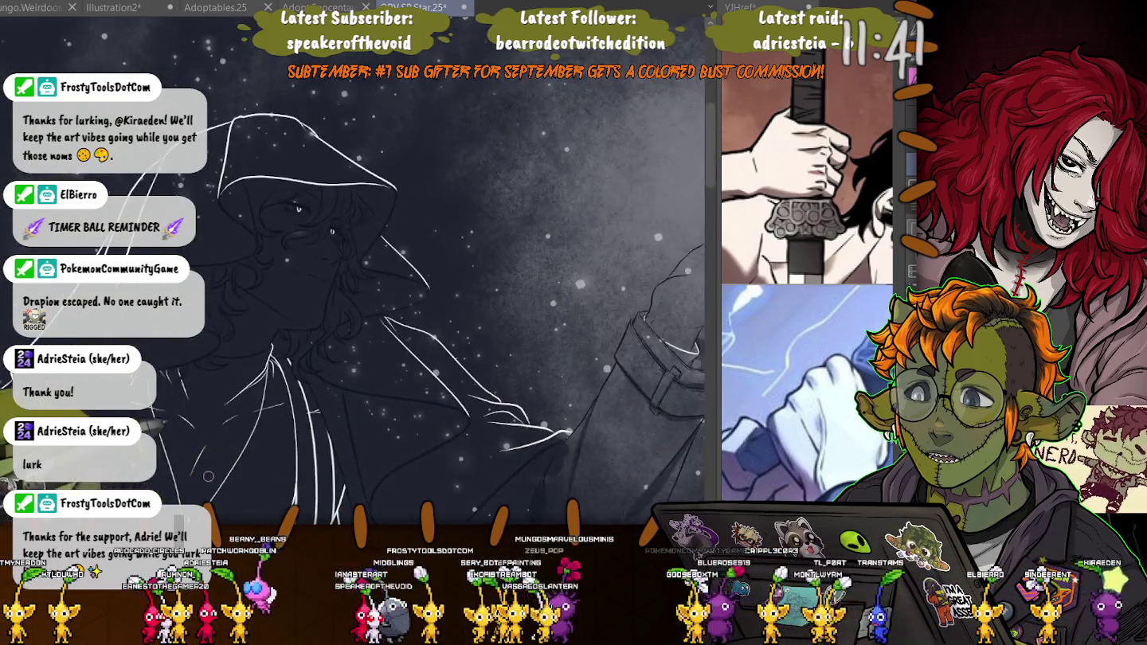
{"action": "scroll", "coordinate": [356, 473], "scroll_direction": "up", "scroll_amount": 3}
{"action": "scroll", "coordinate": [358, 287], "scroll_direction": "down", "scroll_amount": 1}
{"action": "scroll", "coordinate": [358, 287], "scroll_direction": "down", "scroll_amount": 2}
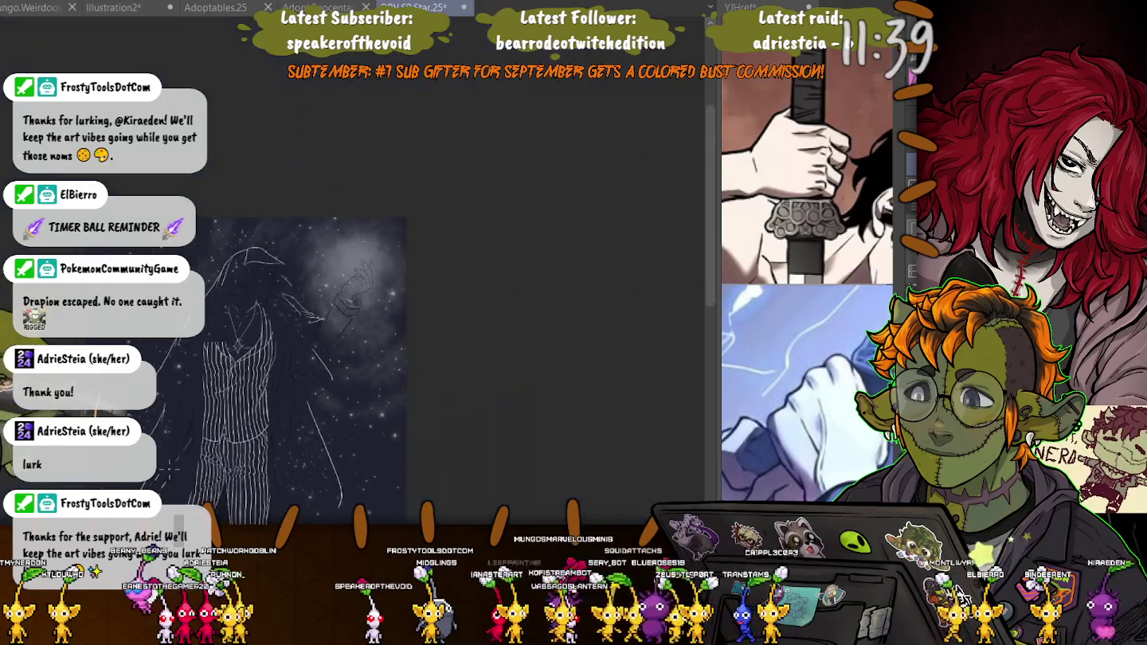
{"action": "scroll", "coordinate": [367, 255], "scroll_direction": "up", "scroll_amount": 2}
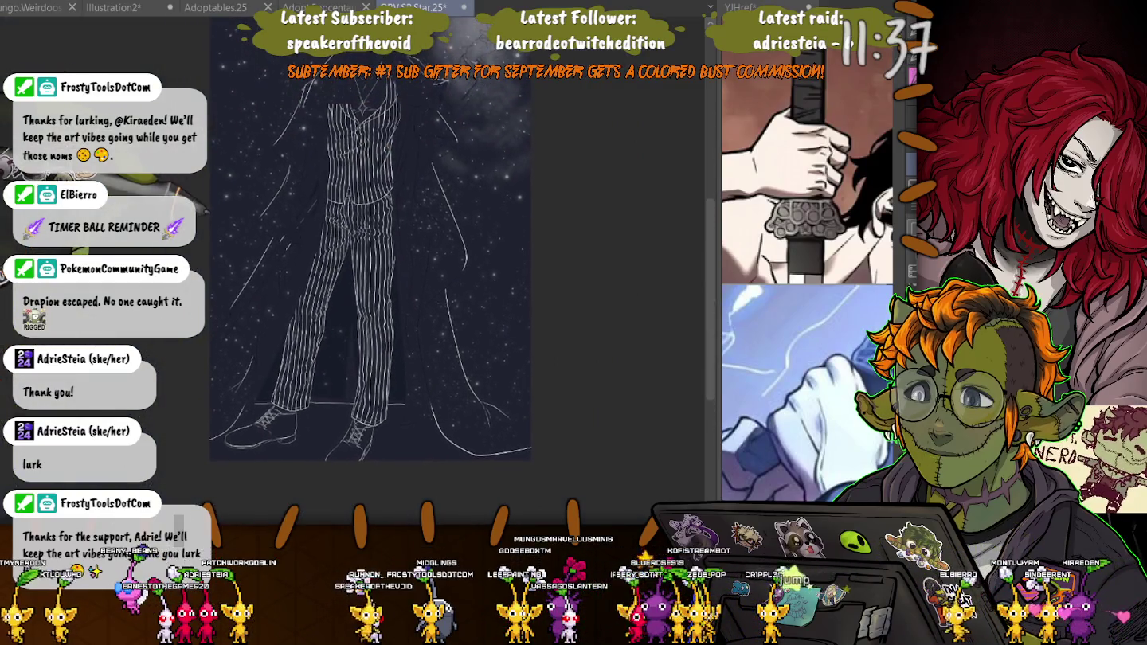
{"action": "scroll", "coordinate": [252, 237], "scroll_direction": "up", "scroll_amount": 2}
{"action": "scroll", "coordinate": [270, 245], "scroll_direction": "up", "scroll_amount": 1}
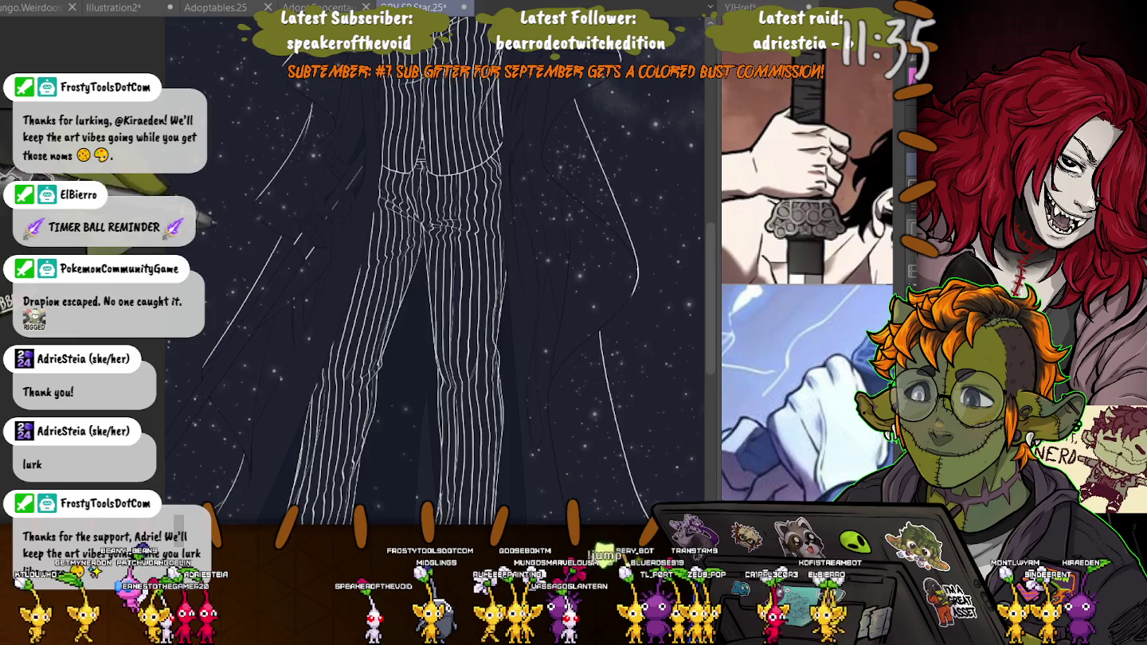
{"action": "scroll", "coordinate": [358, 287], "scroll_direction": "down", "scroll_amount": 3}
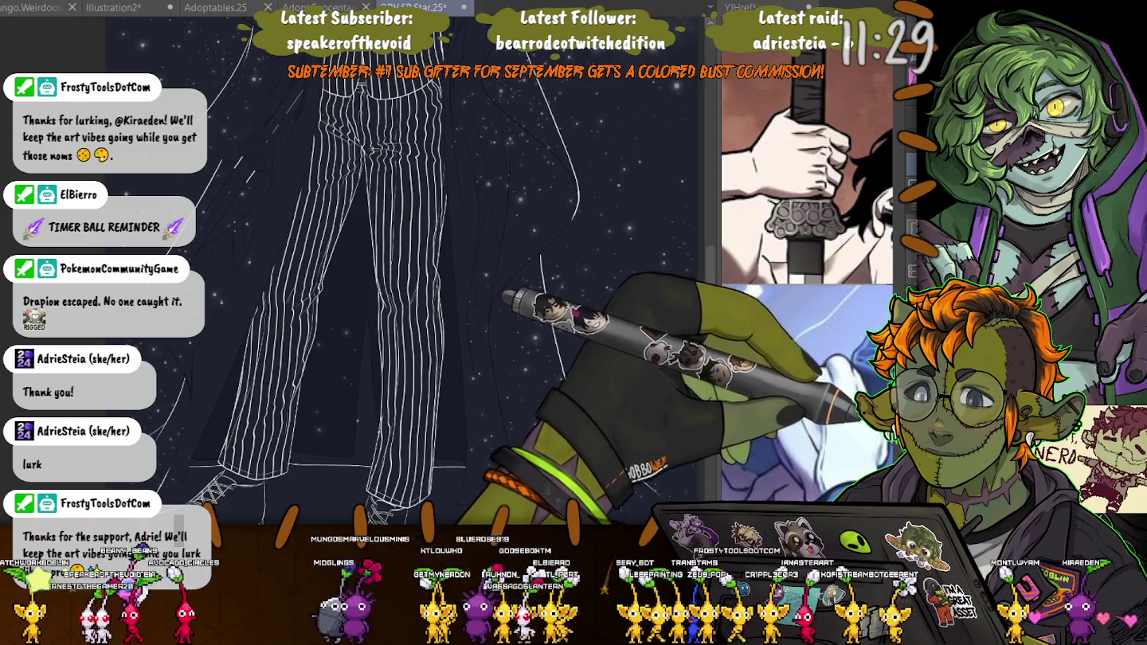
{"action": "scroll", "coordinate": [358, 287], "scroll_direction": "up", "scroll_amount": 5}
{"action": "scroll", "coordinate": [446, 271], "scroll_direction": "up", "scroll_amount": 2}
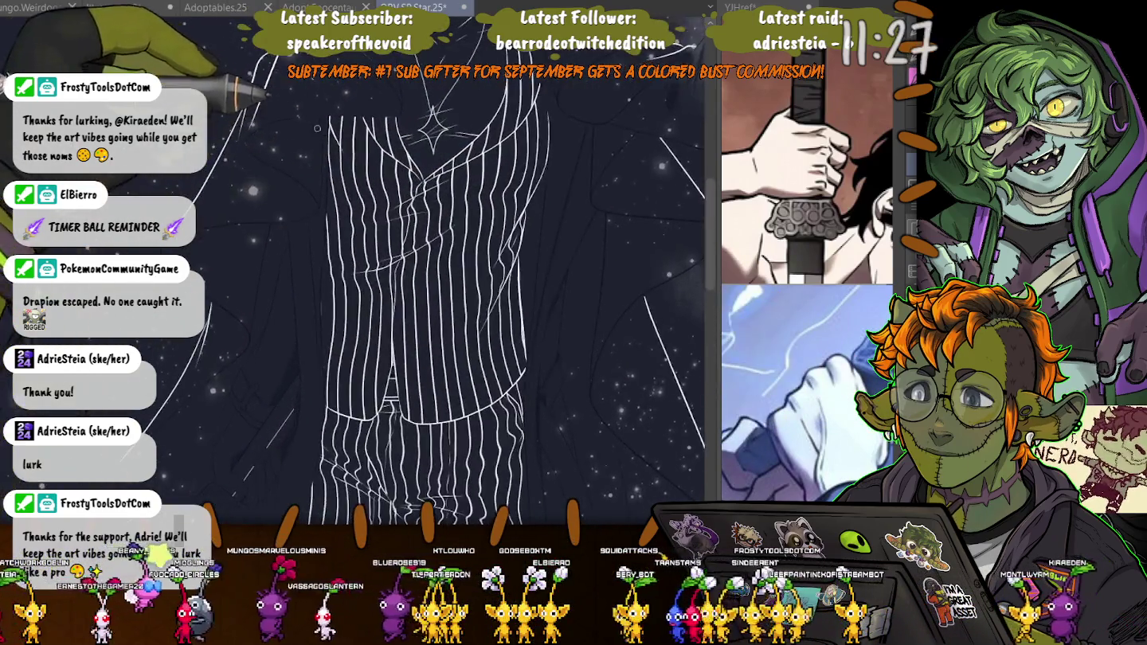
{"action": "scroll", "coordinate": [446, 270], "scroll_direction": "up", "scroll_amount": 2}
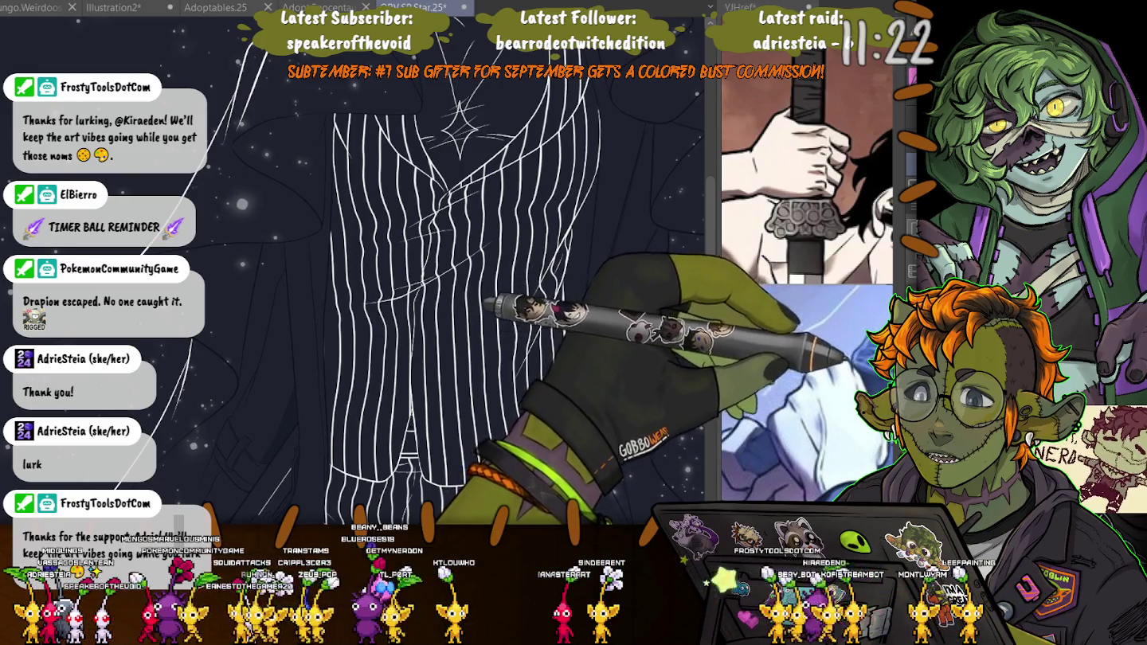
- Undo the last two changes and clear the selection
{"action": "key", "text": "ctrl+z"}
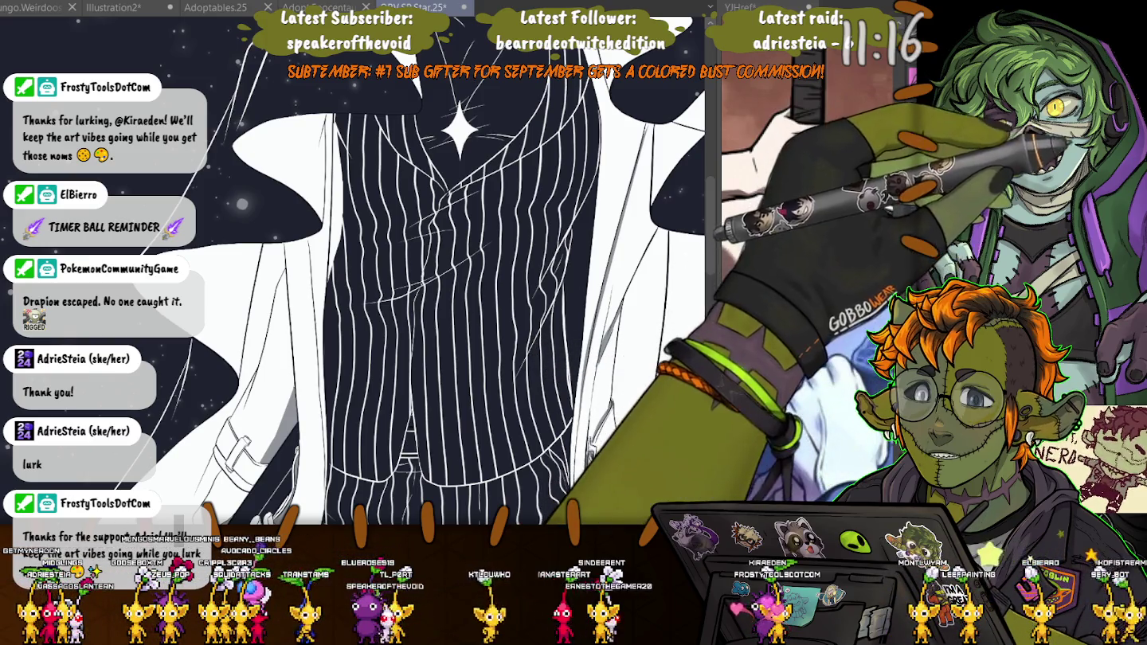
{"action": "key", "text": "ctrl+z"}
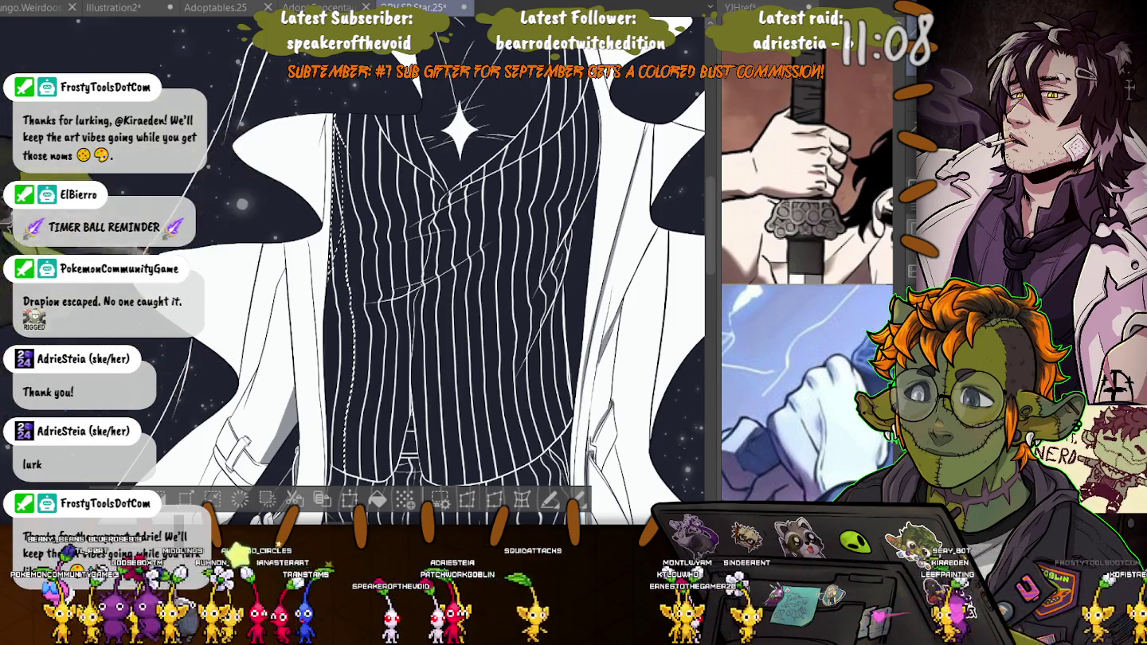
{"action": "key", "text": "ctrl+d"}
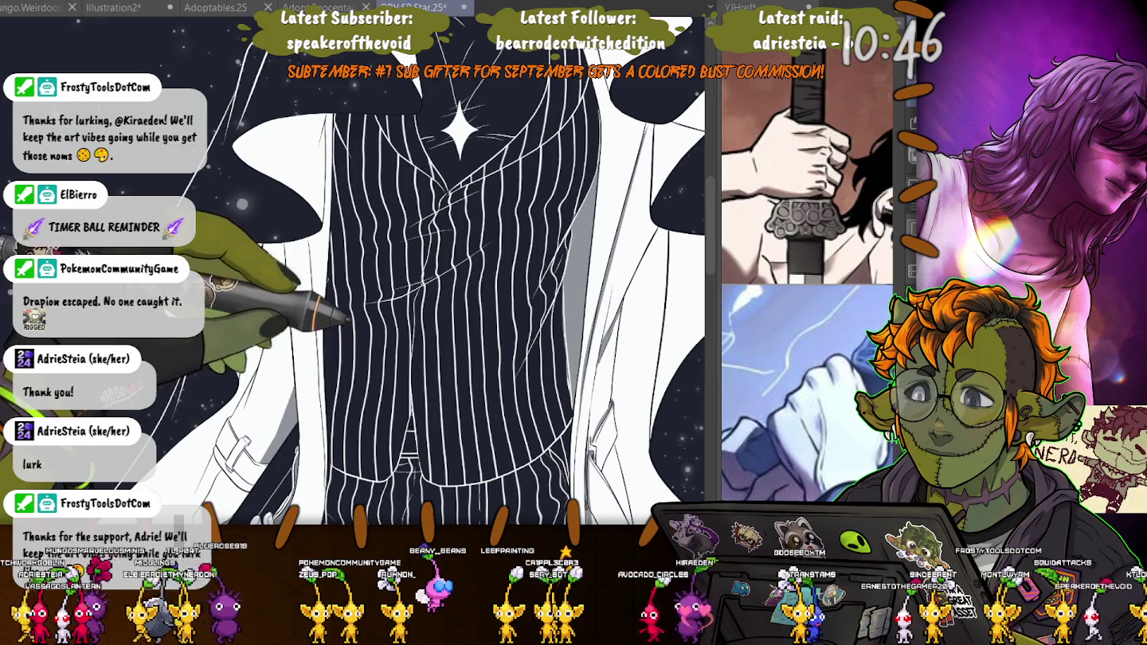
- Pan across the striped suit toward the starry sky edge
{"action": "scroll", "coordinate": [597, 278], "scroll_direction": "up", "scroll_amount": 5}
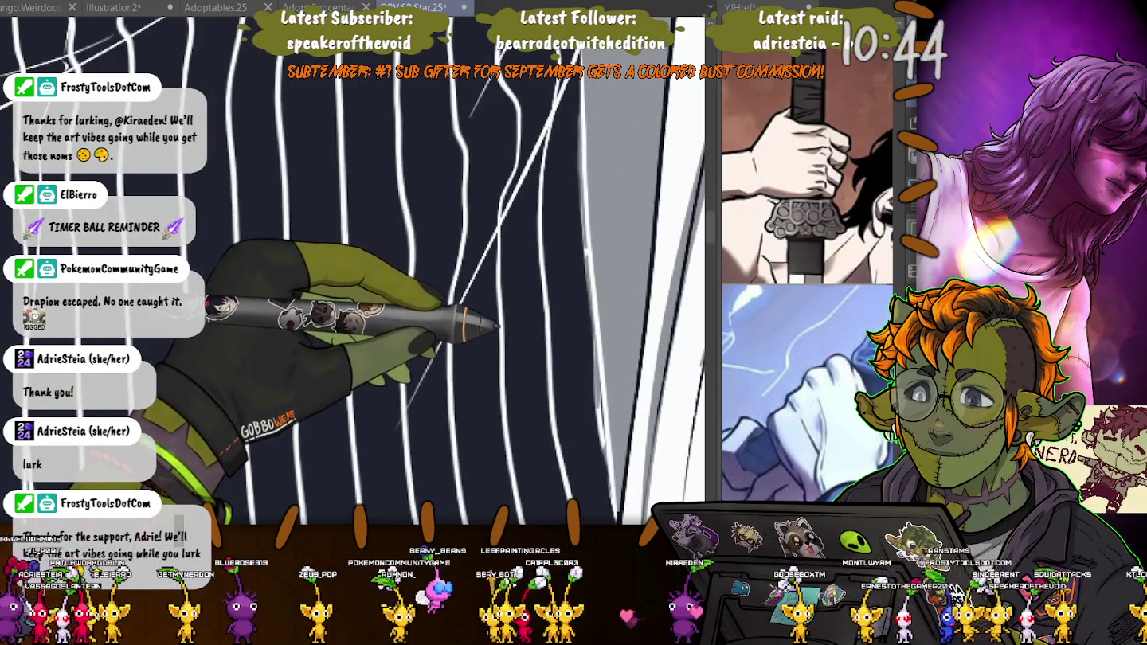
{"action": "scroll", "coordinate": [497, 326], "scroll_direction": "down", "scroll_amount": 3}
{"action": "scroll", "coordinate": [561, 107], "scroll_direction": "up", "scroll_amount": 3}
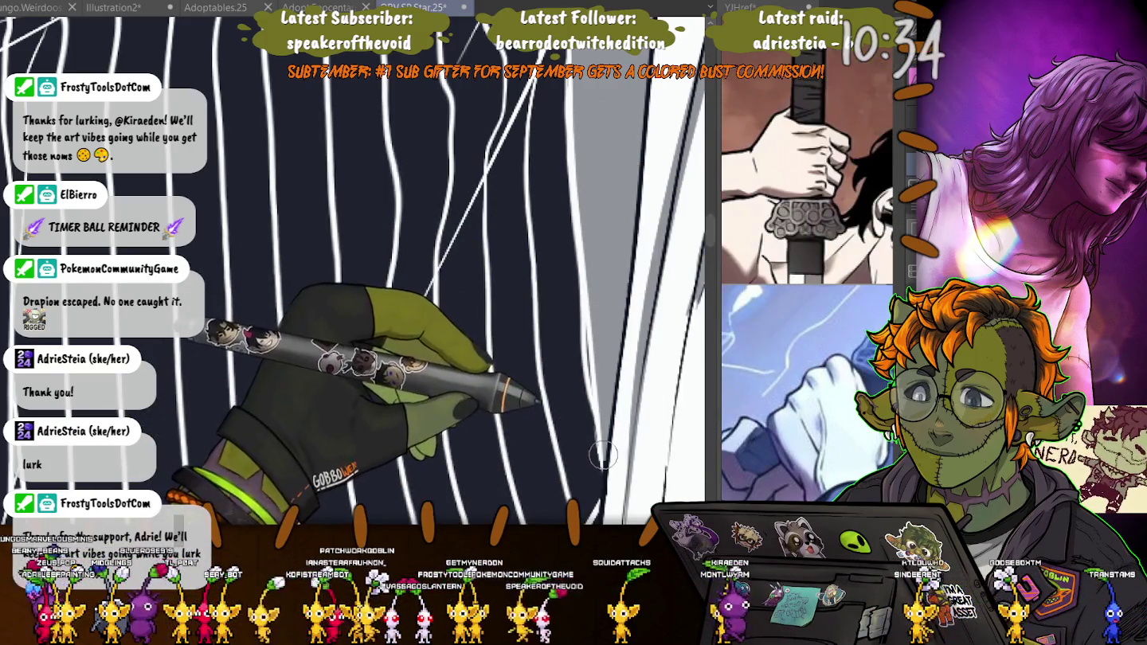
{"action": "left_click_drag", "start_coordinate": [599, 437], "coordinate": [408, 437]}
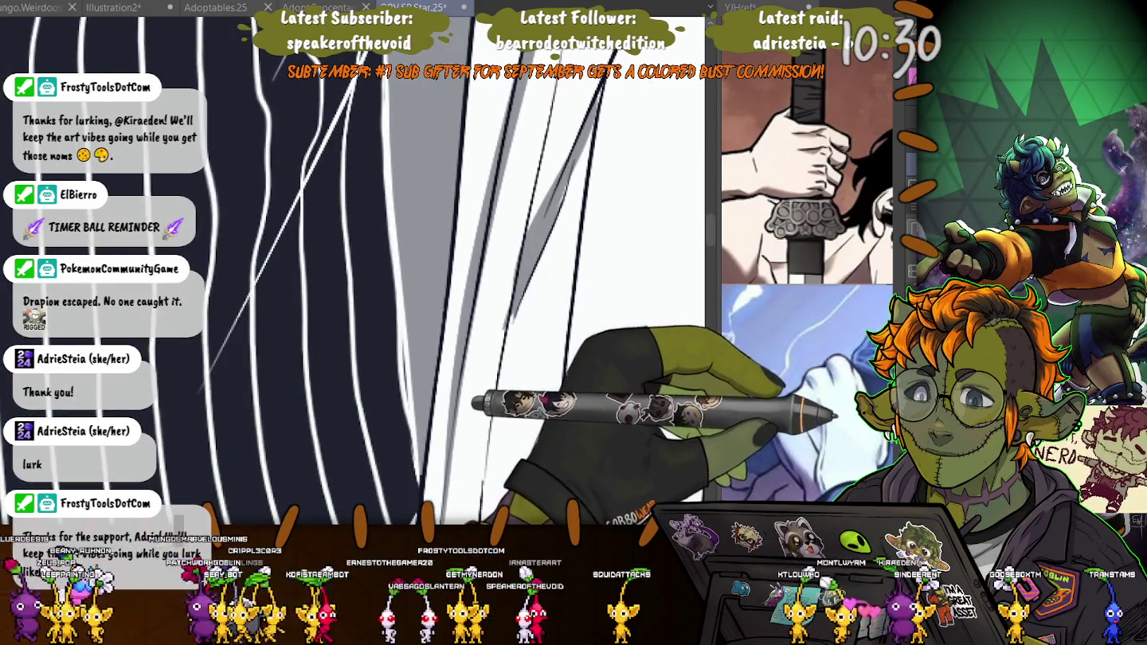
{"action": "left_click_drag", "start_coordinate": [500, 412], "coordinate": [303, 412]}
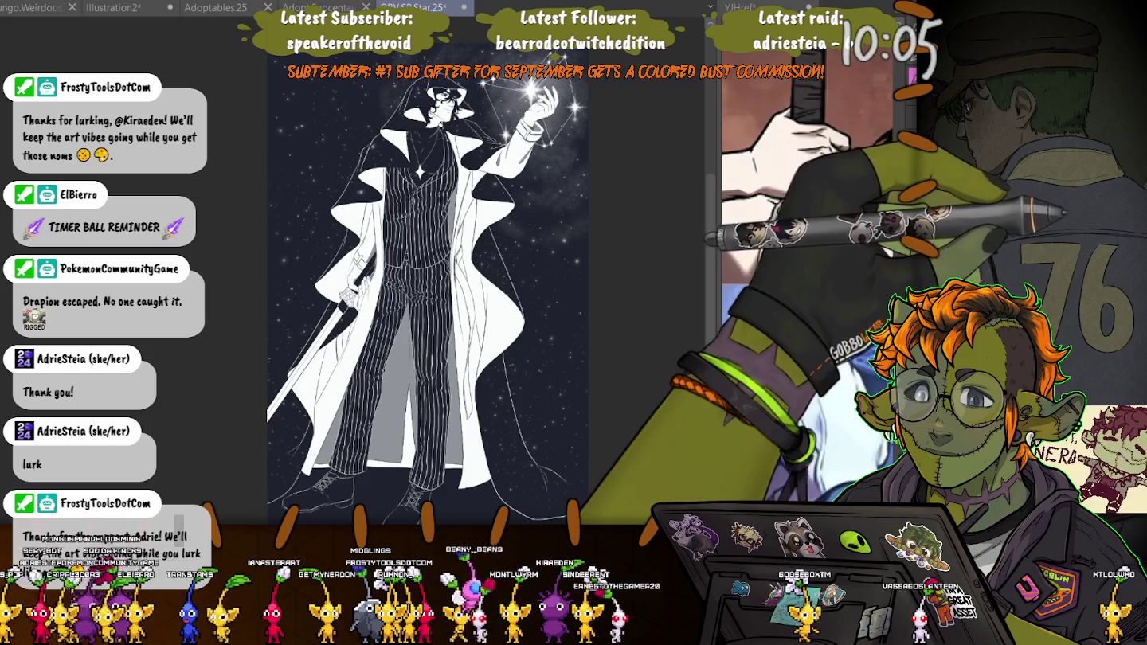
{"action": "scroll", "coordinate": [424, 206], "scroll_direction": "up", "scroll_amount": 2}
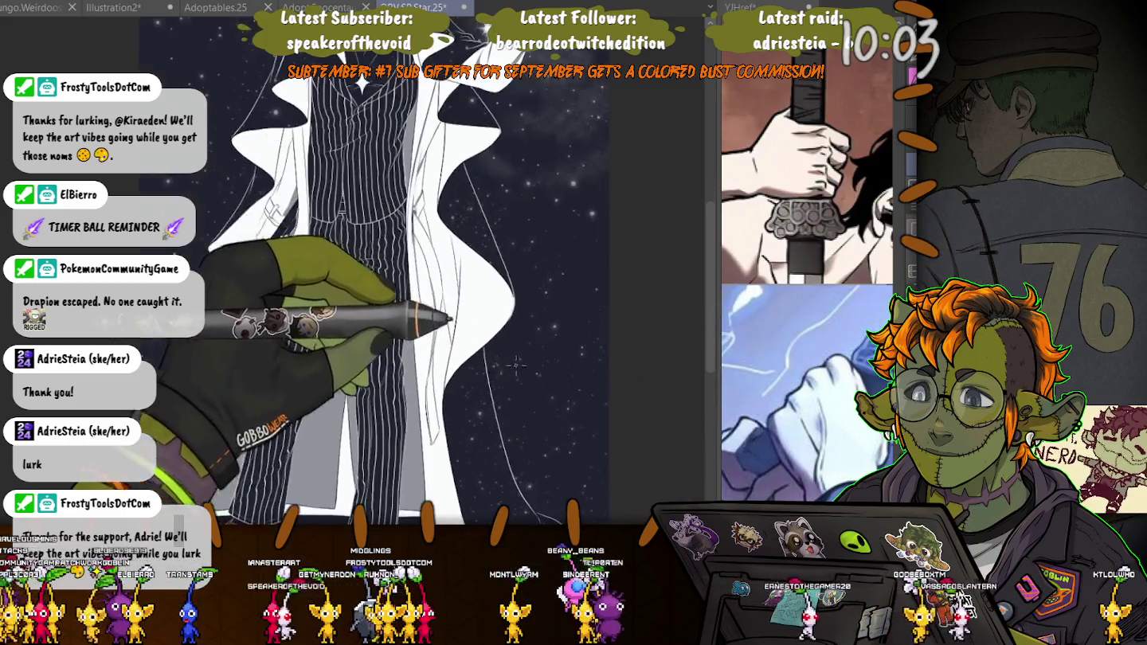
{"action": "scroll", "coordinate": [424, 206], "scroll_direction": "up", "scroll_amount": 2}
{"action": "scroll", "coordinate": [423, 206], "scroll_direction": "up", "scroll_amount": 2}
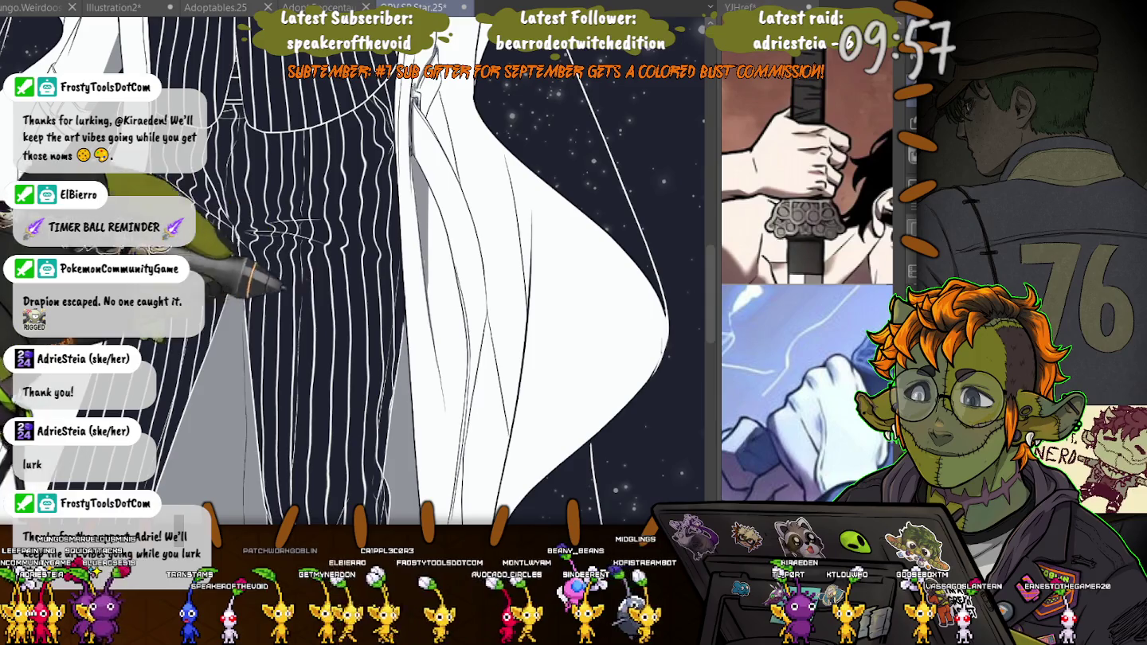
{"action": "left_click_drag", "start_coordinate": [358, 270], "coordinate": [629, 302]}
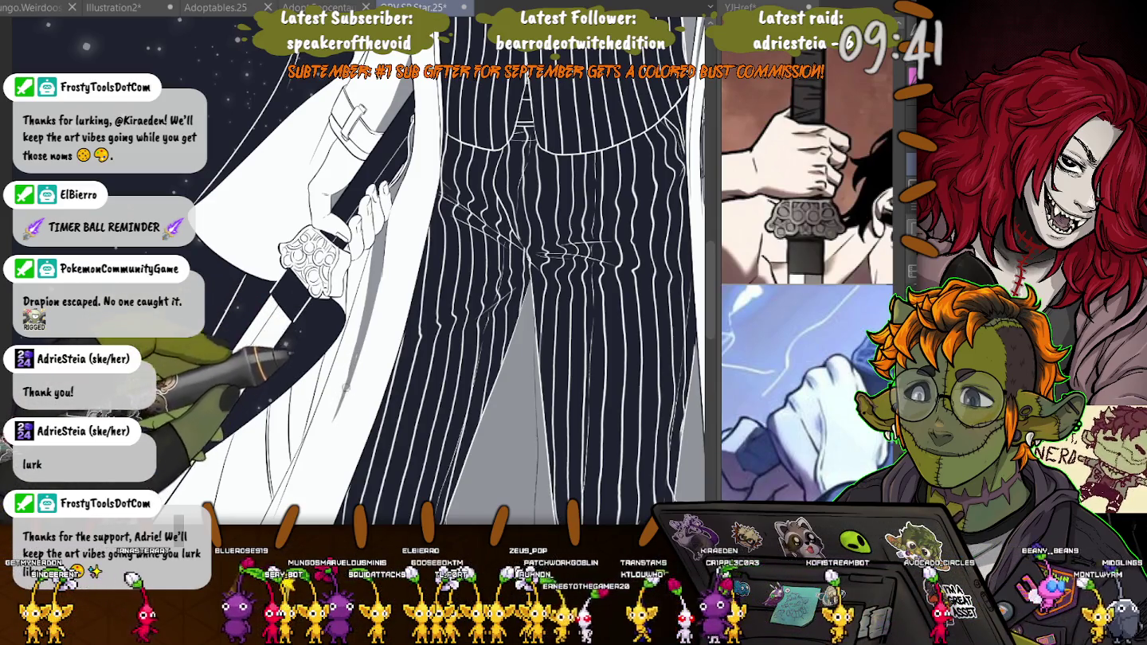
{"action": "key", "text": "ctrl+minus"}
{"action": "key", "text": "ctrl+minus"}
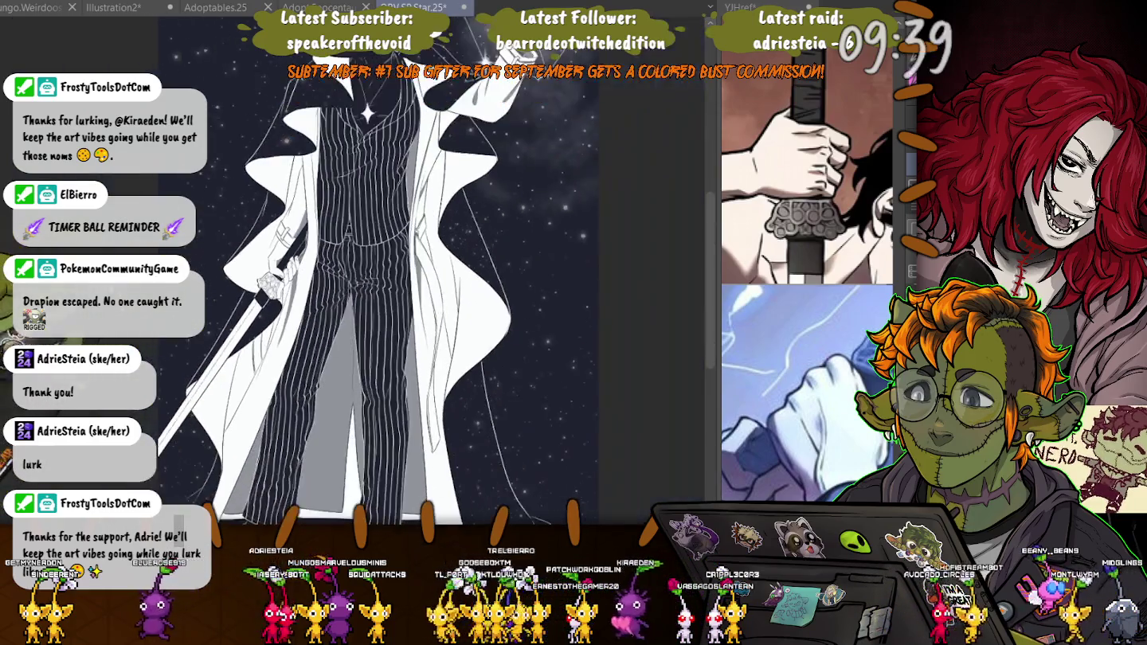
{"action": "key", "text": "ctrl+plus"}
{"action": "scroll", "coordinate": [443, 271], "scroll_direction": "up", "scroll_amount": 5}
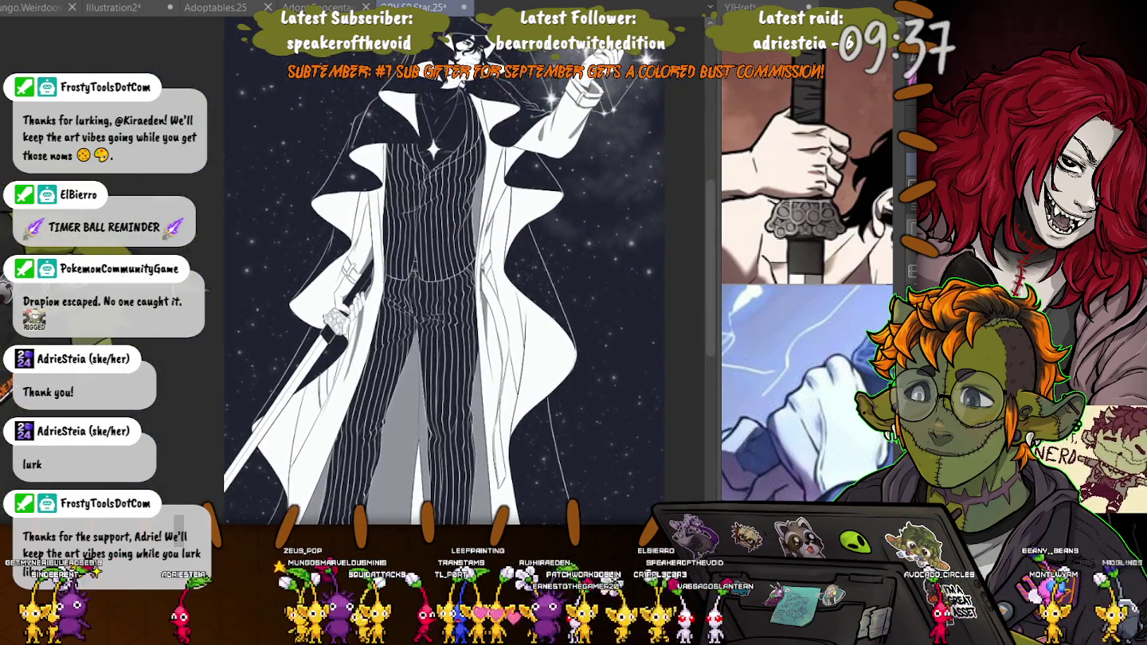
{"action": "scroll", "coordinate": [443, 270], "scroll_direction": "down", "scroll_amount": 5}
{"action": "key", "text": "ctrl+minus"}
- Zoom in on the upper body and select the figure's area along its outline
{"action": "key", "text": "ctrl+plus"}
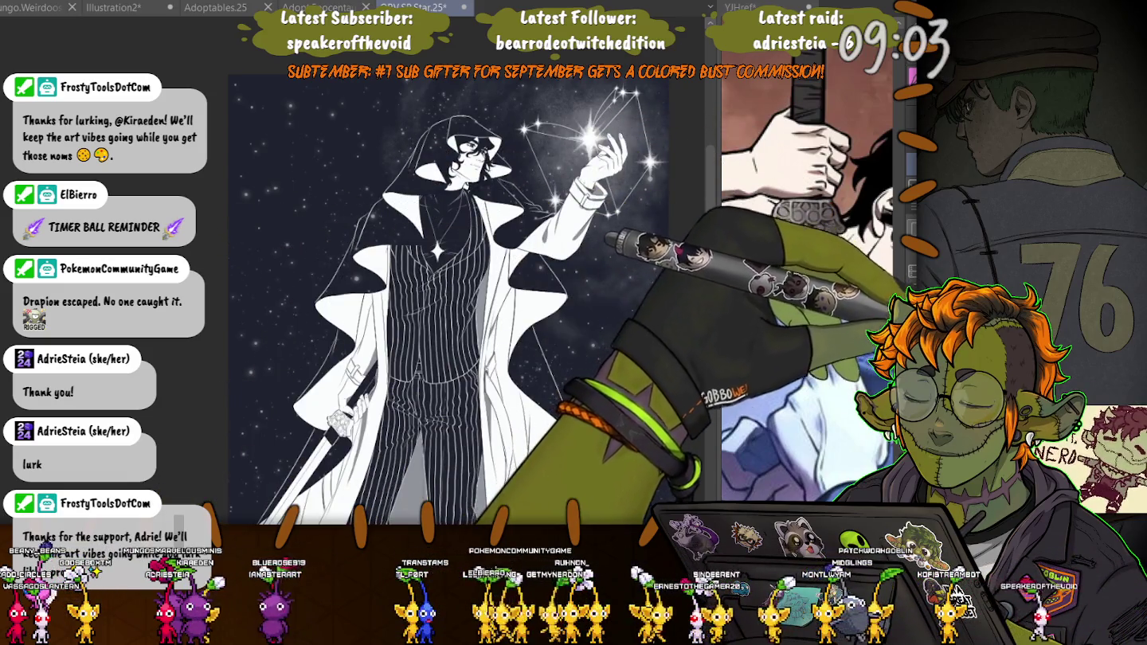
{"action": "left_click", "coordinate": [296, 298]}
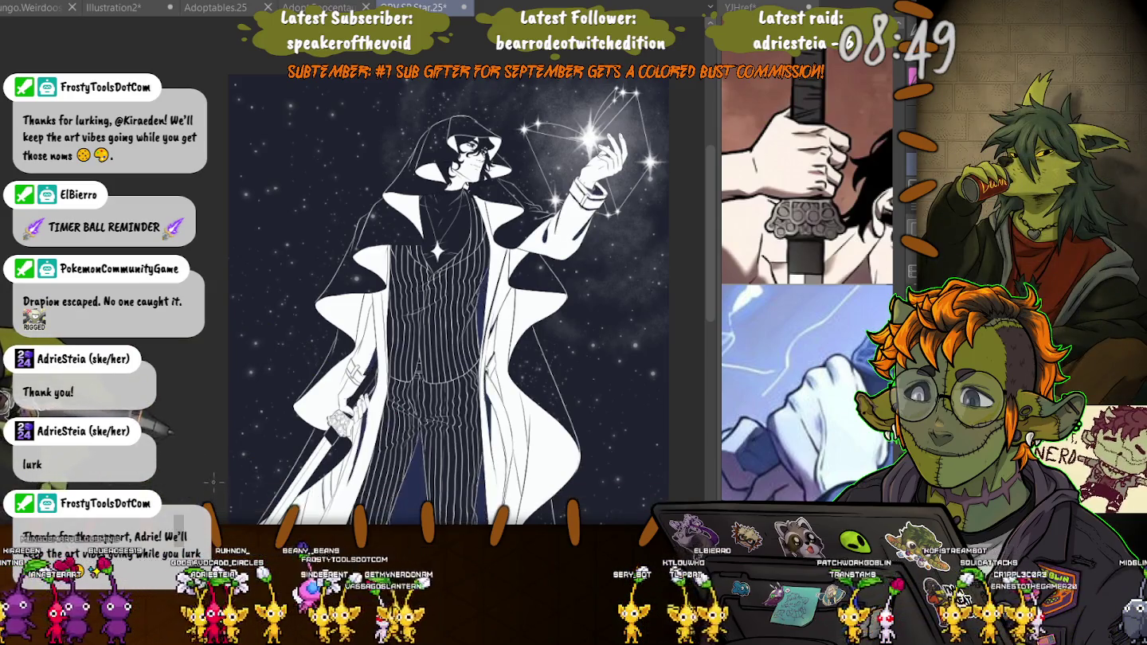
{"action": "scroll", "coordinate": [450, 294], "scroll_direction": "down", "scroll_amount": 3}
{"action": "scroll", "coordinate": [292, 251], "scroll_direction": "up", "scroll_amount": 3}
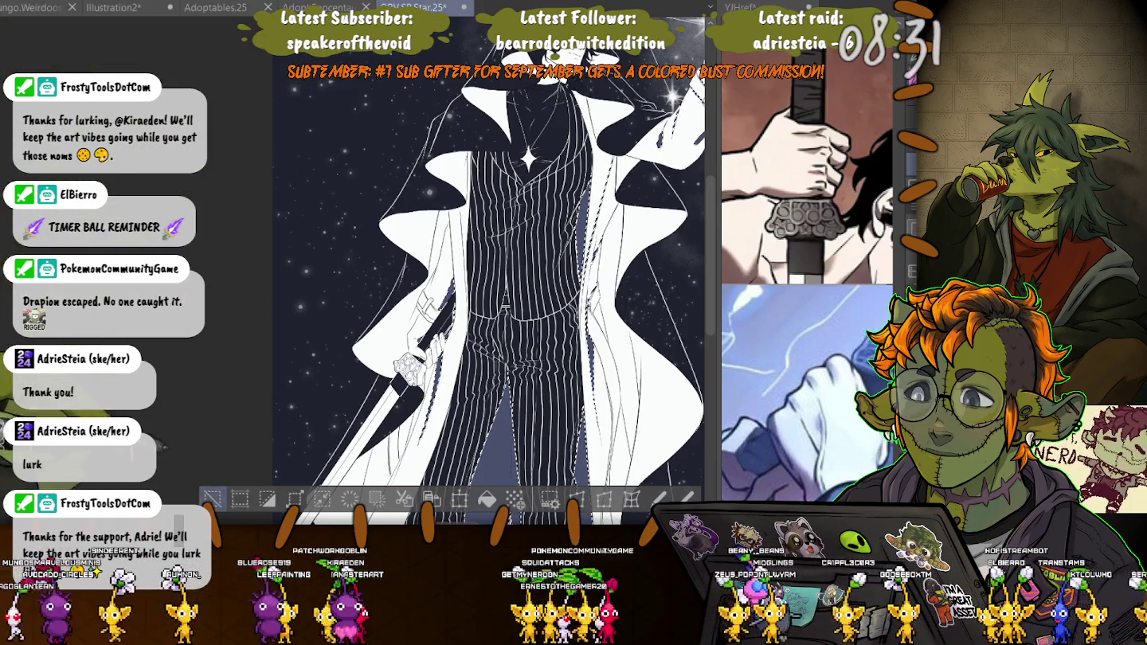
{"action": "scroll", "coordinate": [265, 366], "scroll_direction": "down", "scroll_amount": 3}
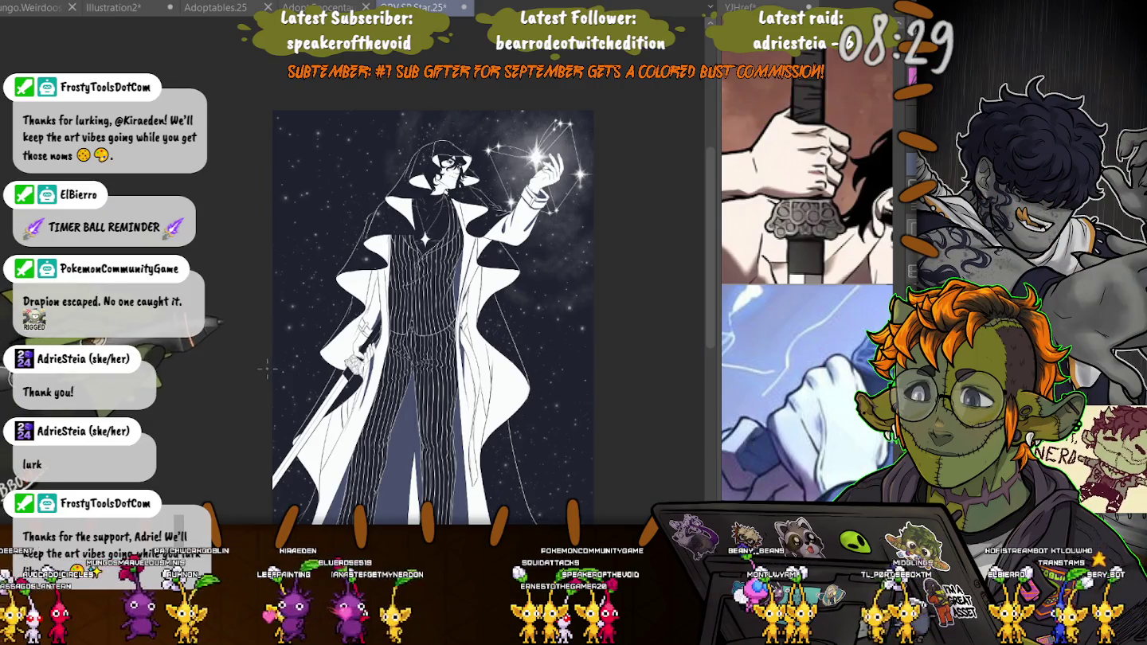
{"action": "scroll", "coordinate": [268, 370], "scroll_direction": "up", "scroll_amount": 1}
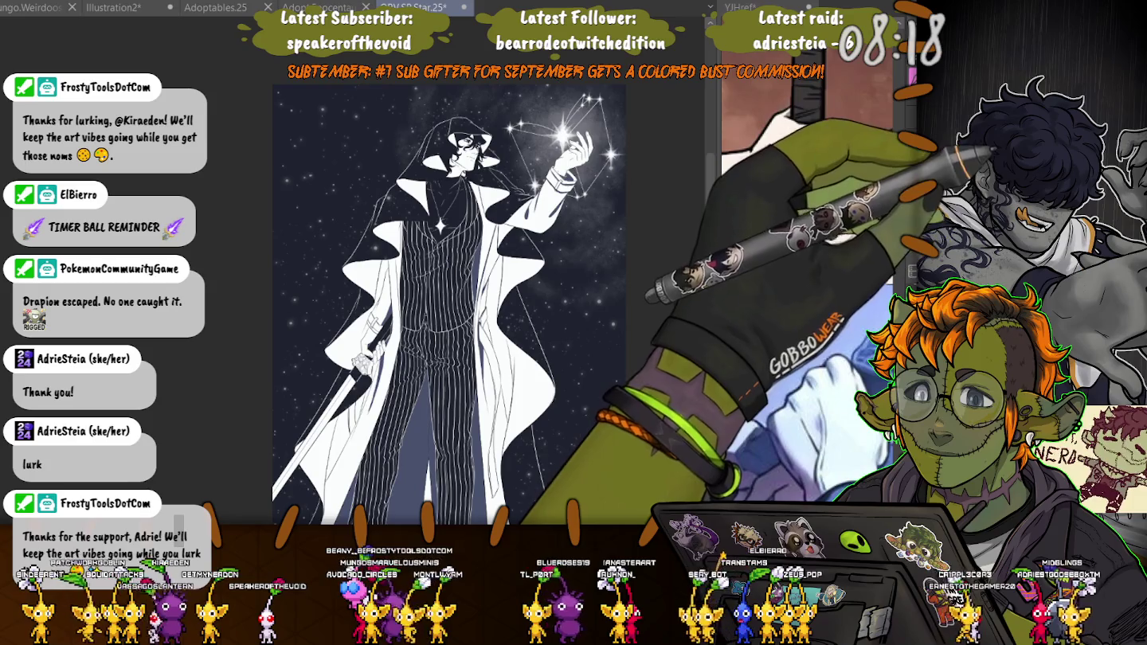
{"action": "scroll", "coordinate": [505, 248], "scroll_direction": "up", "scroll_amount": 2}
{"action": "scroll", "coordinate": [505, 247], "scroll_direction": "up", "scroll_amount": 1}
{"action": "scroll", "coordinate": [505, 248], "scroll_direction": "up", "scroll_amount": 1}
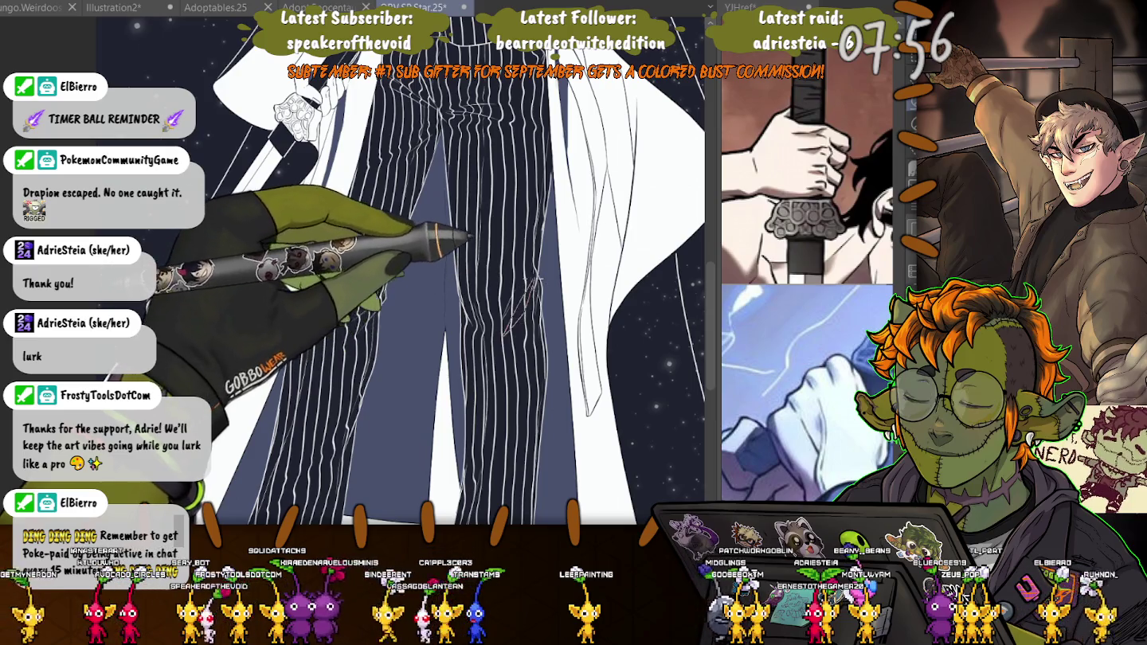
- Lasso two shadow areas along the pinstriped trouser legs
{"action": "left_click_drag", "start_coordinate": [548, 285], "coordinate": [510, 323]}
{"action": "scroll", "coordinate": [548, 285], "scroll_direction": "down", "scroll_amount": 3}
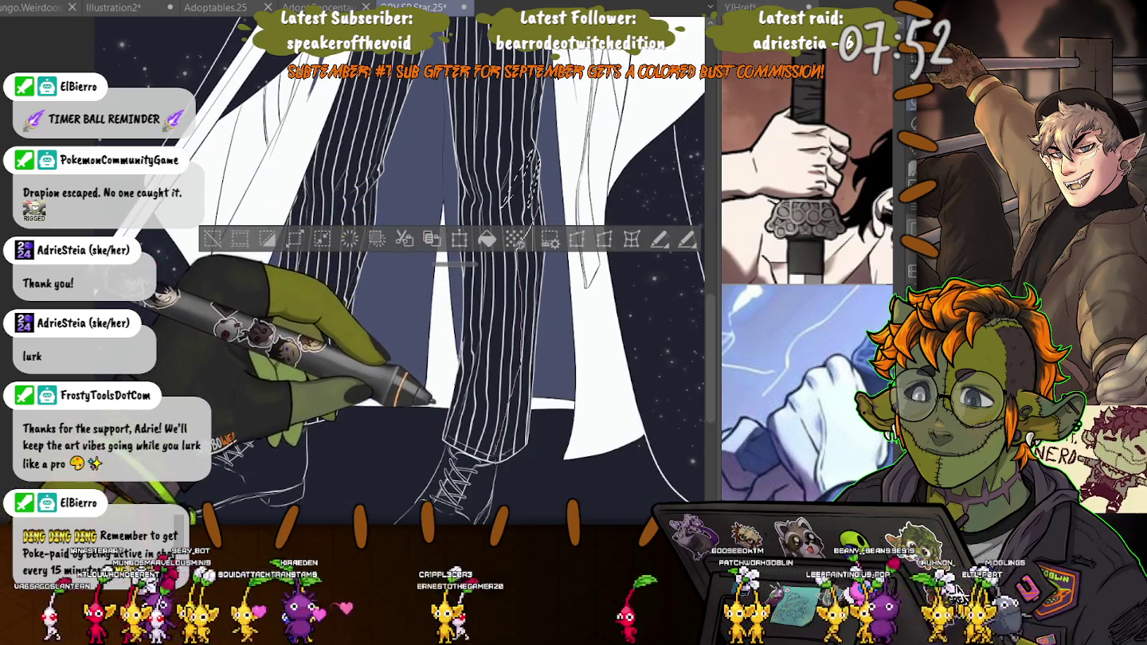
{"action": "left_click_drag", "start_coordinate": [529, 159], "coordinate": [510, 446]}
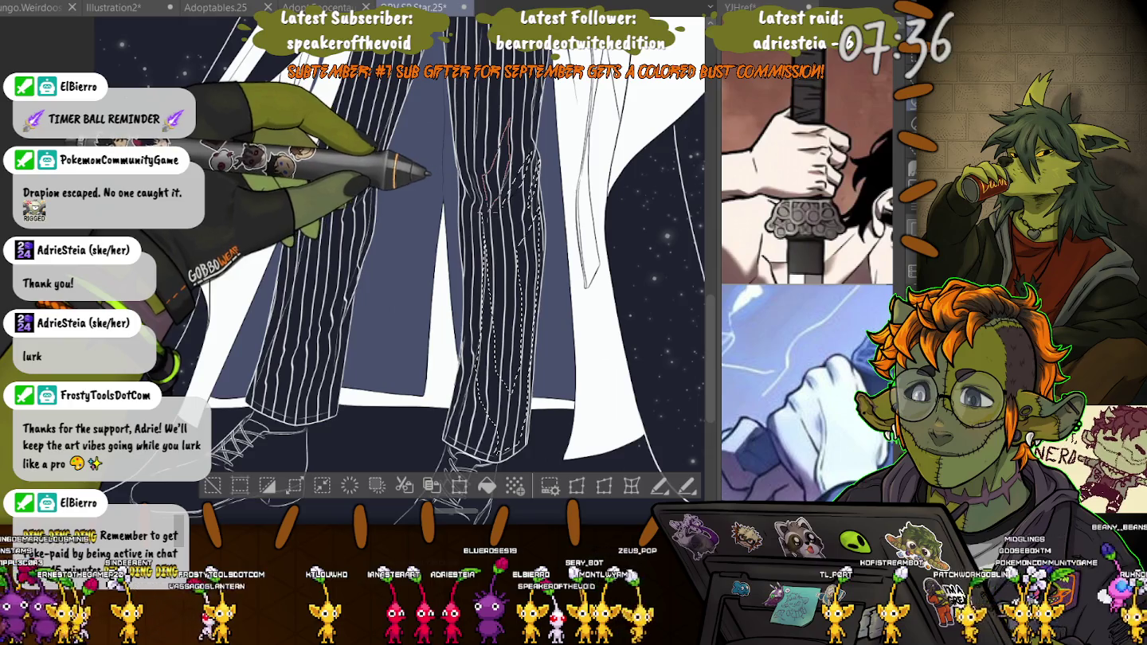
{"action": "scroll", "coordinate": [398, 263], "scroll_direction": "up", "scroll_amount": 5}
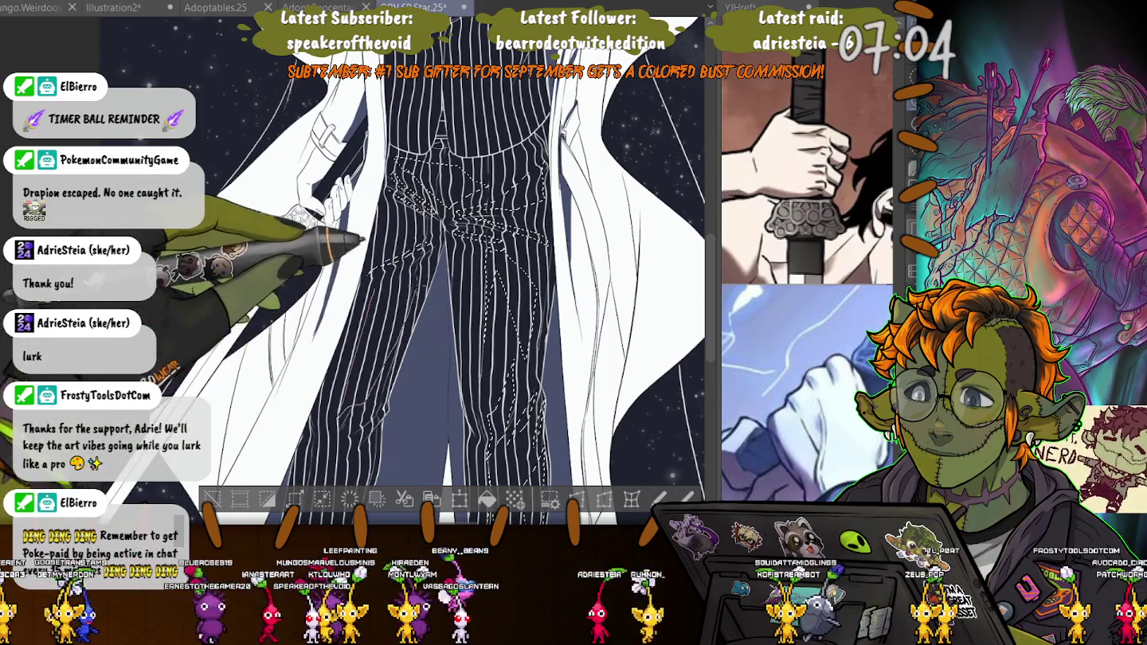
{"action": "scroll", "coordinate": [446, 271], "scroll_direction": "down", "scroll_amount": 5}
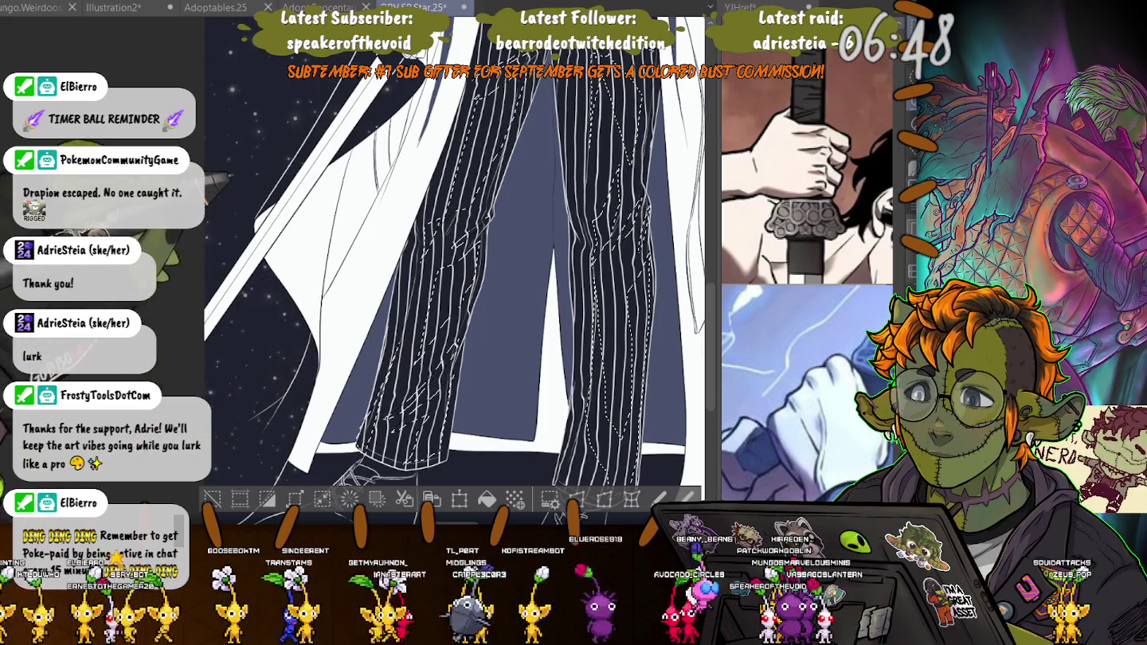
{"action": "scroll", "coordinate": [454, 271], "scroll_direction": "up", "scroll_amount": 3}
- Fill the selected vest shadow areas with grey, deselect, and zoom out to the whole figure
{"action": "scroll", "coordinate": [454, 271], "scroll_direction": "up", "scroll_amount": 3}
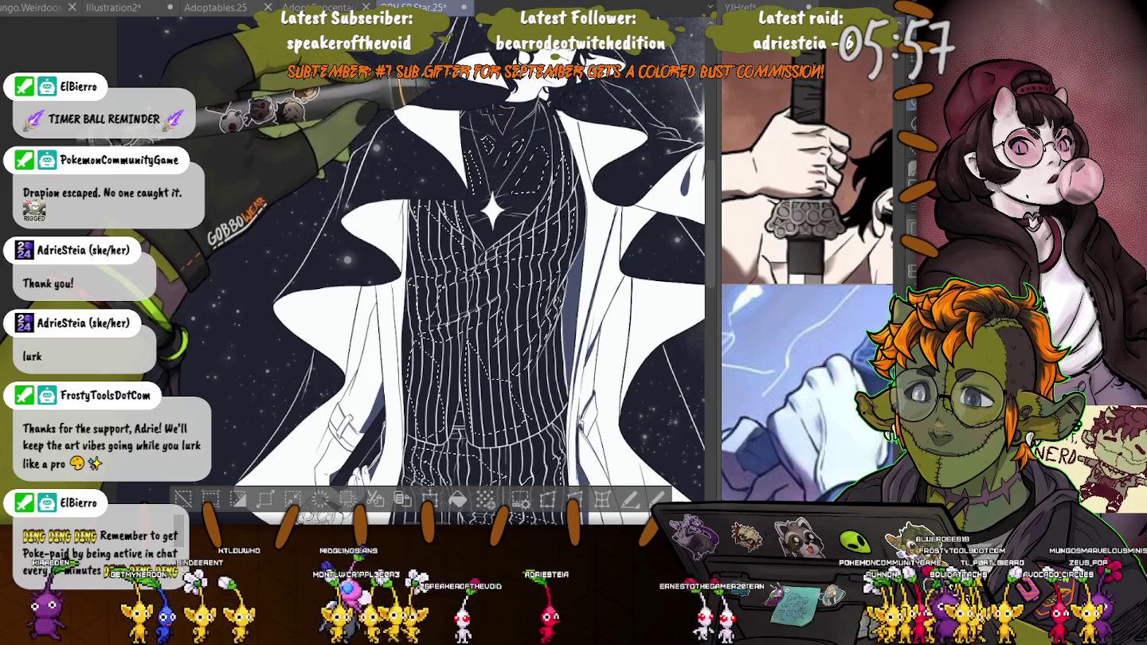
{"action": "left_click", "coordinate": [319, 498]}
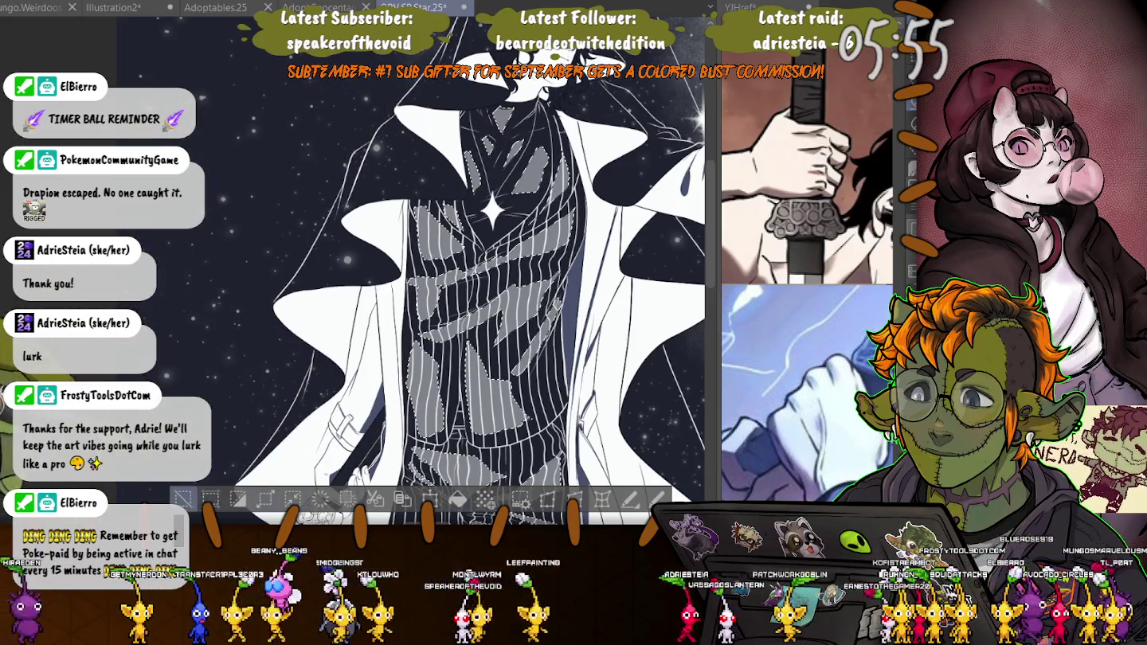
{"action": "key", "text": "ctrl+d"}
{"action": "key", "text": "ctrl+0"}
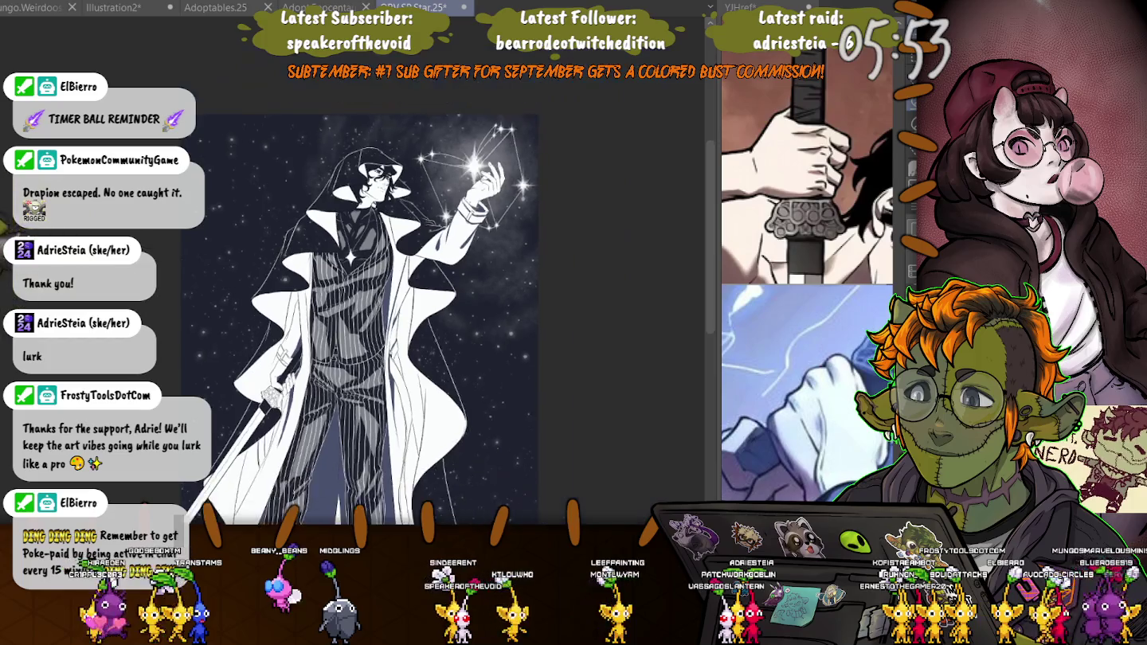
- Select the vest's grey shadow shapes, test a white fill, undo it, and deselect
{"action": "key", "text": "ctrl+minus"}
{"action": "key", "text": "ctrl+minus"}
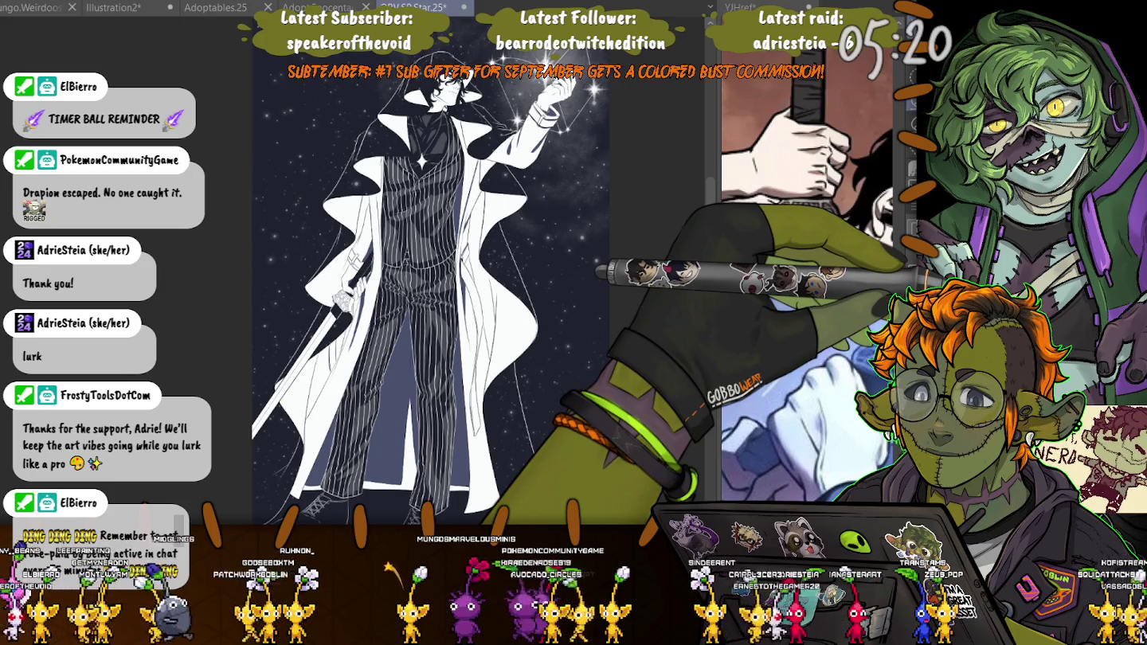
{"action": "scroll", "coordinate": [395, 159], "scroll_direction": "up", "scroll_amount": 1}
{"action": "scroll", "coordinate": [395, 159], "scroll_direction": "up", "scroll_amount": 2}
{"action": "scroll", "coordinate": [395, 159], "scroll_direction": "up", "scroll_amount": 2}
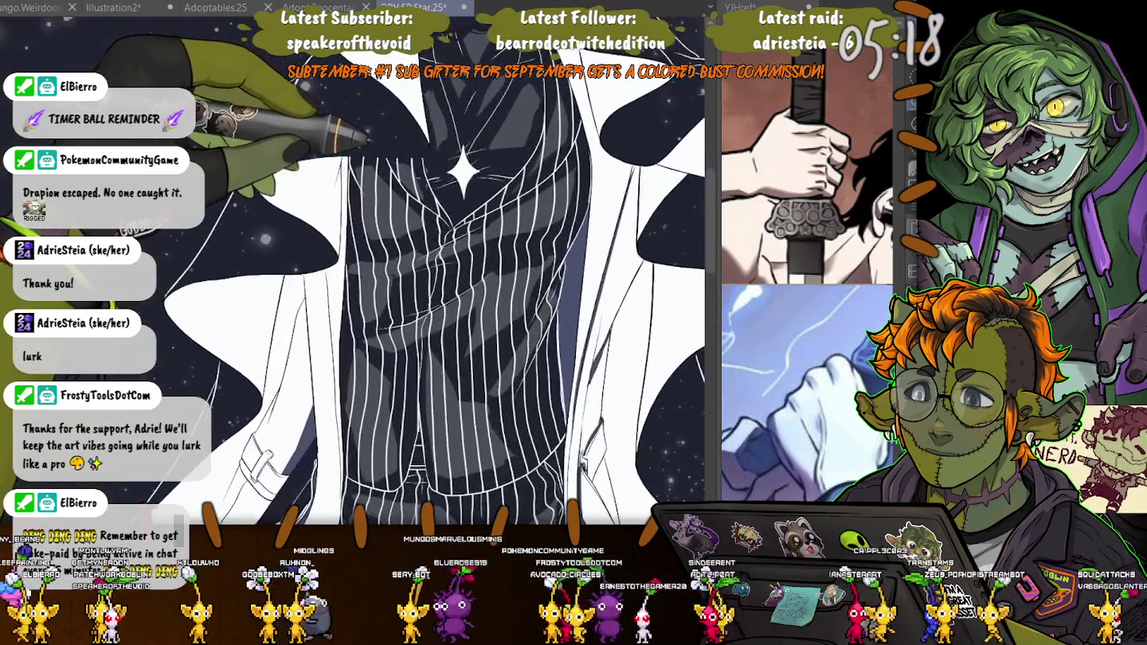
{"action": "scroll", "coordinate": [395, 160], "scroll_direction": "up", "scroll_amount": 2}
{"action": "scroll", "coordinate": [395, 159], "scroll_direction": "up", "scroll_amount": 1}
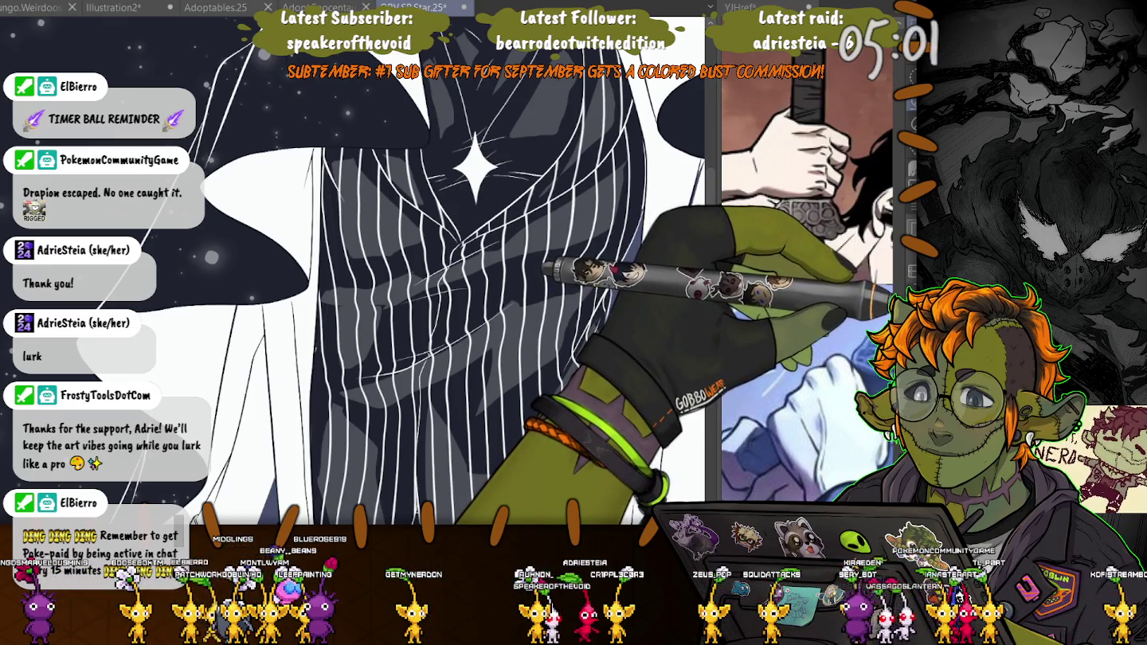
{"action": "key", "text": "ctrl+shift+a"}
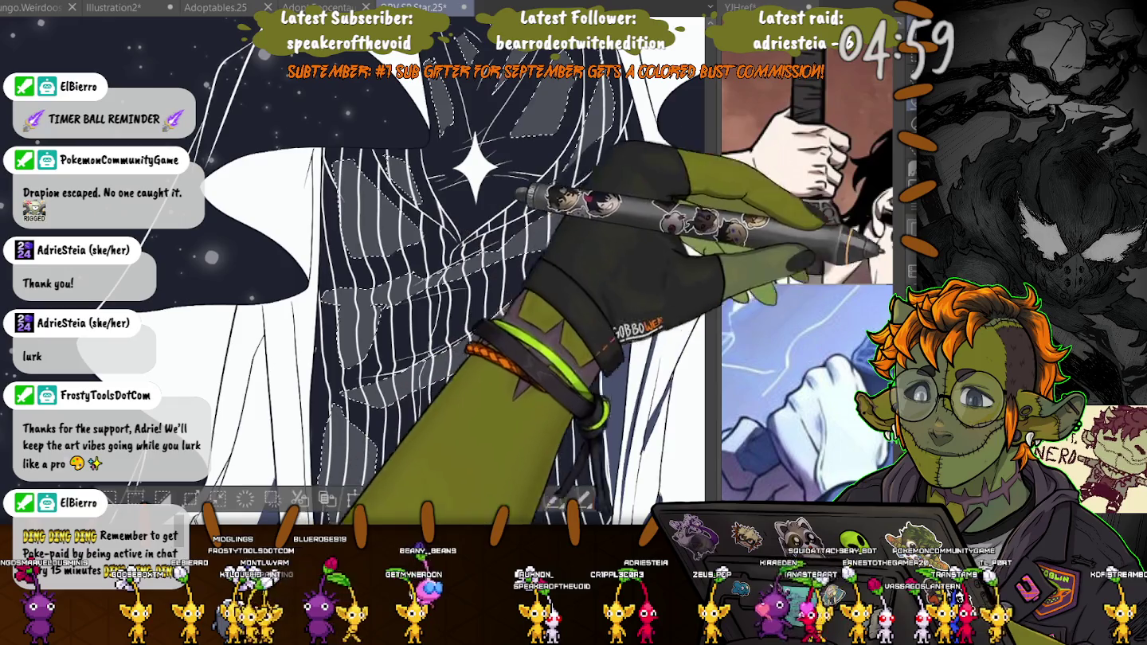
{"action": "key", "text": "alt+Delete"}
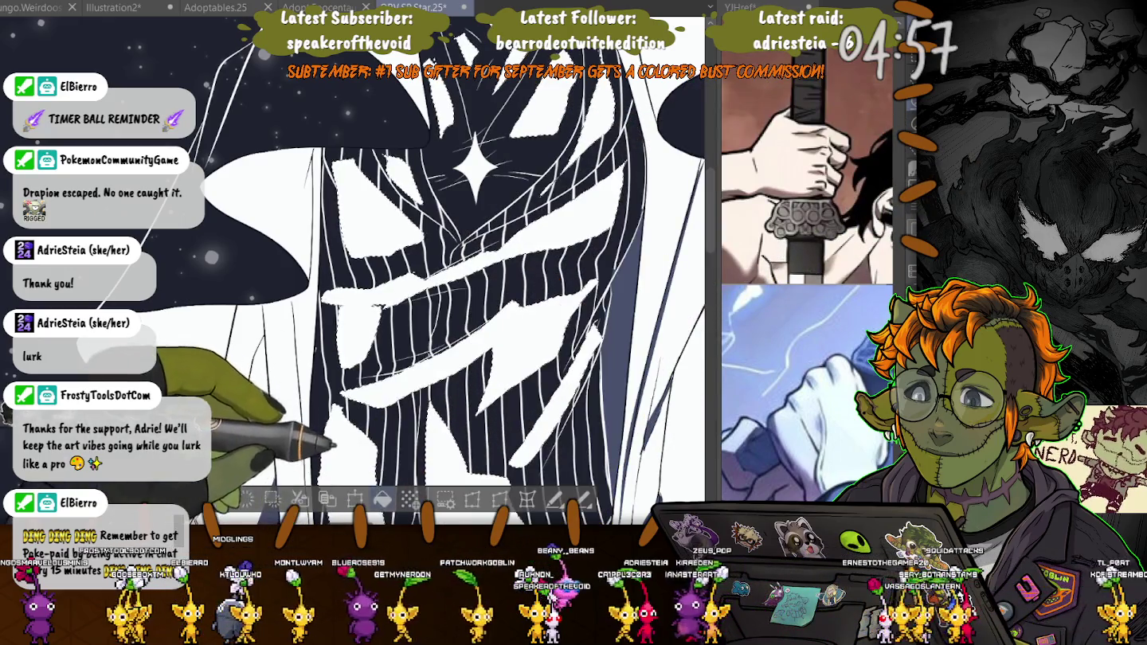
{"action": "key", "text": "ctrl+z"}
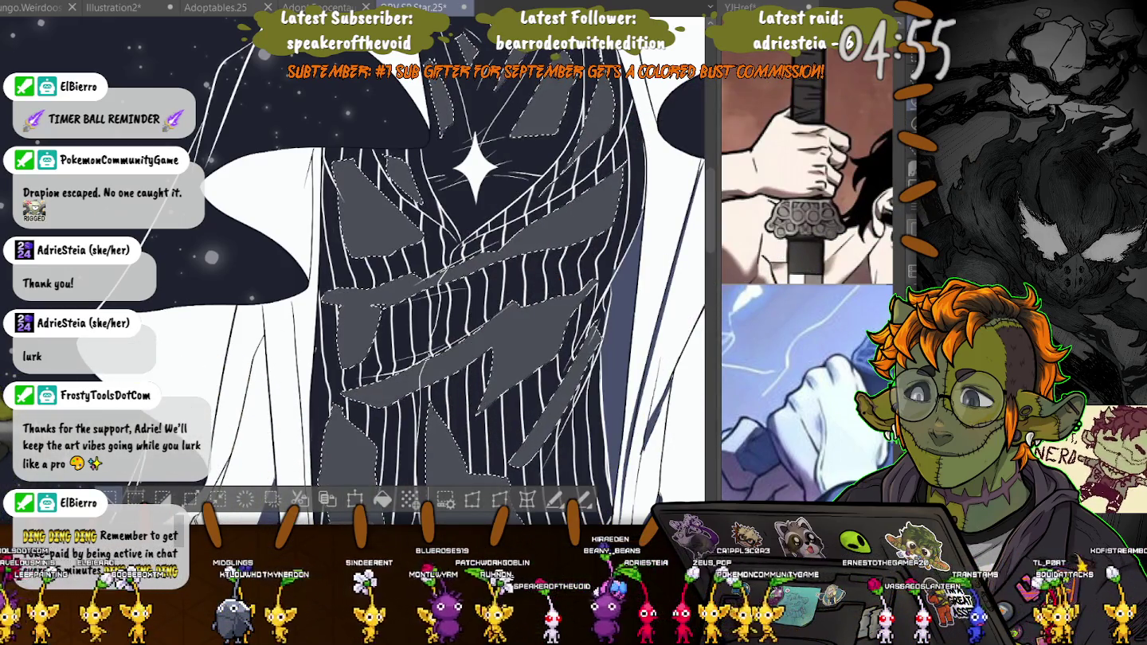
{"action": "key", "text": "ctrl+d"}
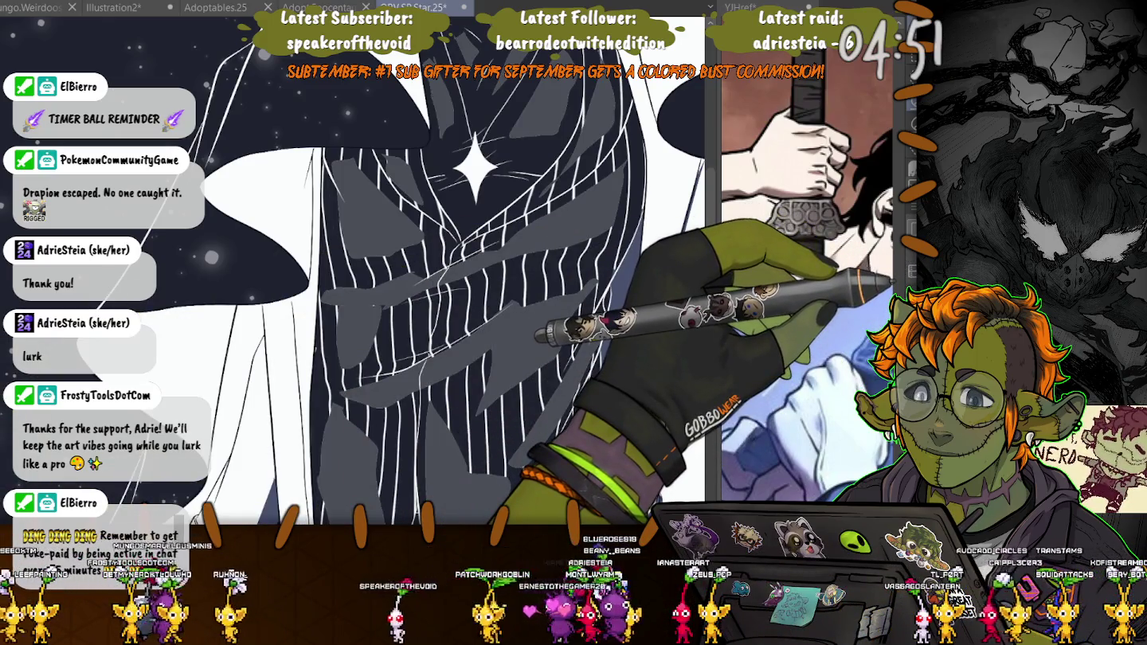
- Zoom out to the full figure and restore the bright white suit pinstripes
{"action": "key", "text": "ctrl+minus"}
{"action": "key", "text": "ctrl+minus"}
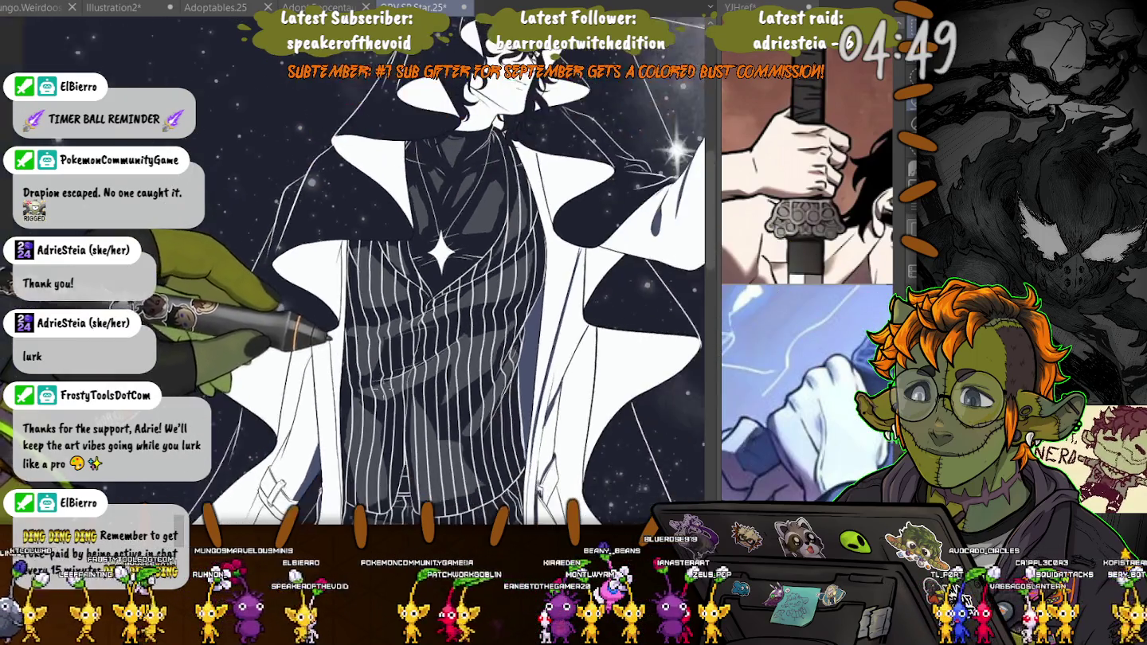
{"action": "key", "text": "ctrl+minus"}
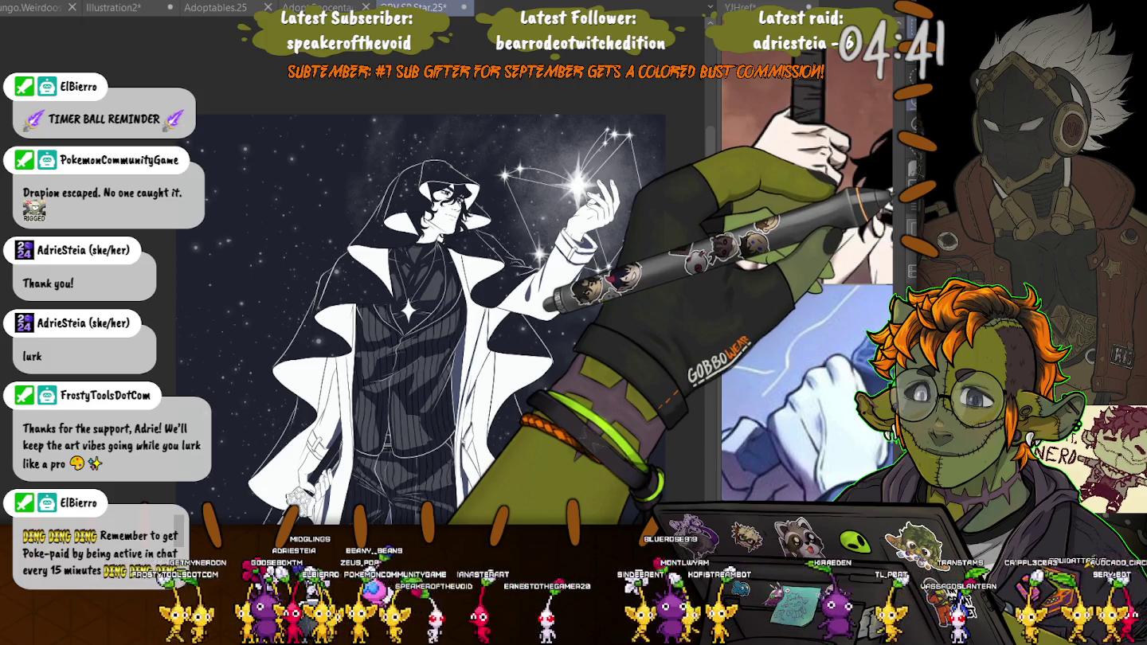
{"action": "key", "text": "ctrl+z"}
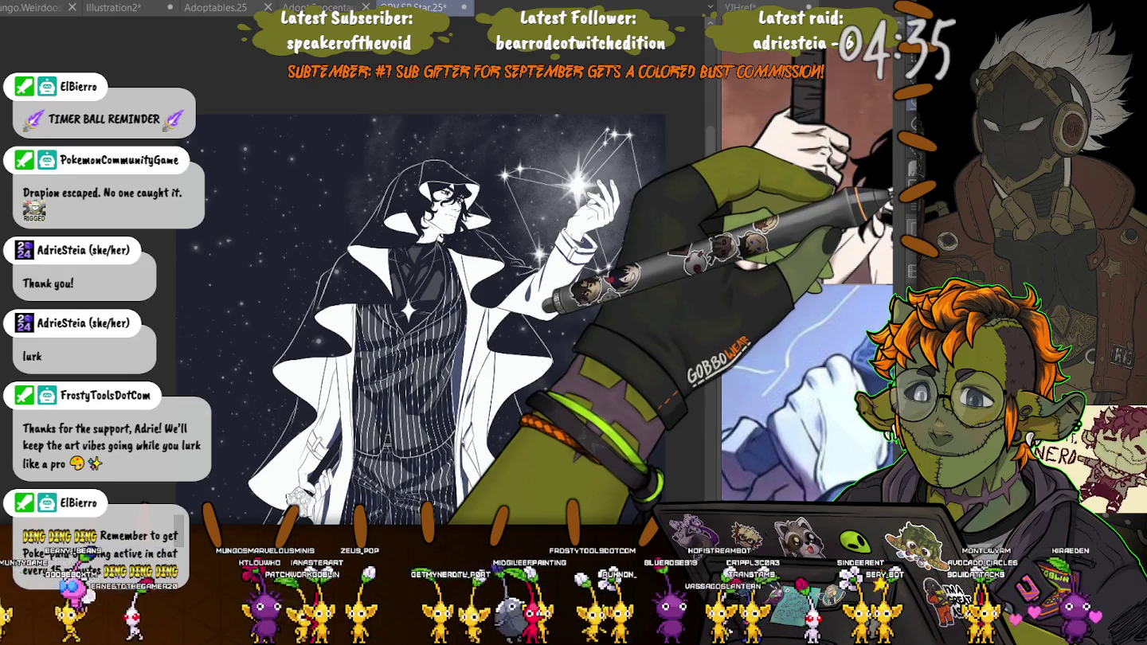
{"action": "scroll", "coordinate": [398, 311], "scroll_direction": "up", "scroll_amount": 5}
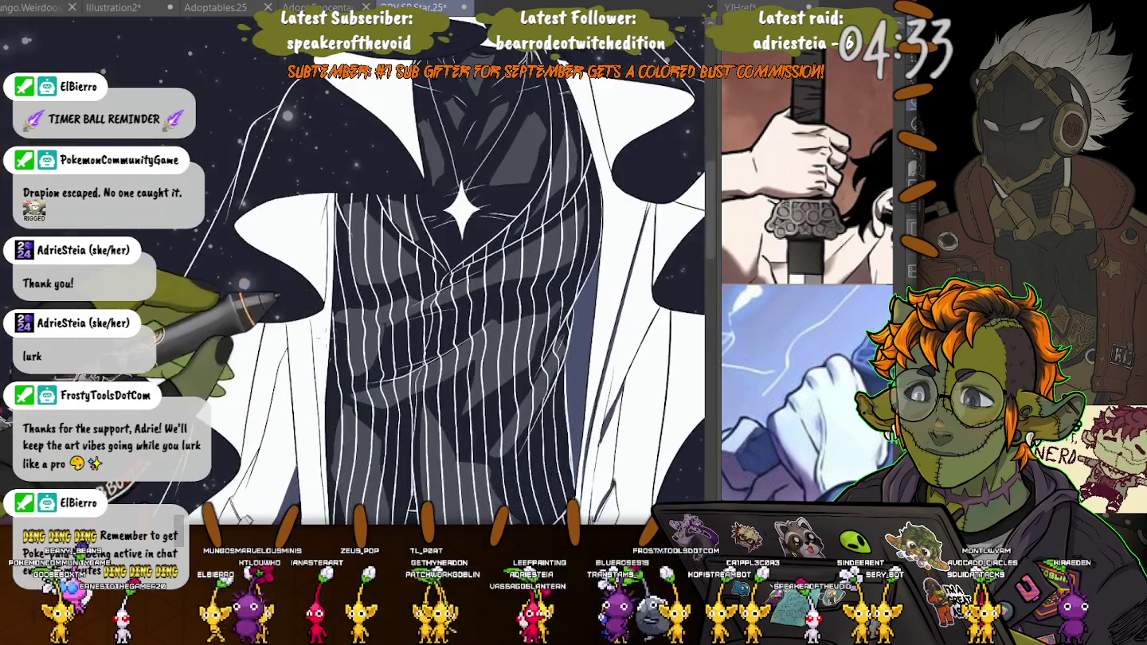
{"action": "scroll", "coordinate": [301, 338], "scroll_direction": "down", "scroll_amount": 1}
{"action": "scroll", "coordinate": [295, 343], "scroll_direction": "down", "scroll_amount": 1}
{"action": "scroll", "coordinate": [263, 358], "scroll_direction": "down", "scroll_amount": 2}
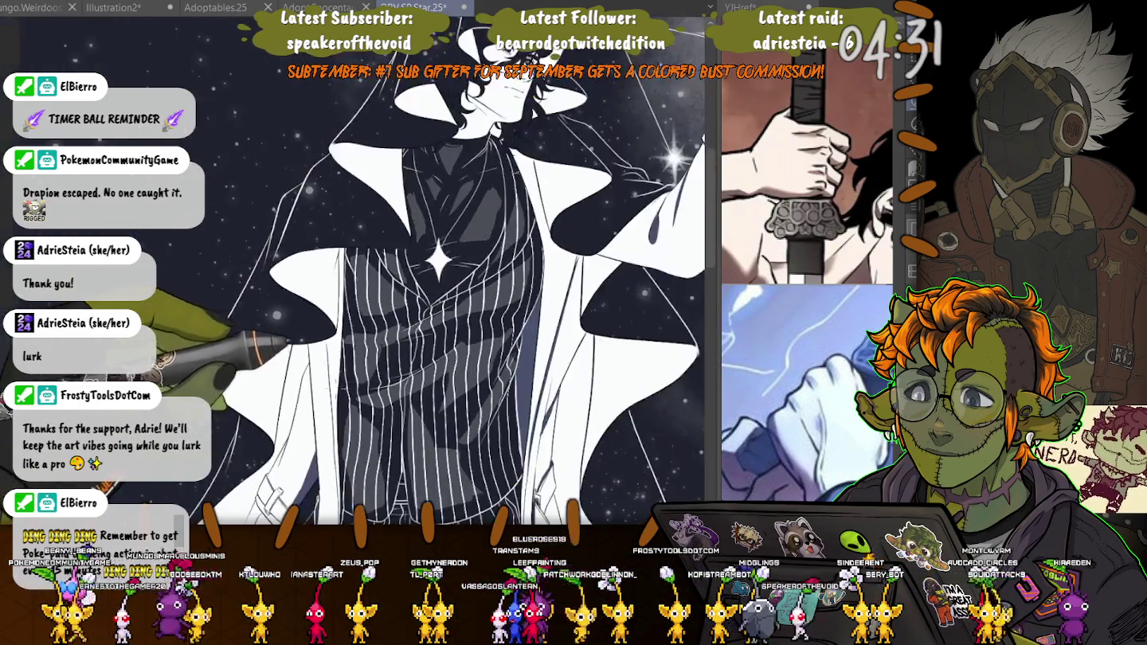
{"action": "scroll", "coordinate": [236, 380], "scroll_direction": "down", "scroll_amount": 2}
{"action": "scroll", "coordinate": [239, 374], "scroll_direction": "down", "scroll_amount": 2}
{"action": "scroll", "coordinate": [287, 319], "scroll_direction": "down", "scroll_amount": 1}
{"action": "scroll", "coordinate": [332, 260], "scroll_direction": "down", "scroll_amount": 1}
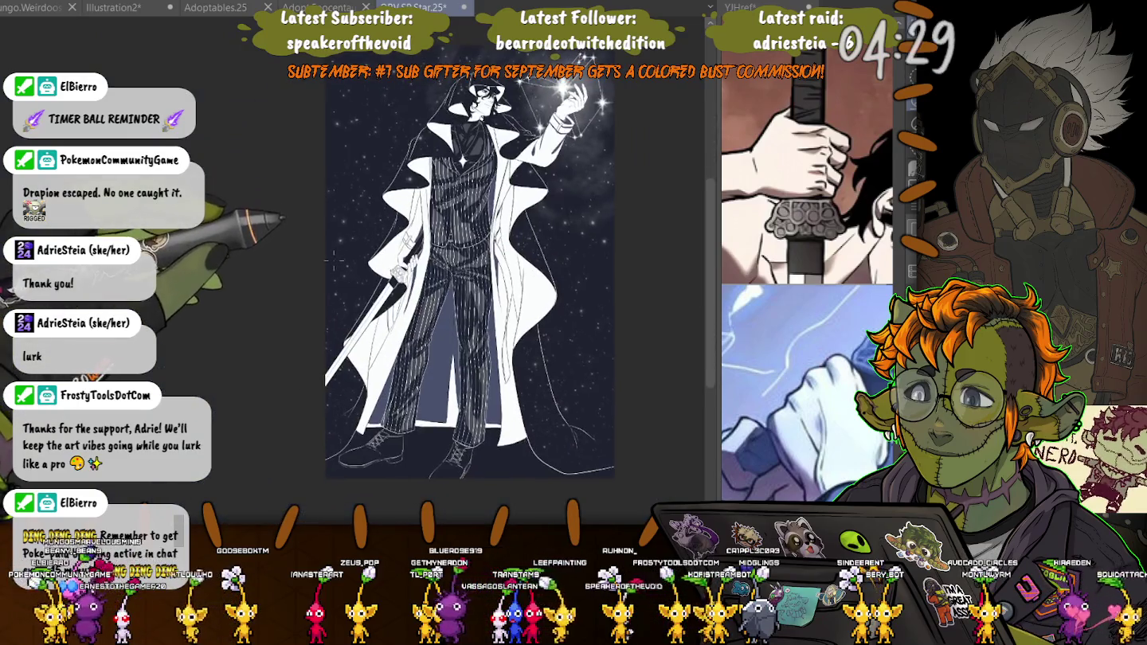
{"action": "scroll", "coordinate": [341, 273], "scroll_direction": "up", "scroll_amount": 2}
{"action": "scroll", "coordinate": [430, 318], "scroll_direction": "up", "scroll_amount": 2}
{"action": "scroll", "coordinate": [494, 351], "scroll_direction": "up", "scroll_amount": 1}
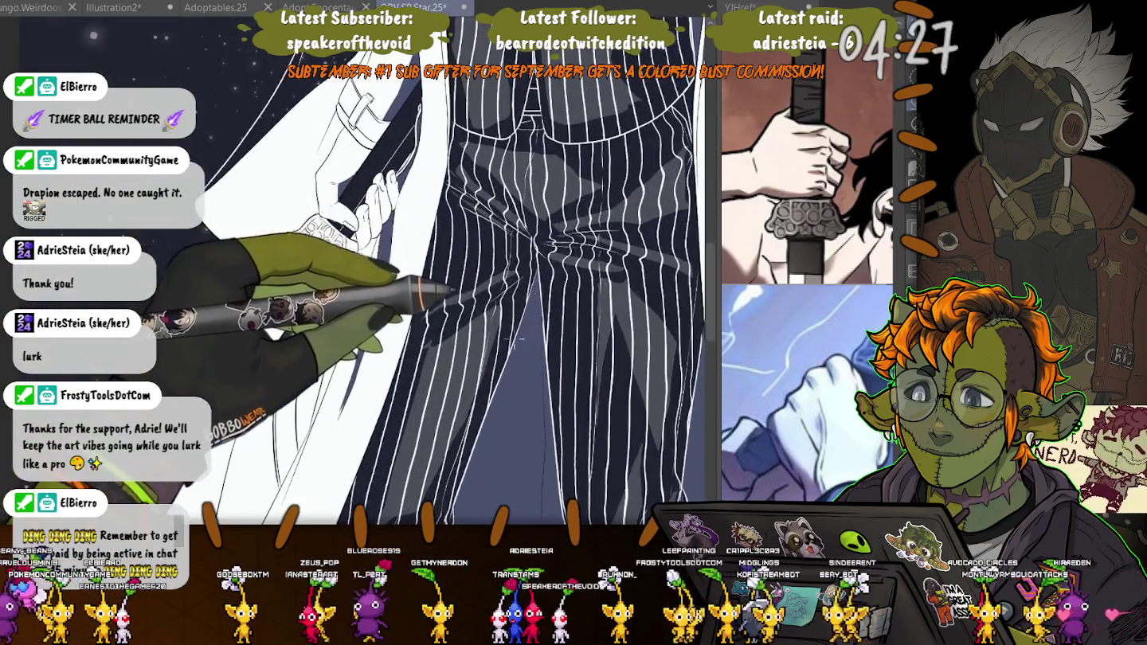
{"action": "scroll", "coordinate": [515, 361], "scroll_direction": "up", "scroll_amount": 2}
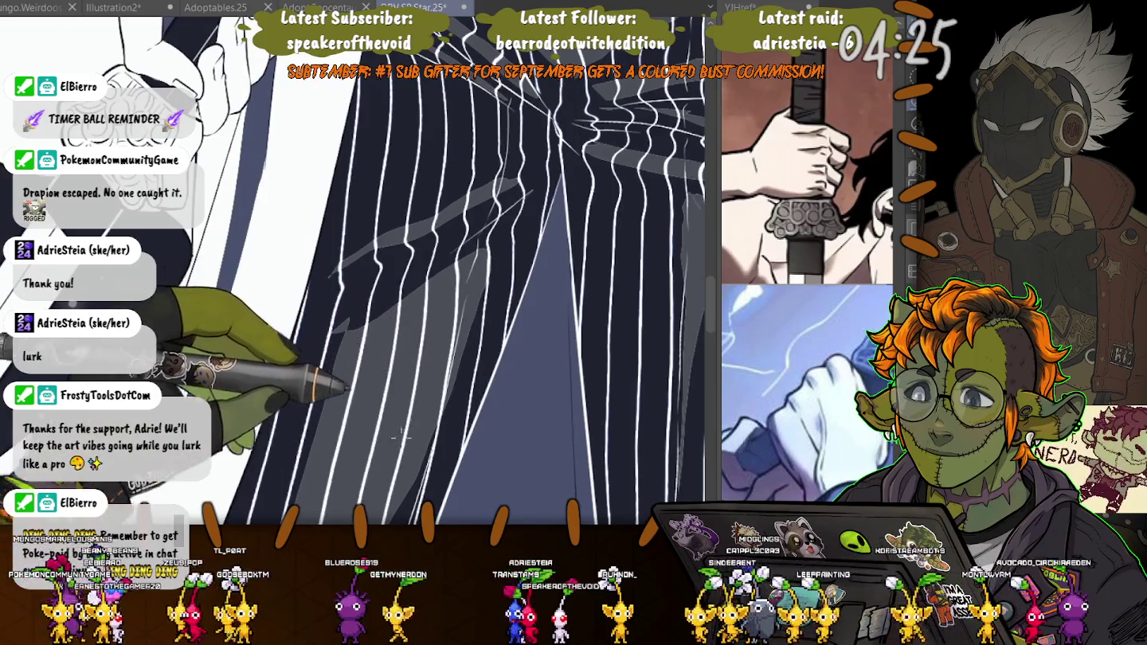
{"action": "scroll", "coordinate": [356, 469], "scroll_direction": "down", "scroll_amount": 1}
{"action": "scroll", "coordinate": [356, 469], "scroll_direction": "down", "scroll_amount": 1}
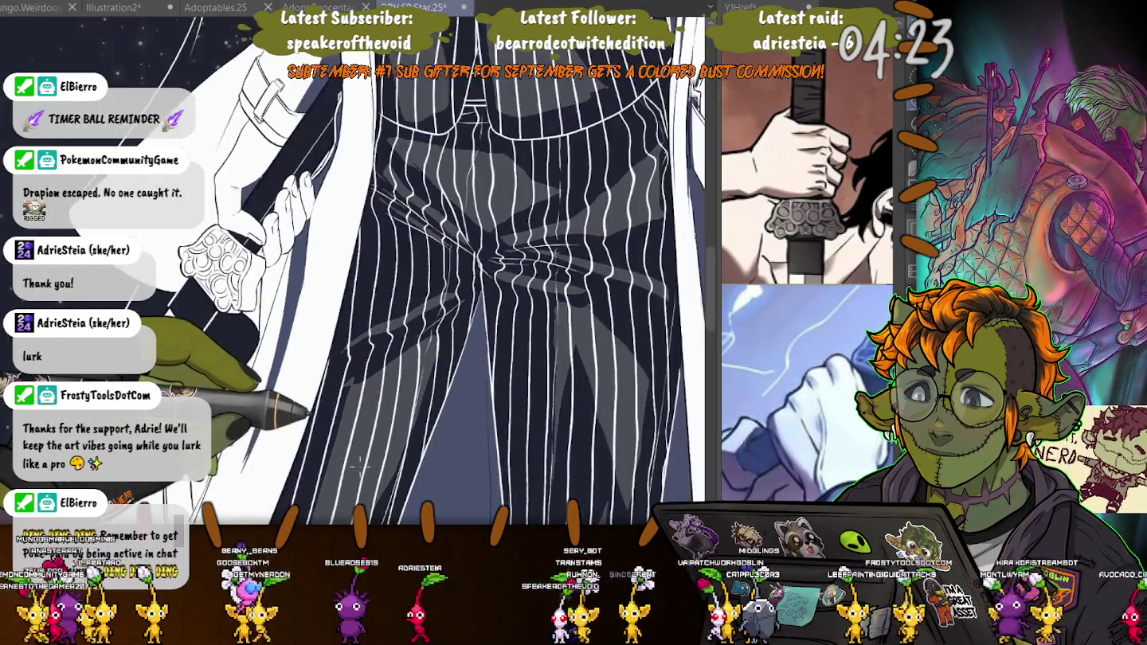
{"action": "scroll", "coordinate": [356, 470], "scroll_direction": "down", "scroll_amount": 1}
{"action": "scroll", "coordinate": [356, 470], "scroll_direction": "down", "scroll_amount": 1}
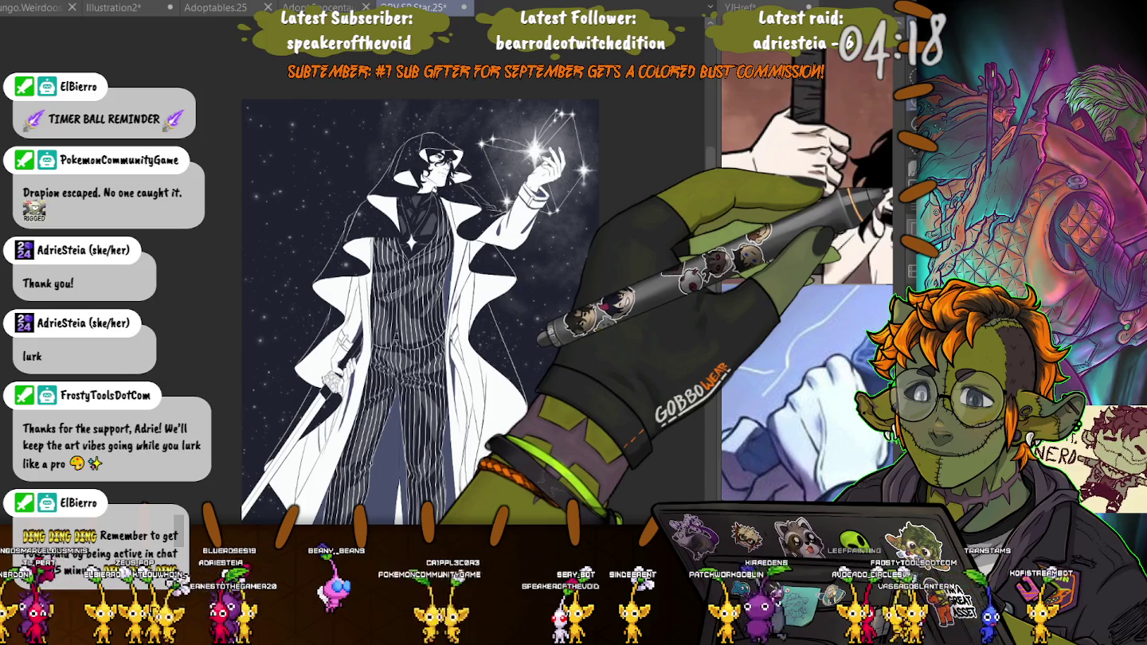
- Bring back the dark shading over the pinstripe suit and zoom into the vest
{"action": "key", "text": "ctrl+z"}
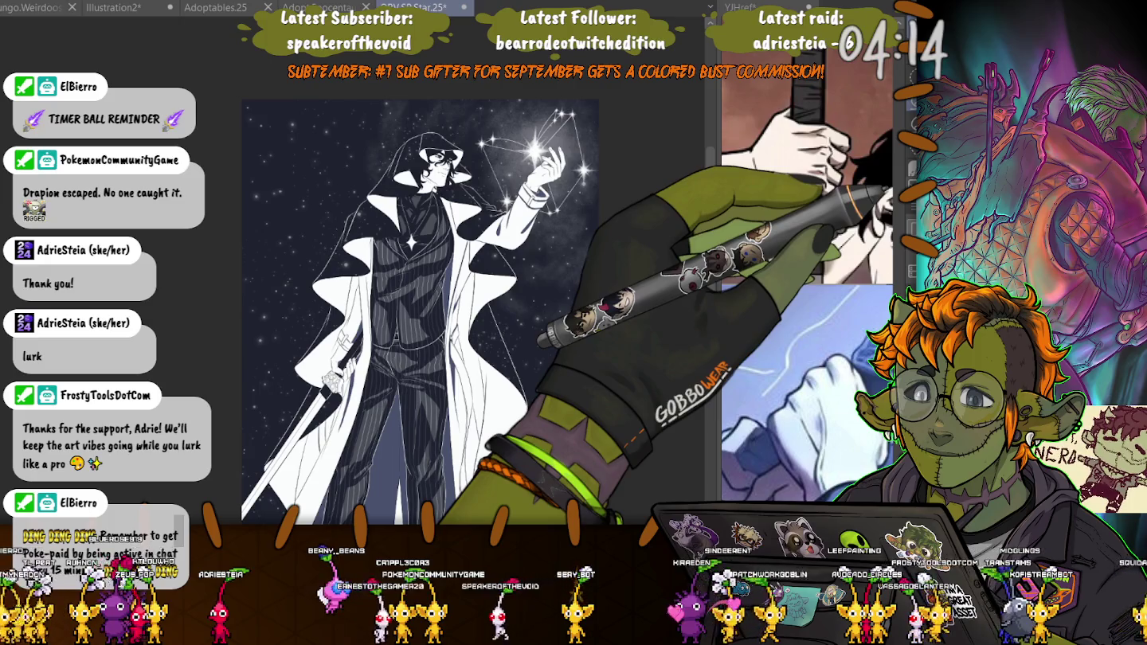
{"action": "scroll", "coordinate": [395, 286], "scroll_direction": "up", "scroll_amount": 5}
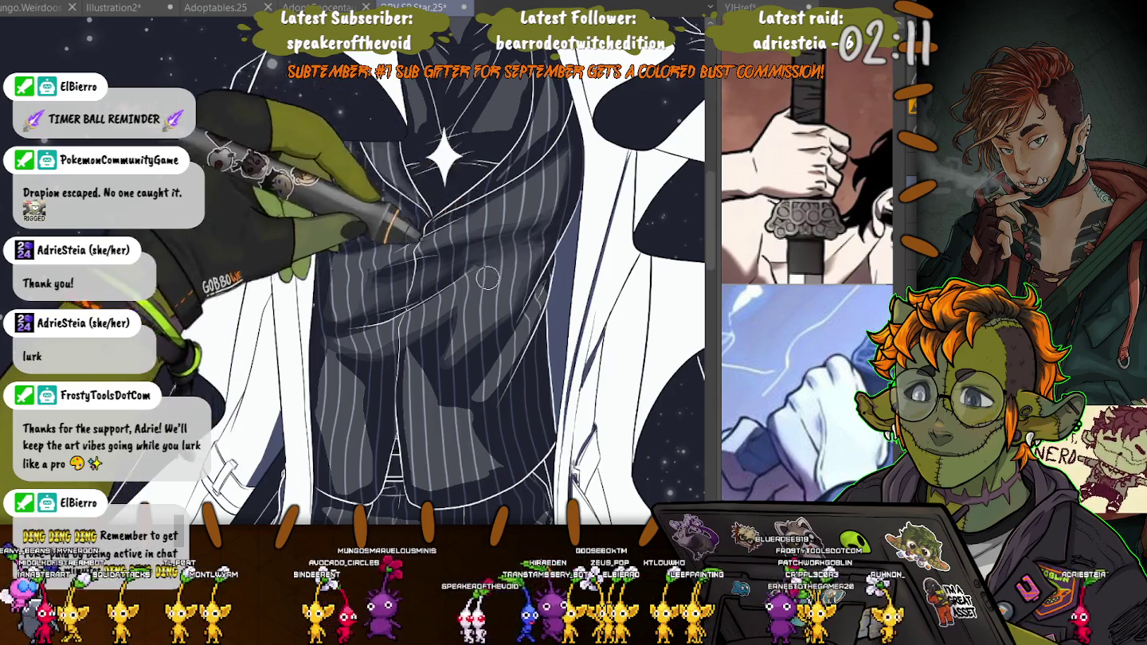
- Undo the last vest shading stroke and reframe the view around the lower vest and waistline
{"action": "key", "text": "ctrl+z"}
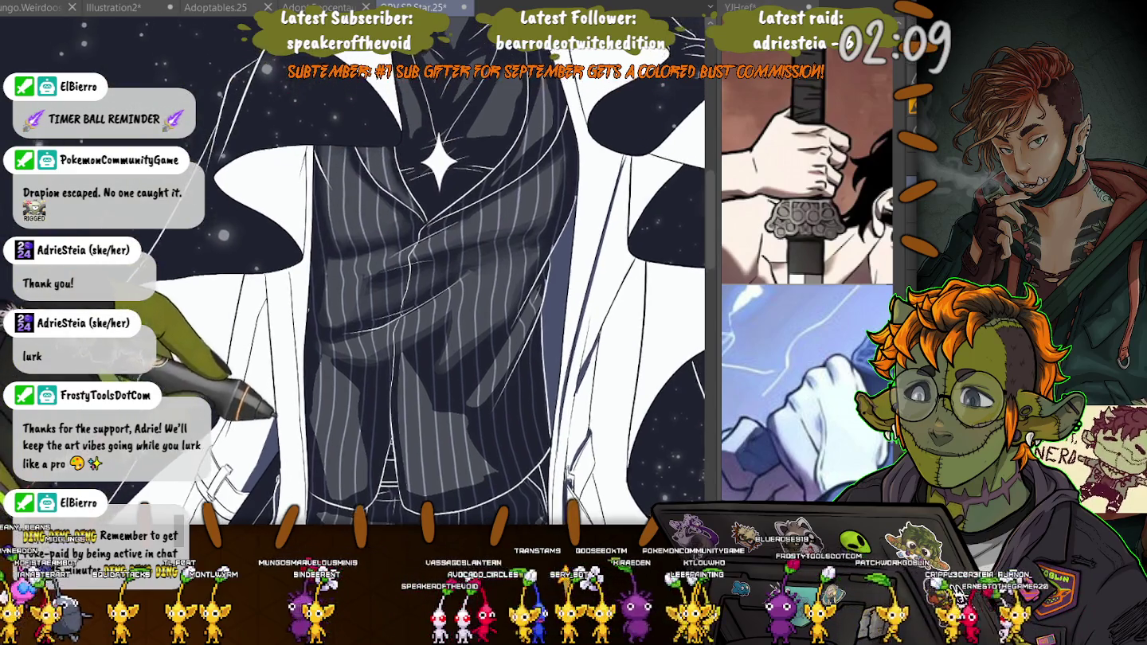
{"action": "left_click_drag", "start_coordinate": [319, 297], "coordinate": [319, 311]}
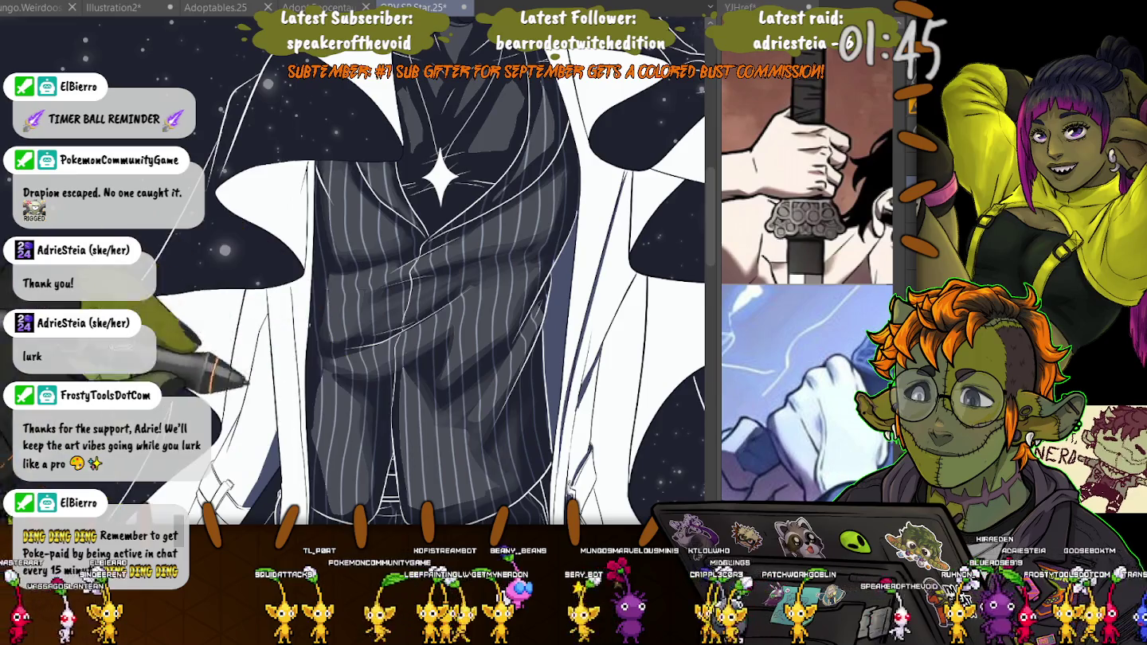
{"action": "left_click_drag", "start_coordinate": [307, 349], "coordinate": [294, 265]}
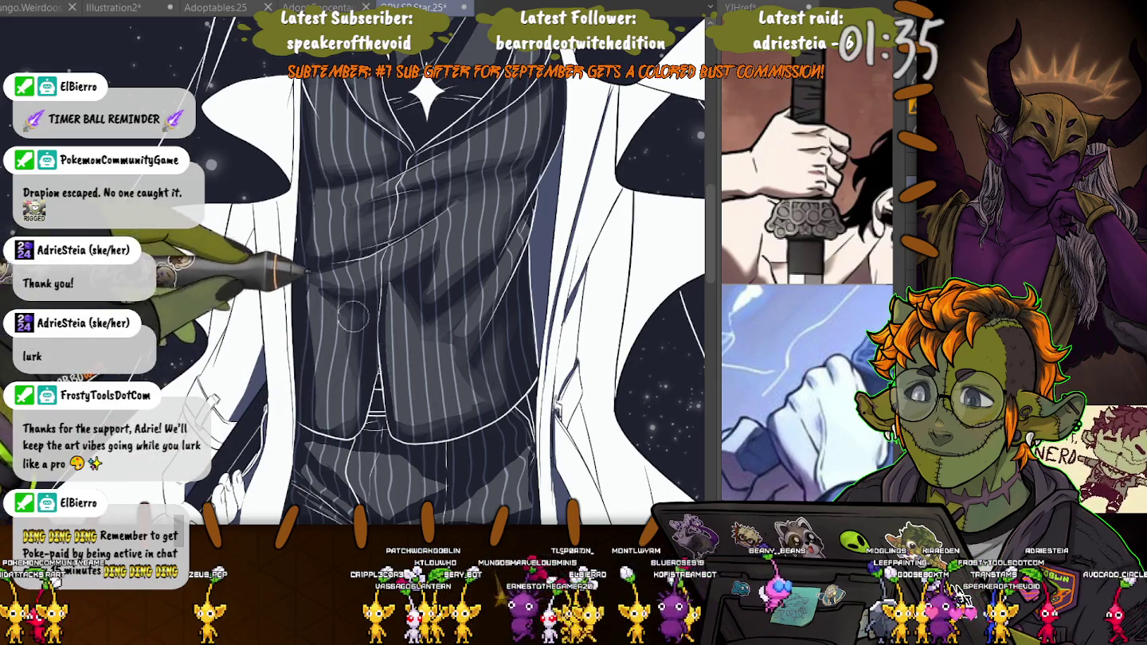
{"action": "key", "text": "ctrl+minus"}
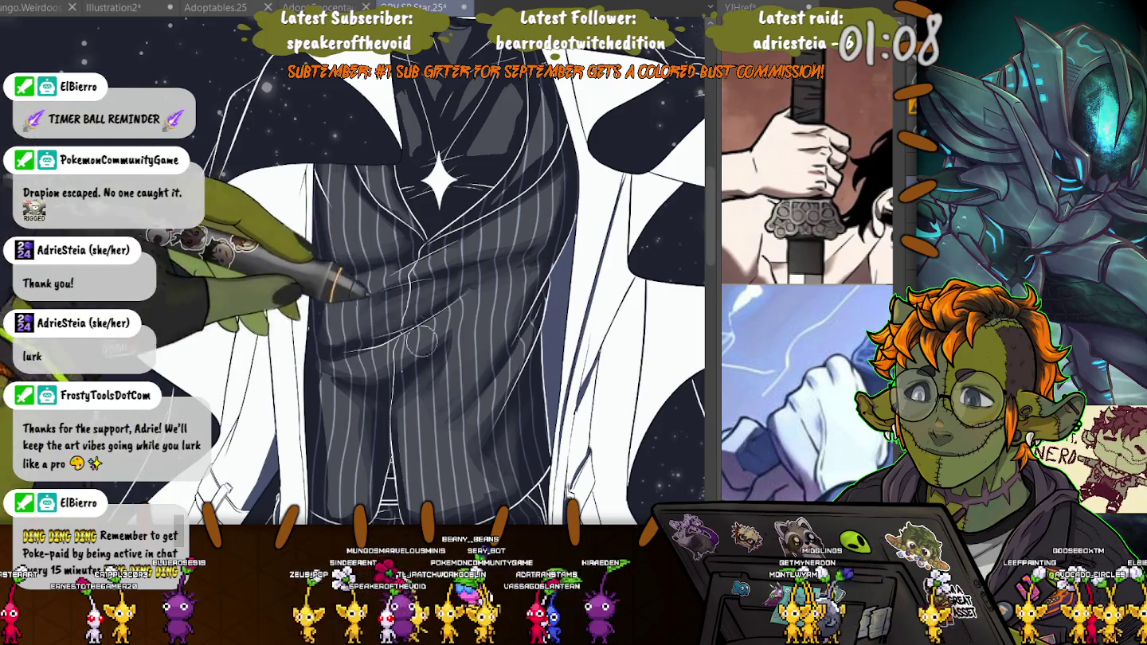
{"action": "scroll", "coordinate": [412, 358], "scroll_direction": "up", "scroll_amount": 3}
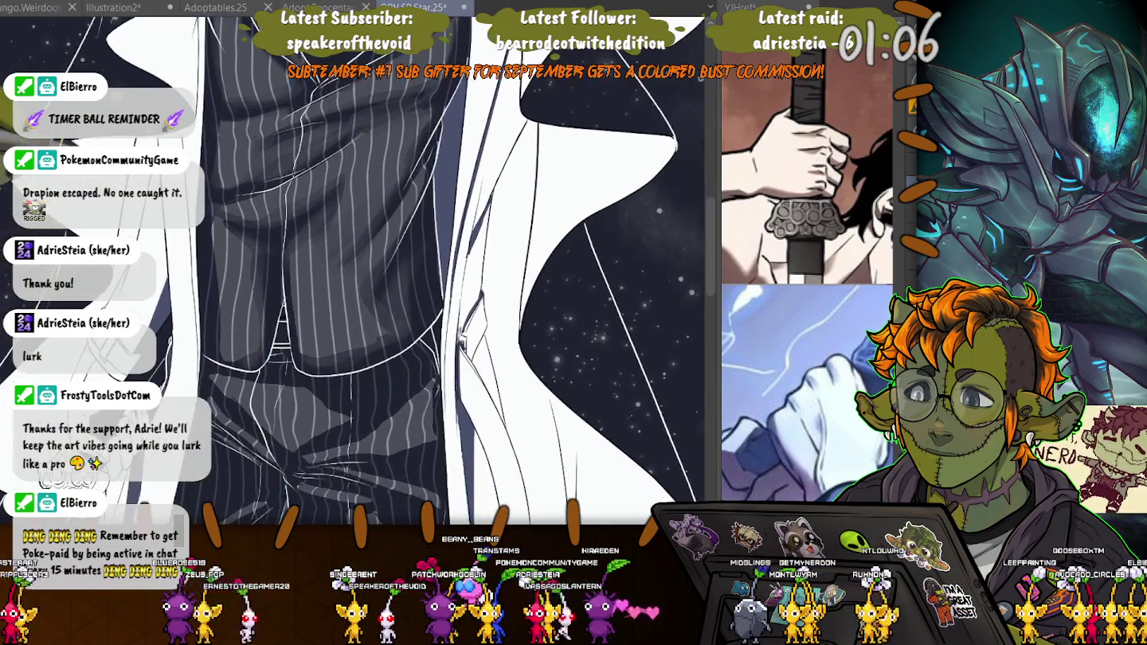
{"action": "scroll", "coordinate": [184, 289], "scroll_direction": "down", "scroll_amount": 2}
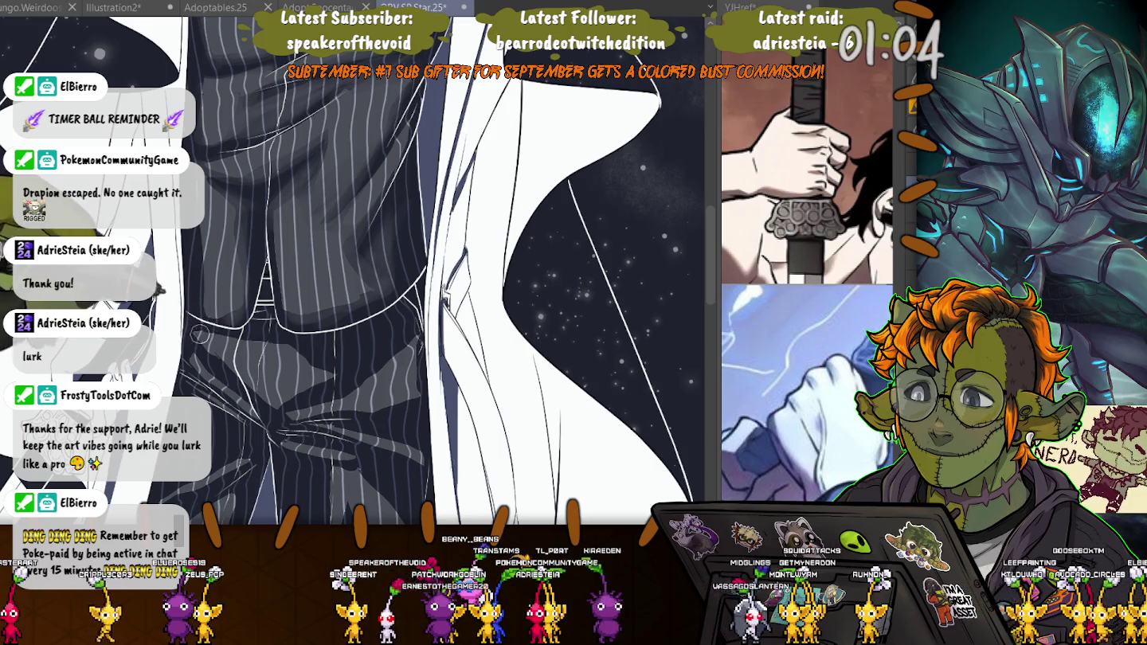